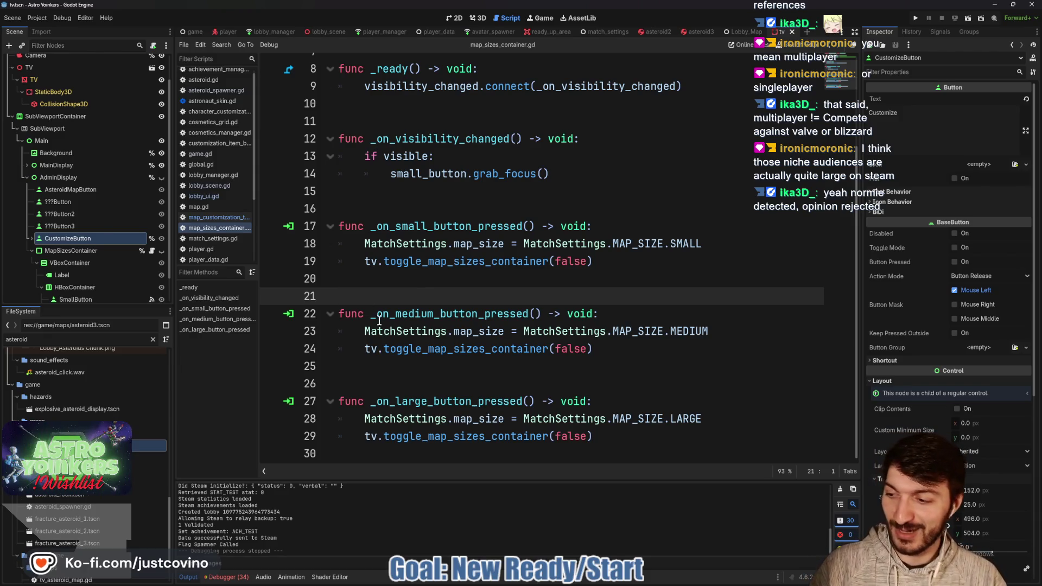
Jump from the MatchSettings reference on line 23 to its definition in match_settings.gd.
left_click(524, 347)
left_click(628, 326)
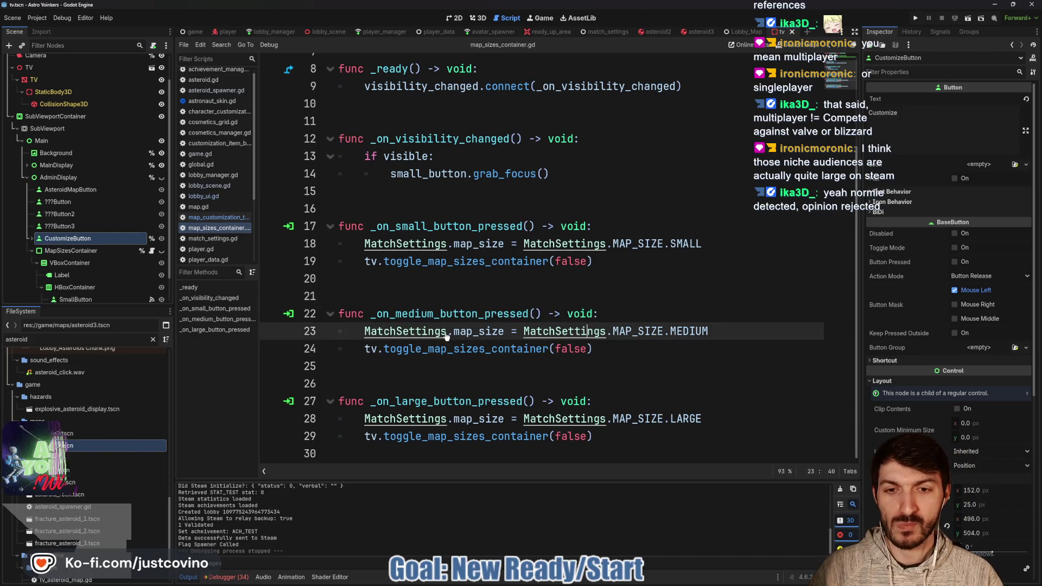
left_click(407, 332, "ctrl")
Read through match_settings.gd's item and hazard dictionaries, toggle signals and RPC change handlers.
scroll(512, 218, "down", 5)
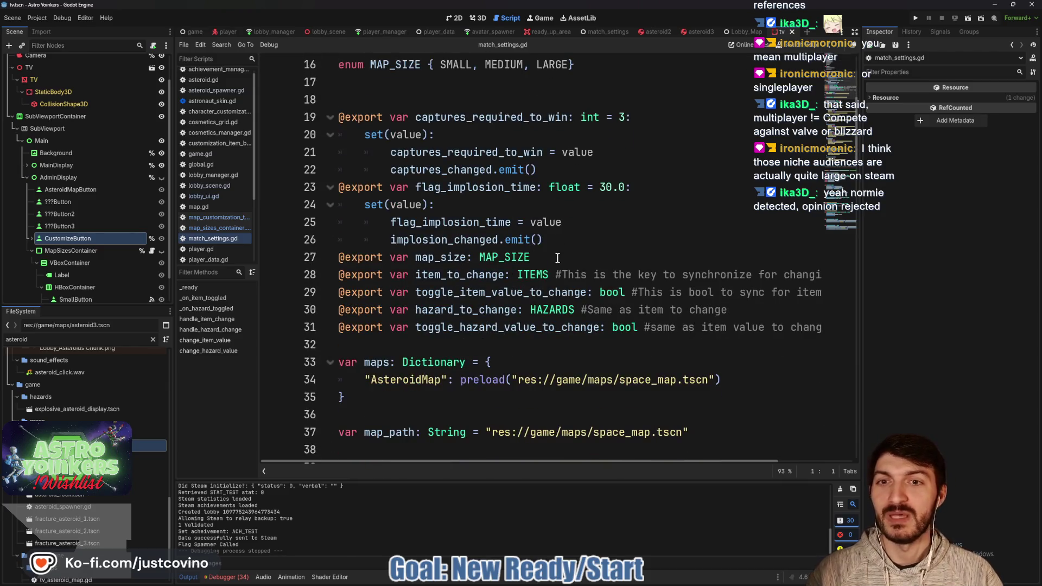
scroll(556, 255, "up", 2)
scroll(553, 248, "down", 4)
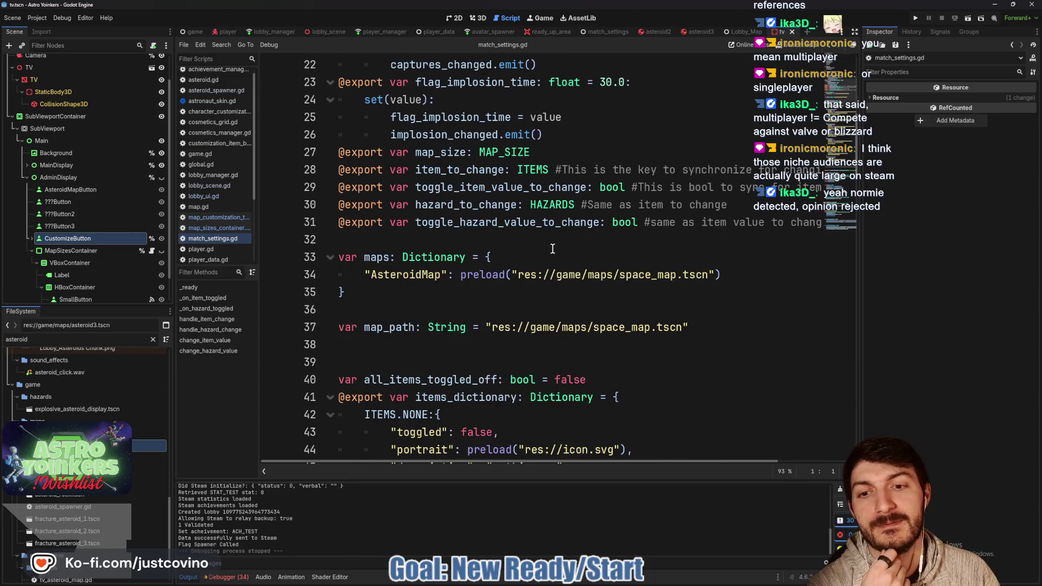
scroll(552, 249, "down", 15)
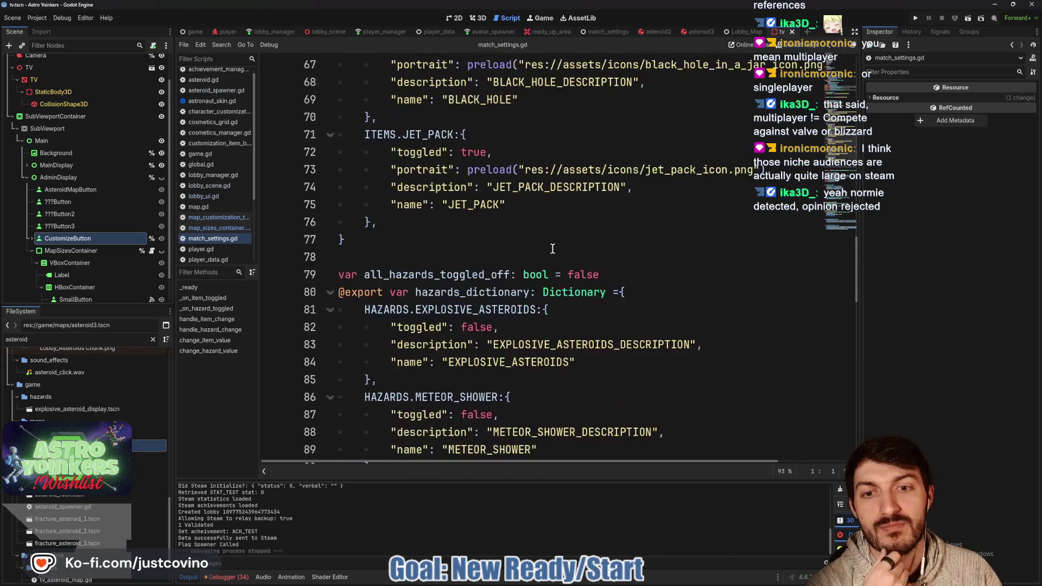
scroll(552, 249, "down", 2)
scroll(553, 248, "up", 12)
scroll(552, 248, "up", 4)
scroll(553, 248, "down", 1)
scroll(552, 248, "up", 3)
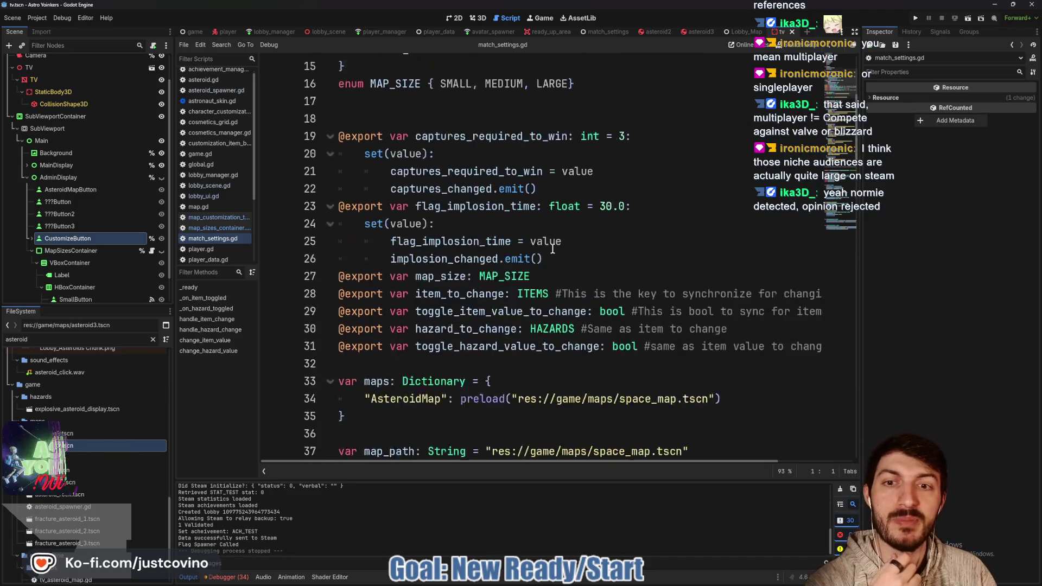
scroll(552, 249, "up", 5)
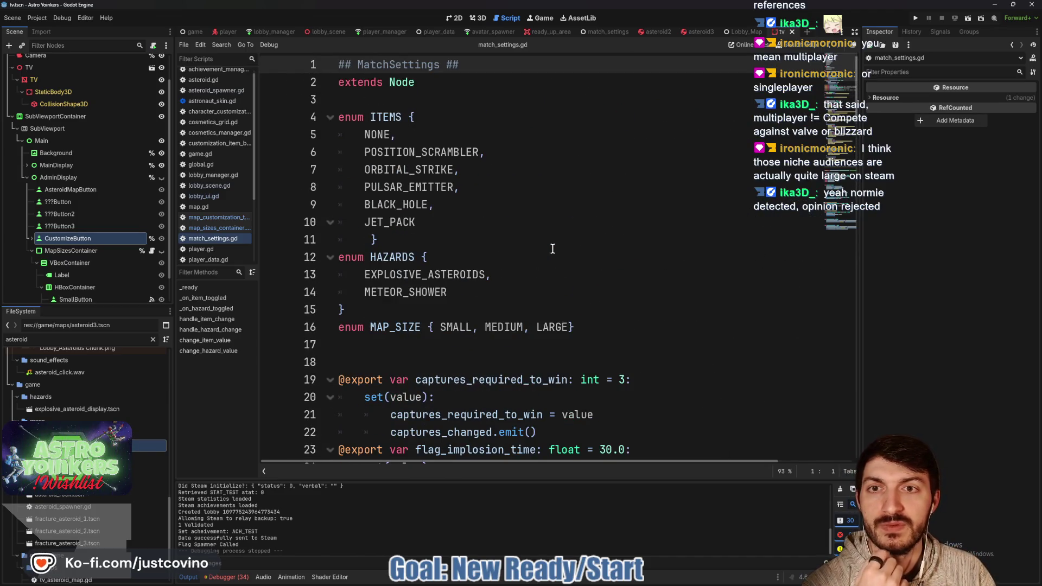
scroll(553, 248, "down", 8)
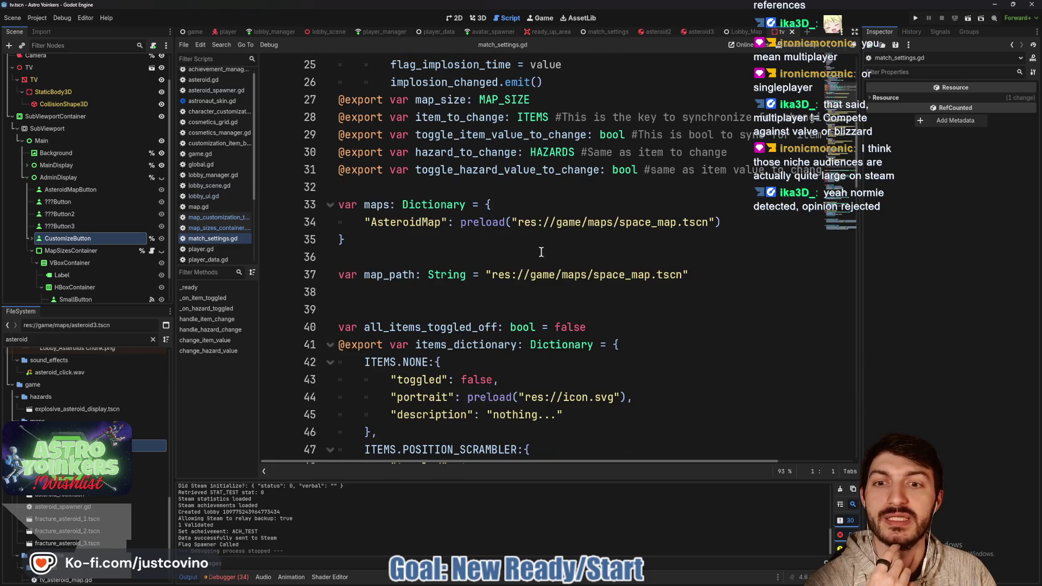
scroll(541, 252, "down", 15)
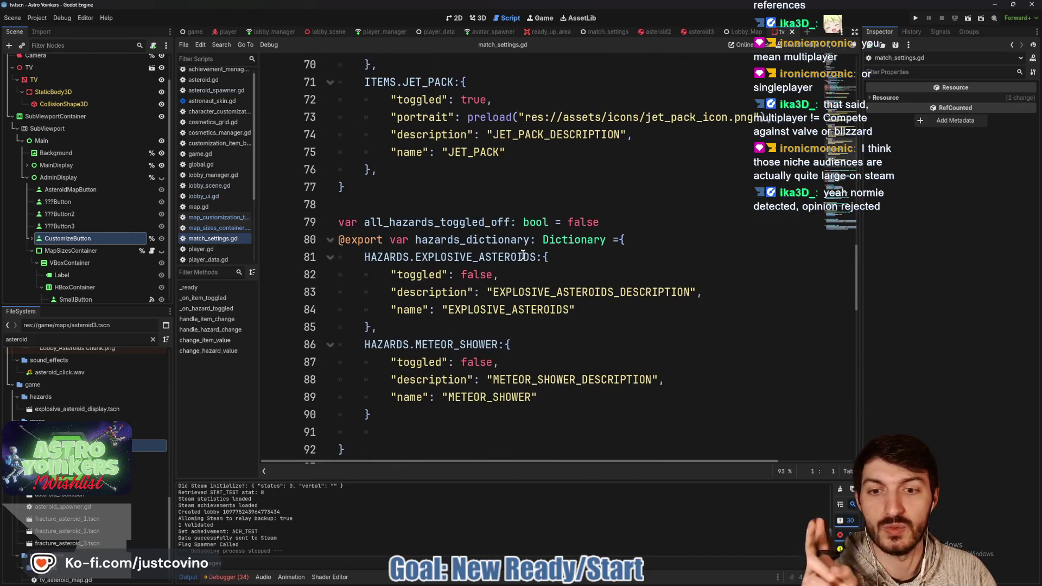
scroll(522, 256, "down", 9)
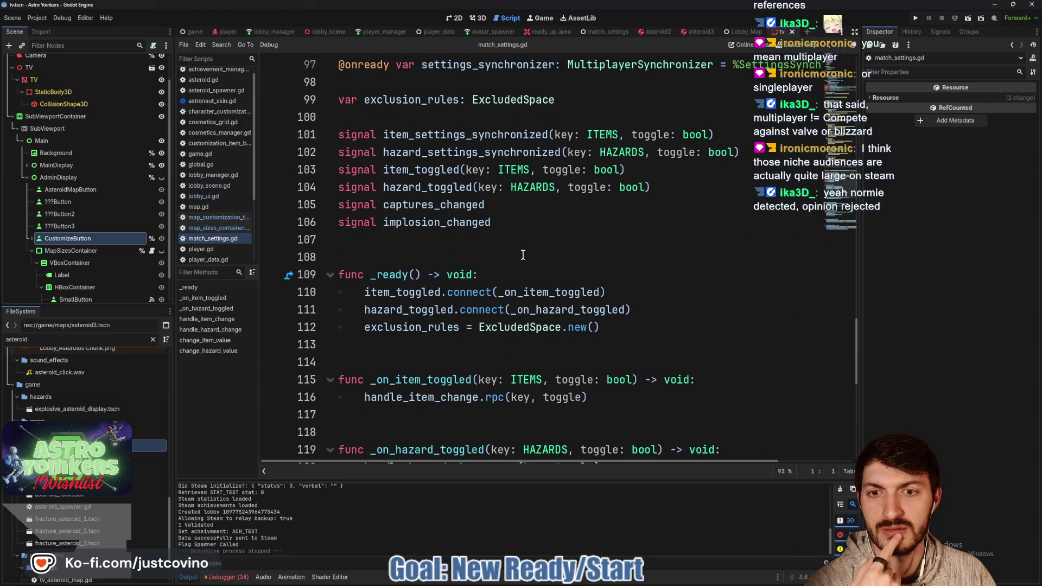
scroll(523, 255, "down", 5)
scroll(522, 255, "up", 5)
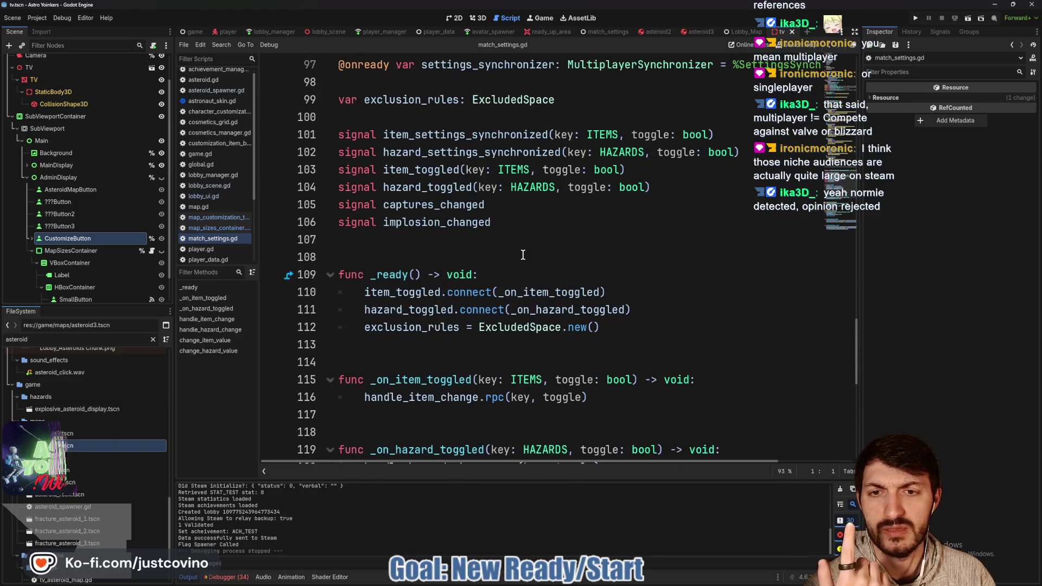
scroll(522, 255, "up", 9)
scroll(522, 255, "down", 7)
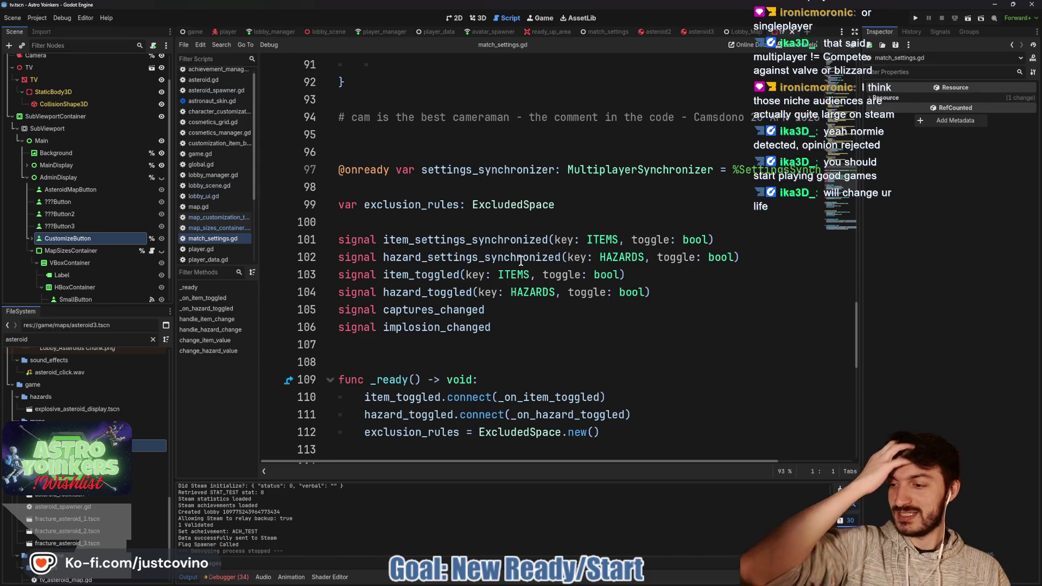
scroll(522, 258, "down", 2)
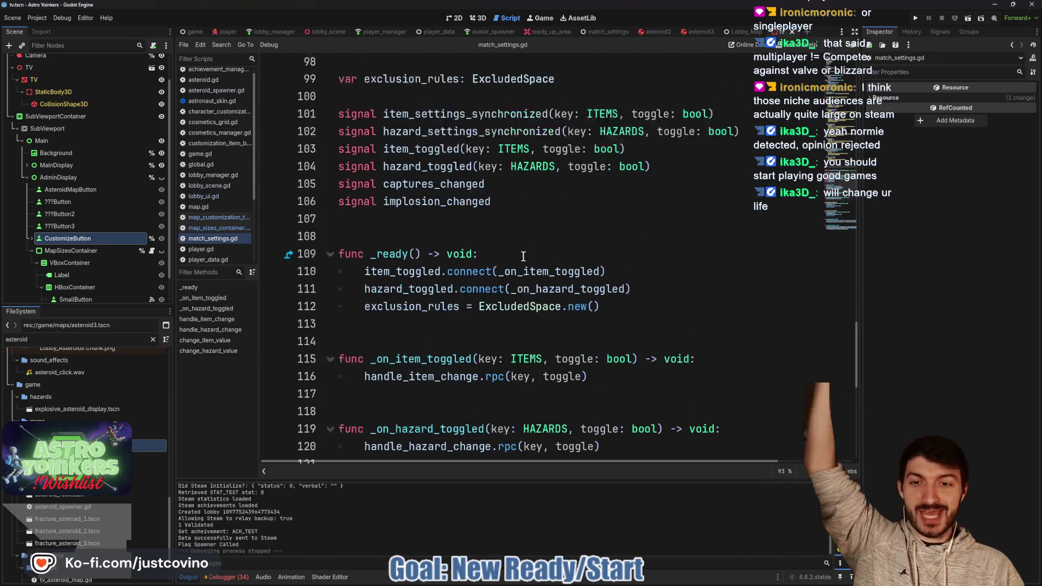
scroll(522, 256, "down", 4)
scroll(531, 222, "down", 2)
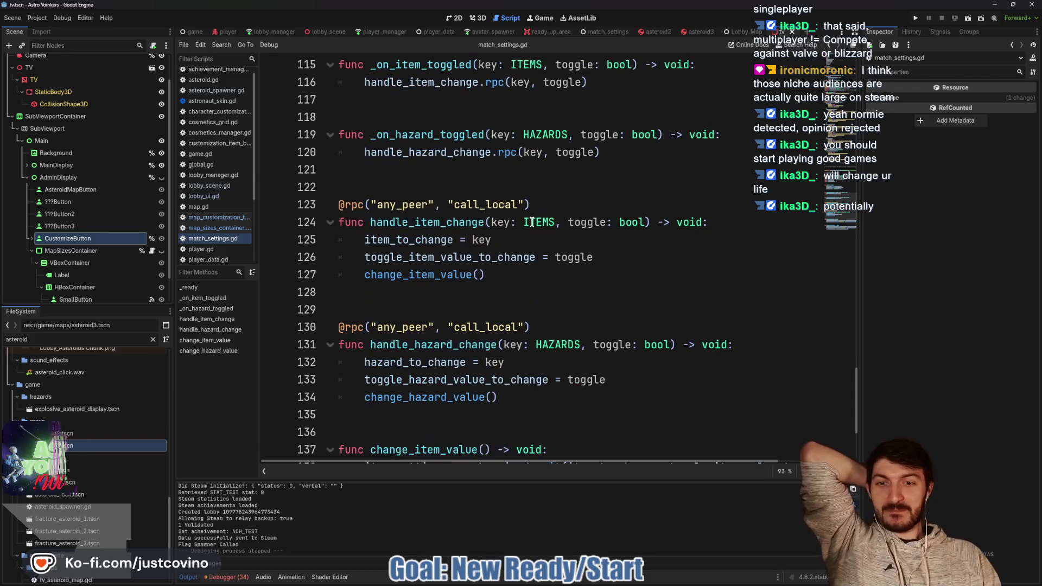
scroll(526, 211, "down", 3)
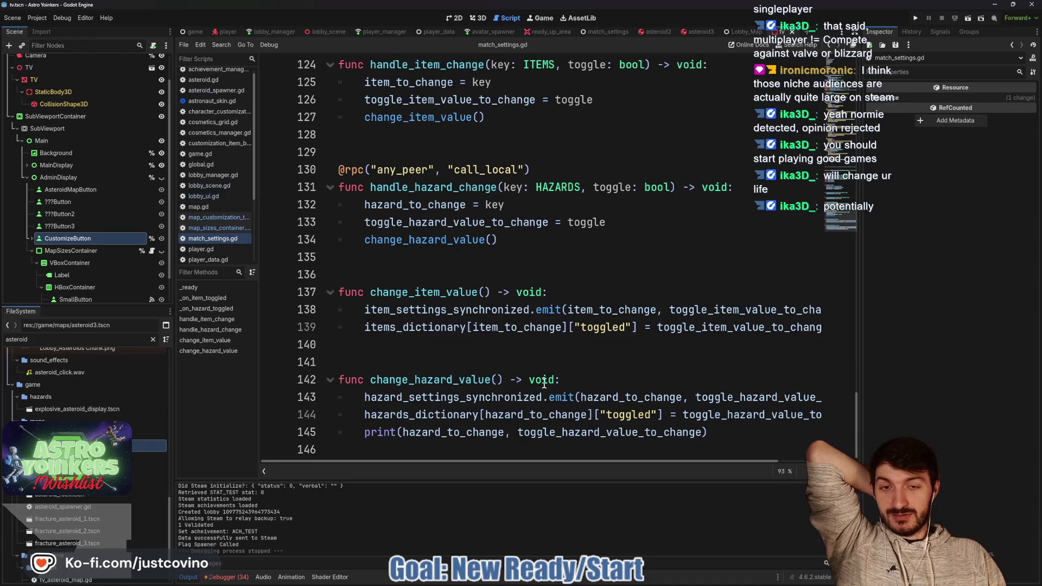
Bring Steam forward, open the Library and browse the game list to How Many Dudes? Demo.
left_click(586, 583)
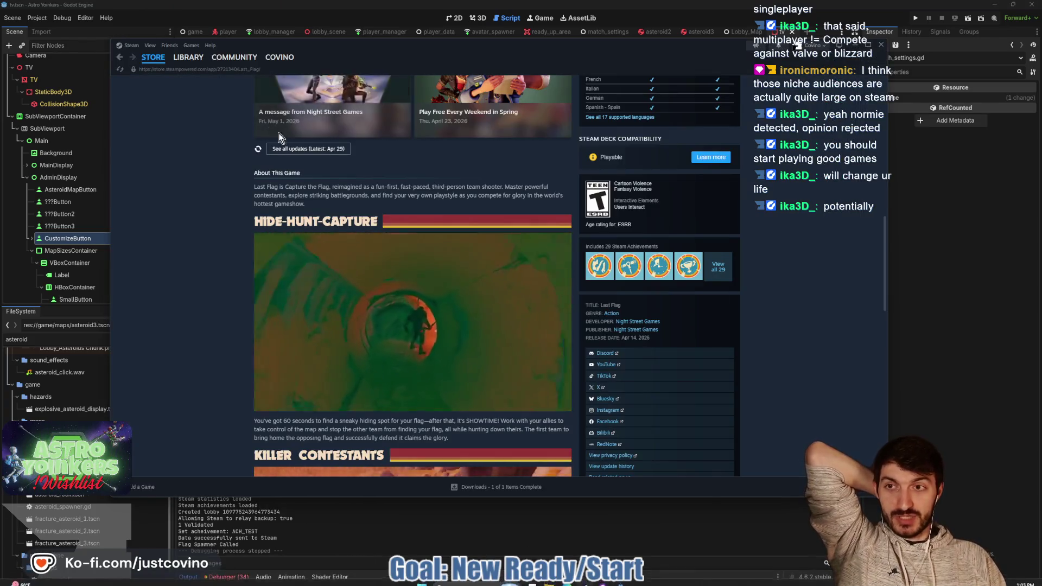
left_click(188, 57)
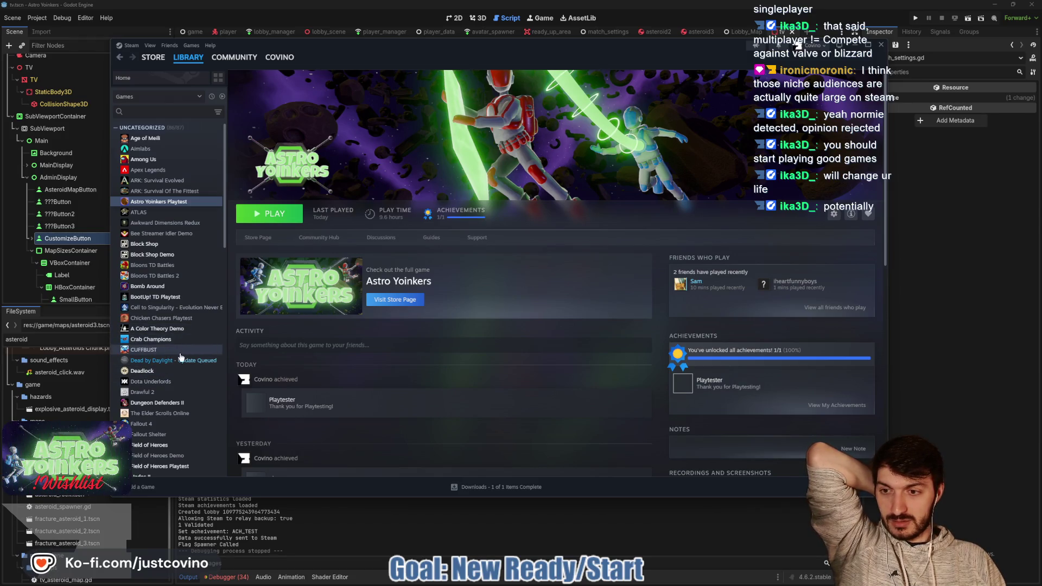
scroll(181, 355, "down", 2)
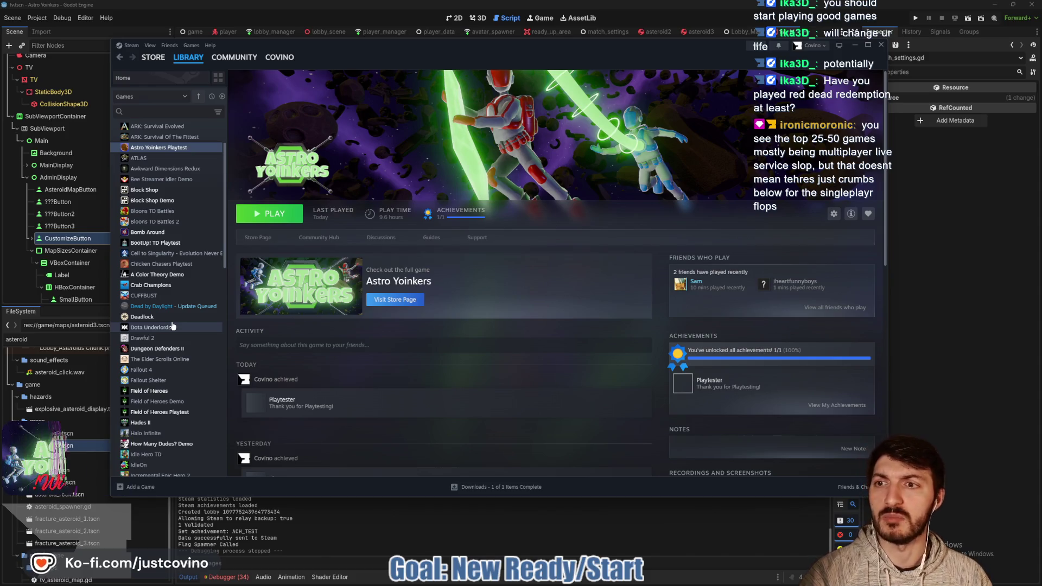
scroll(173, 327, "down", 2)
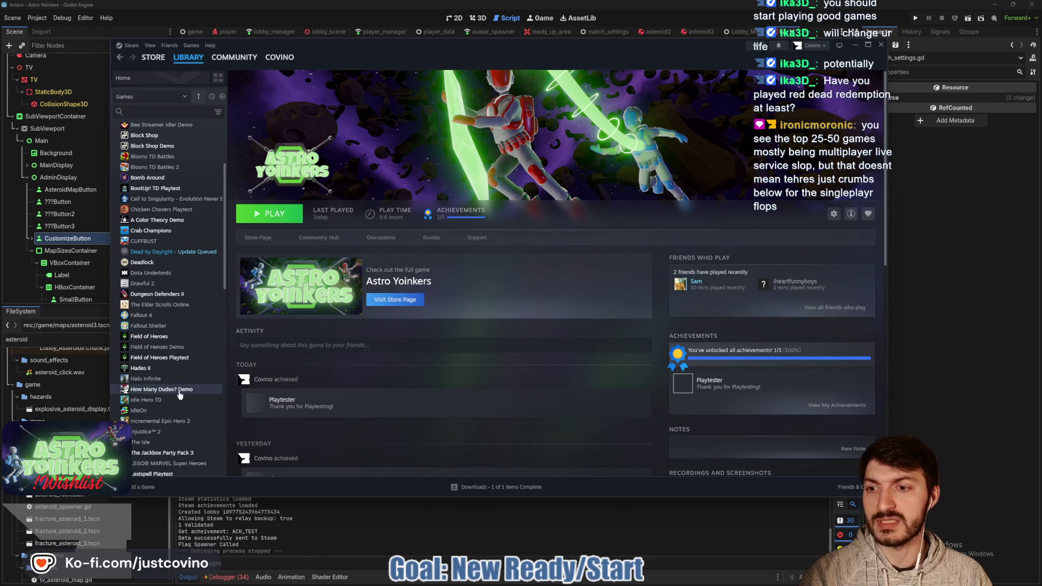
left_click(179, 390)
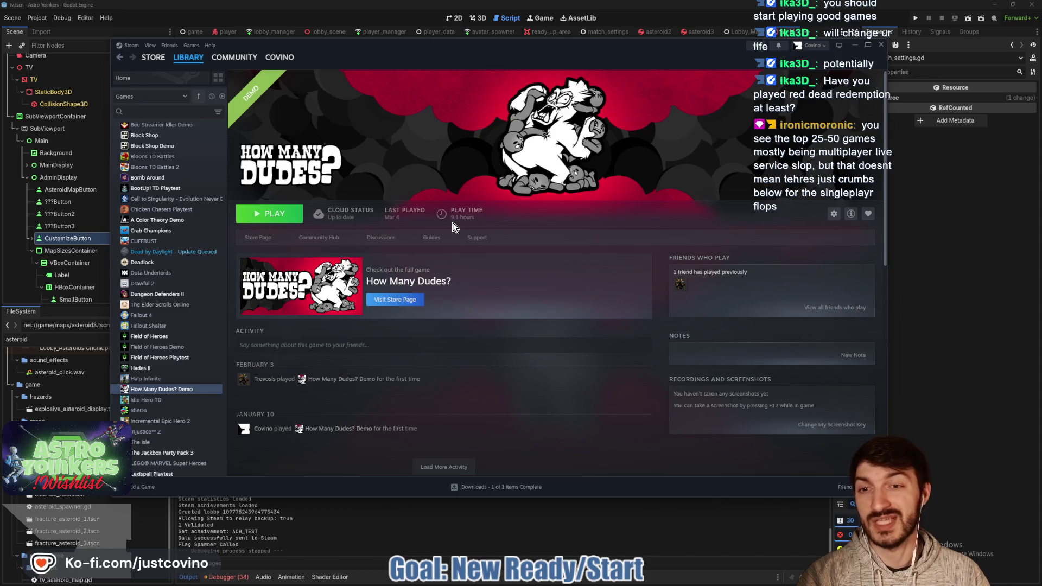
View the How Many Dudes? store page, its gameplay screenshot, and its demo and release-date details.
left_click(256, 241)
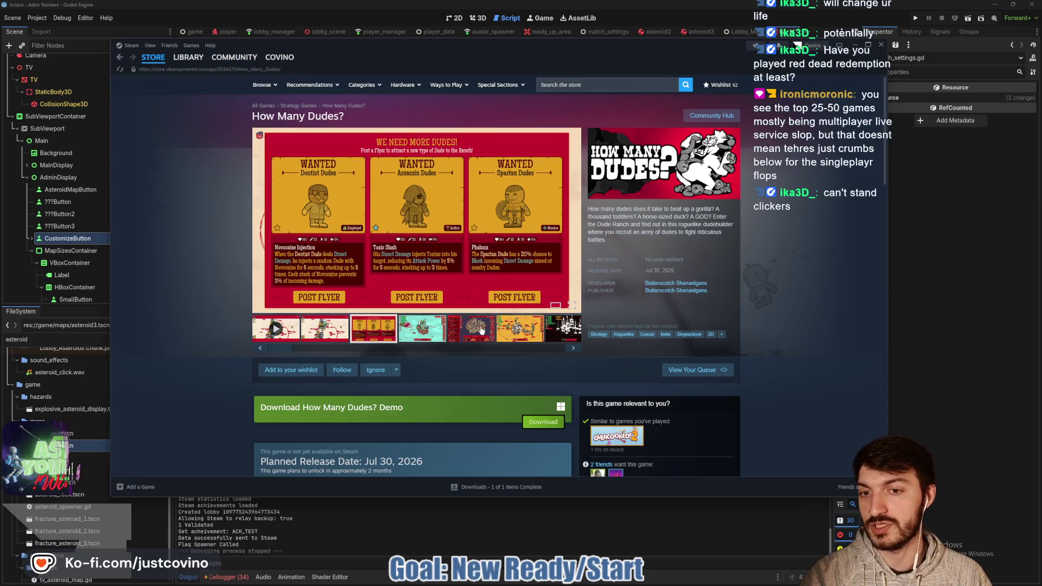
left_click(437, 332)
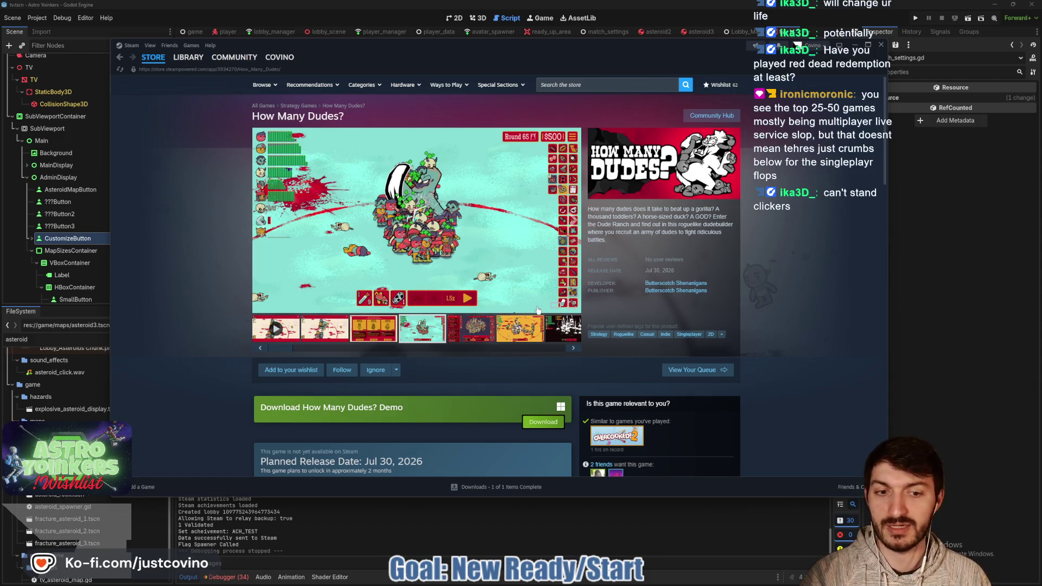
scroll(537, 310, "down", 2)
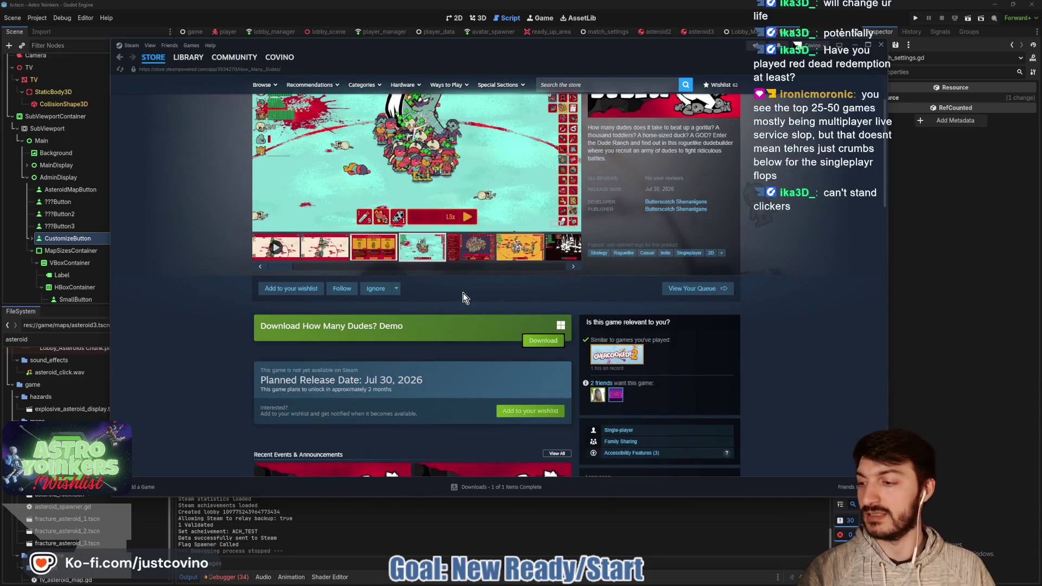
scroll(440, 252, "down", 5)
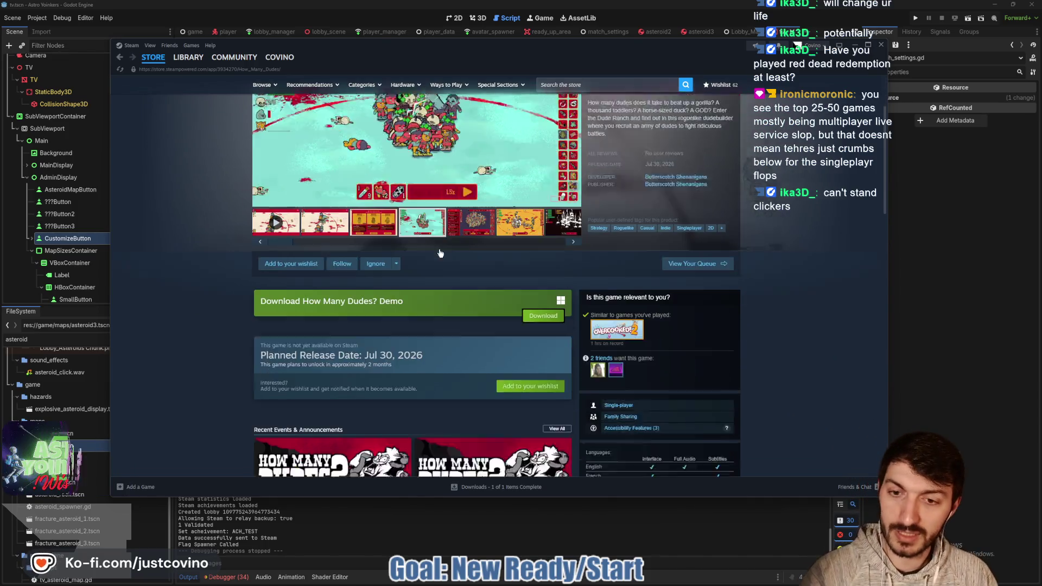
scroll(440, 252, "down", 4)
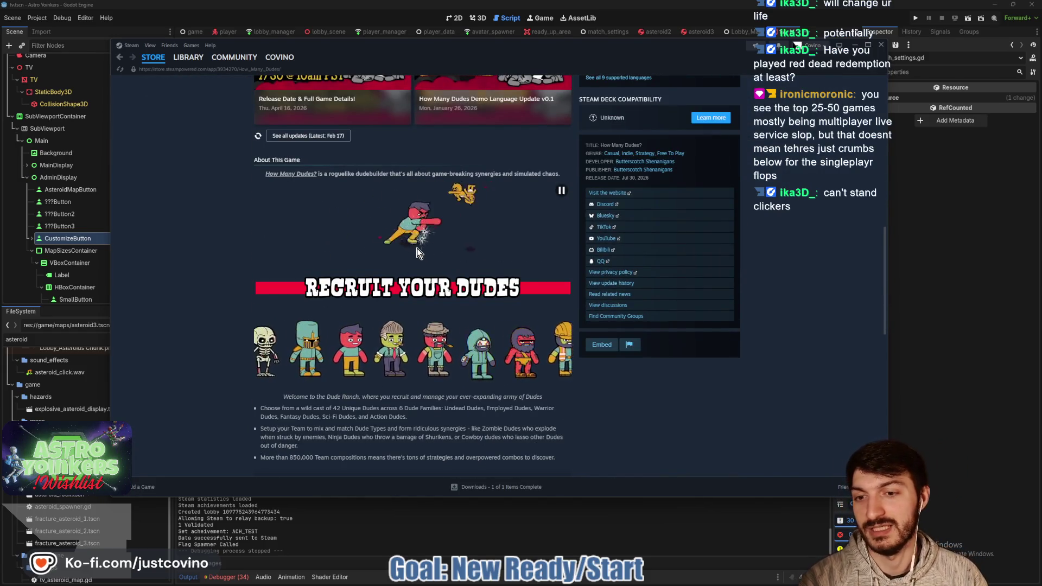
scroll(418, 252, "up", 4)
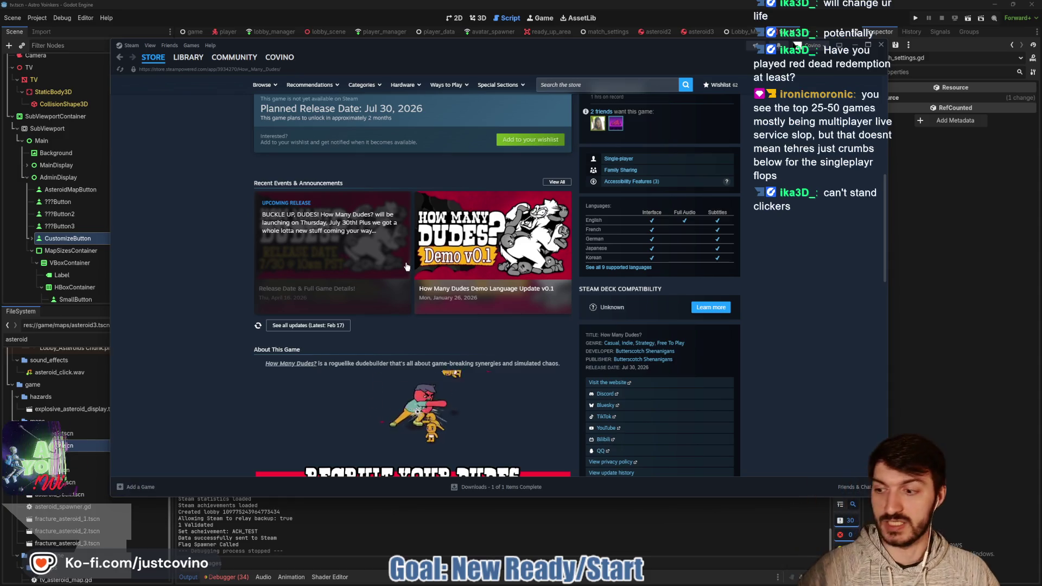
scroll(407, 266, "up", 1)
Search the Steam store for Astro Yoinkers, open its store page, then return to Godot.
scroll(407, 266, "up", 5)
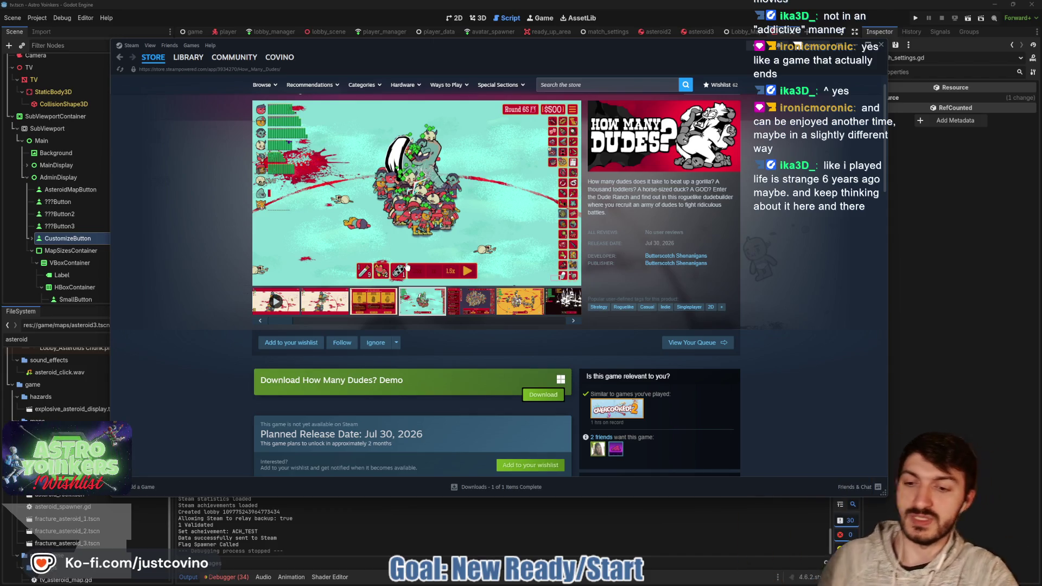
mouse_move(188, 57)
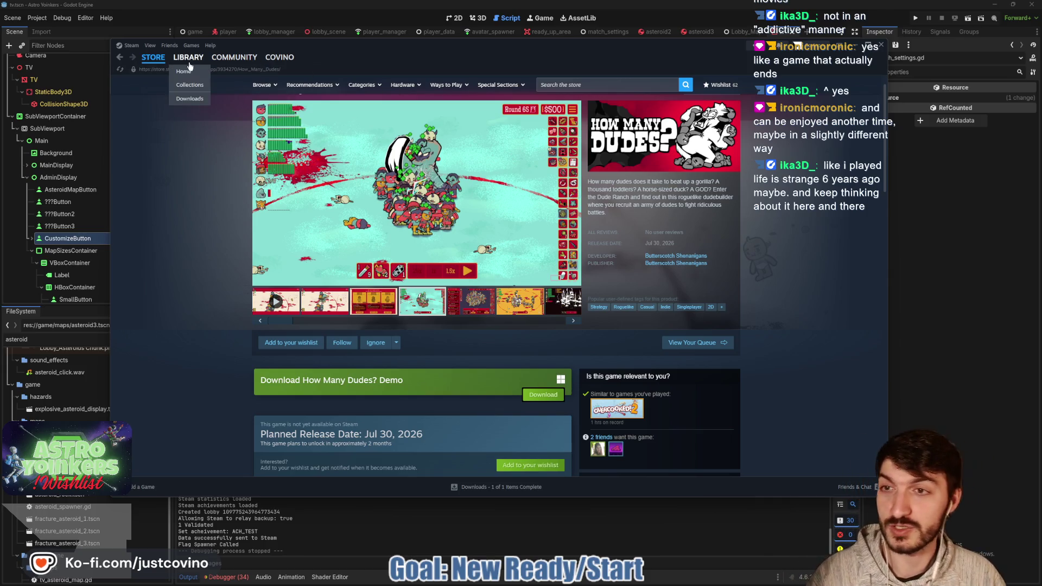
left_click(613, 85)
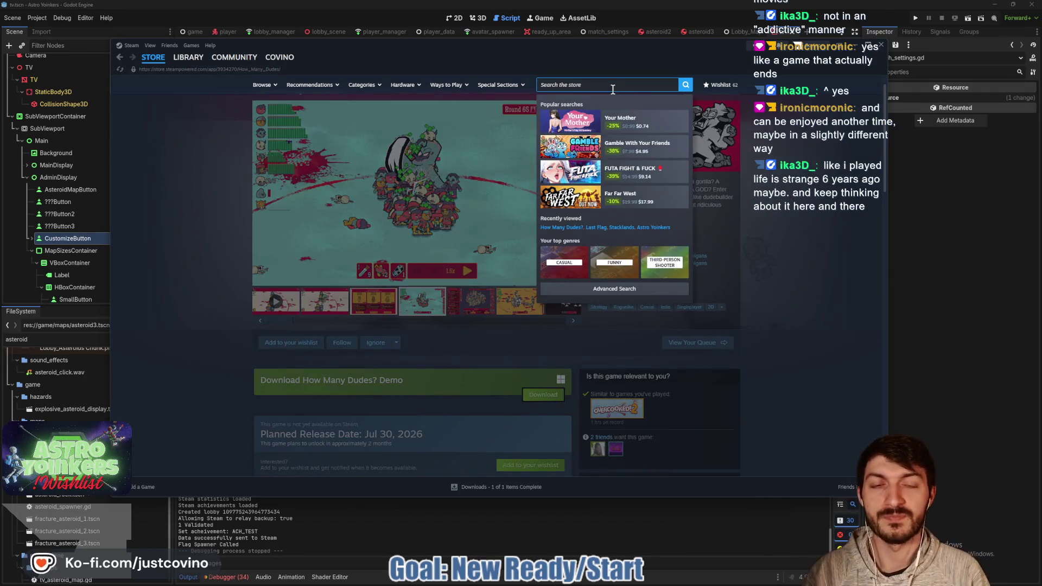
type("astro yoink")
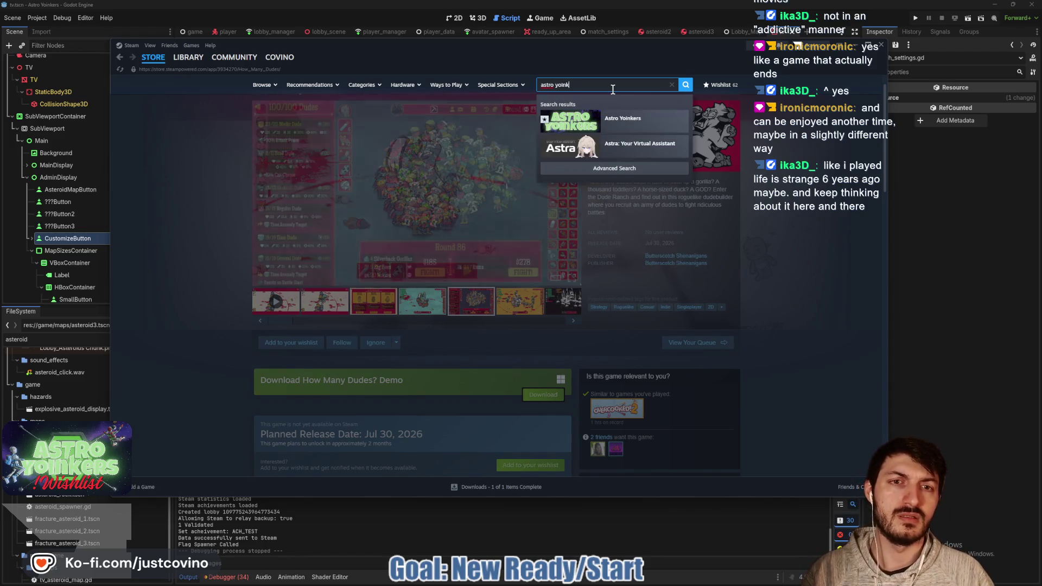
left_click(624, 122)
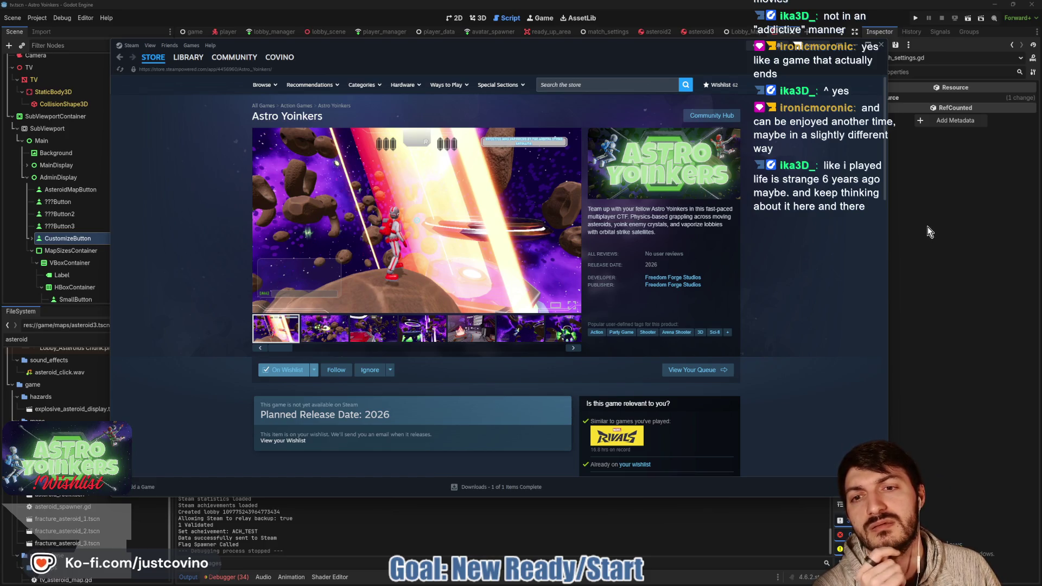
key("alt+Tab")
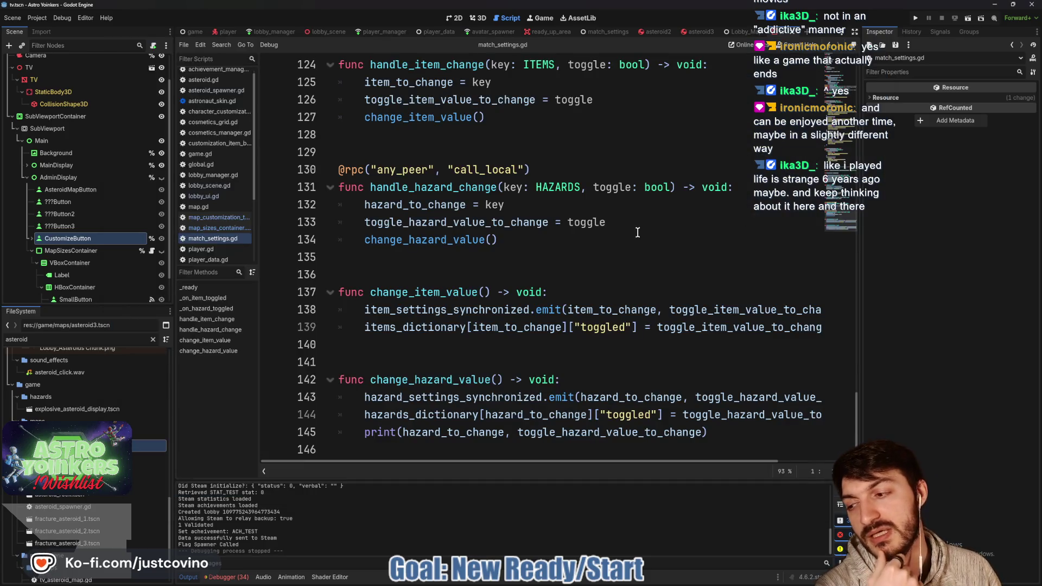
left_click(638, 232)
left_click(540, 261)
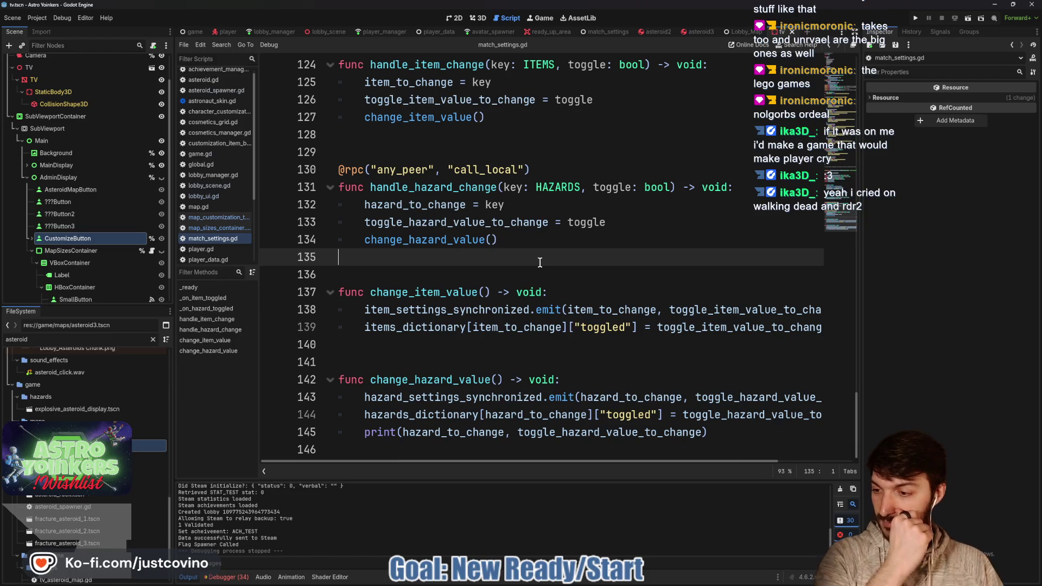
Save the scene and match_settings.gd with Ctrl+S, dismissing the line-135 context menu.
key("ctrl+s")
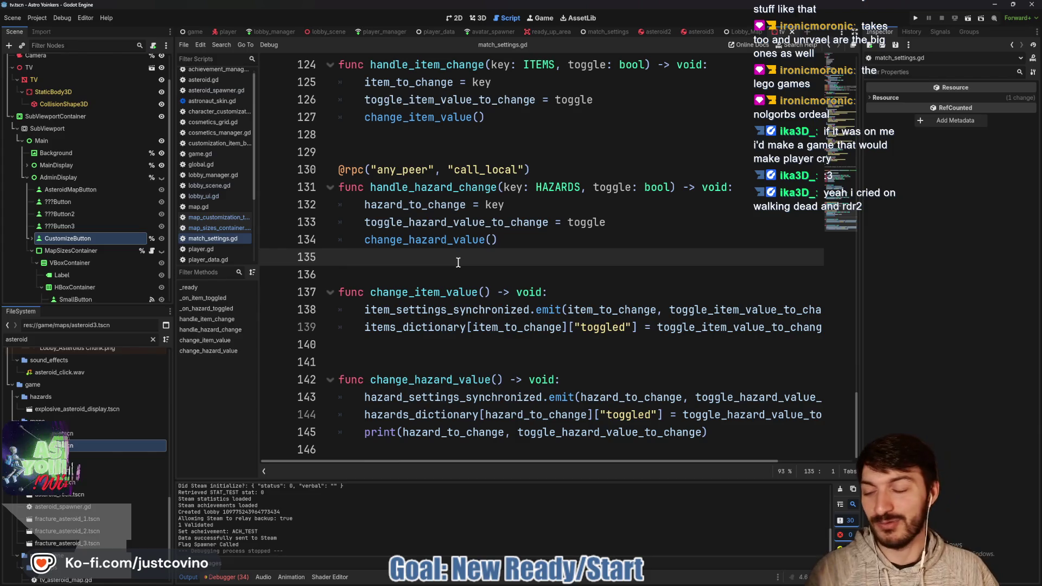
key("ctrl+s")
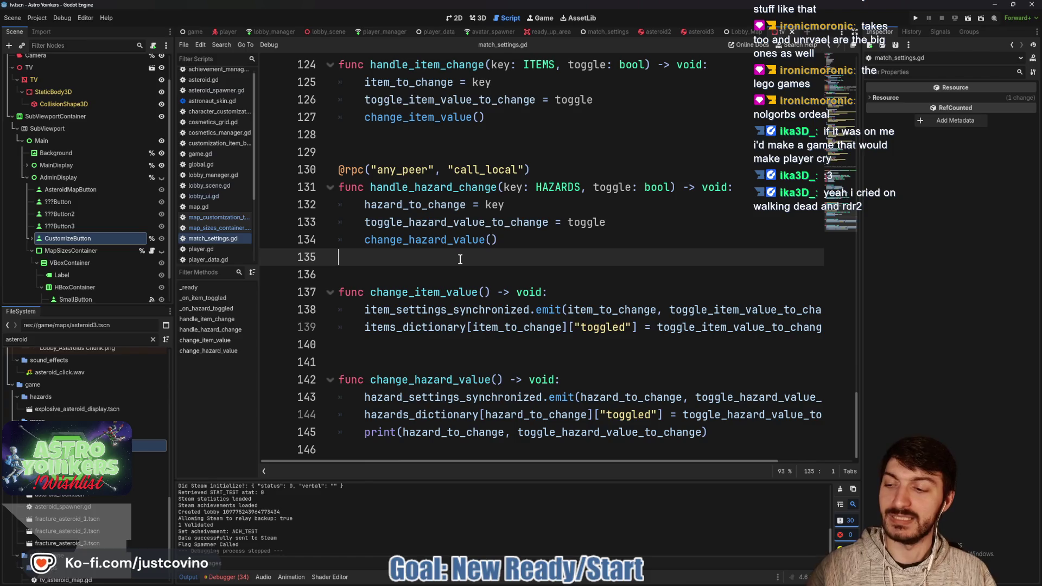
right_click(461, 264)
left_click(393, 270)
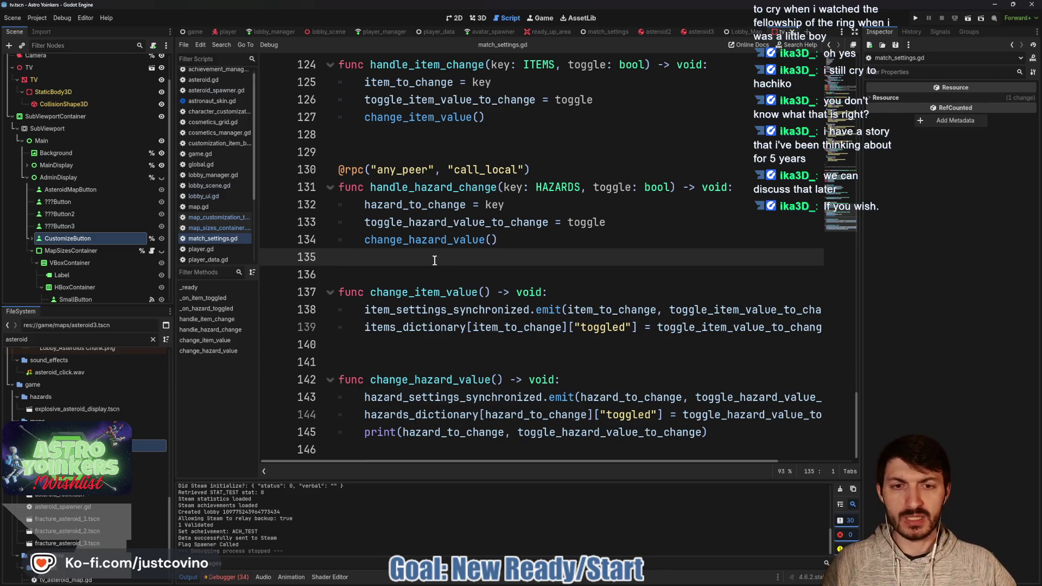
scroll(589, 192, "up", 4)
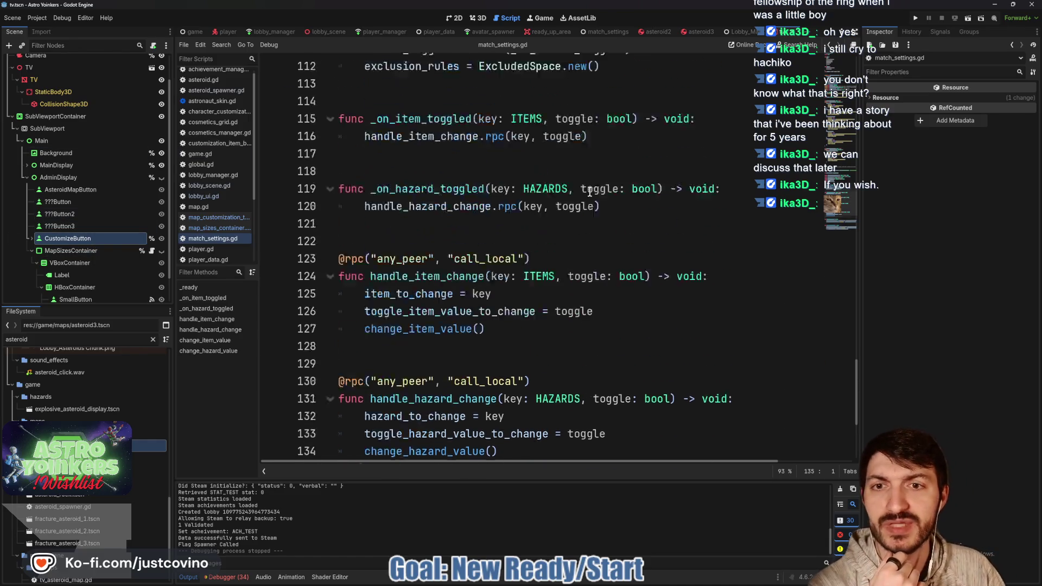
scroll(580, 199, "up", 2)
scroll(569, 206, "down", 1)
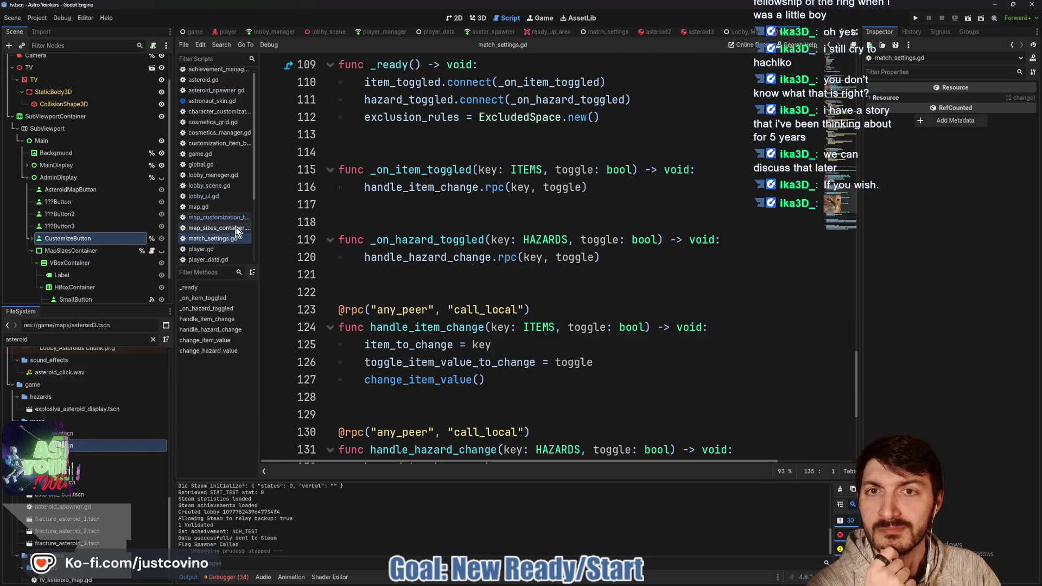
scroll(479, 224, "up", 6)
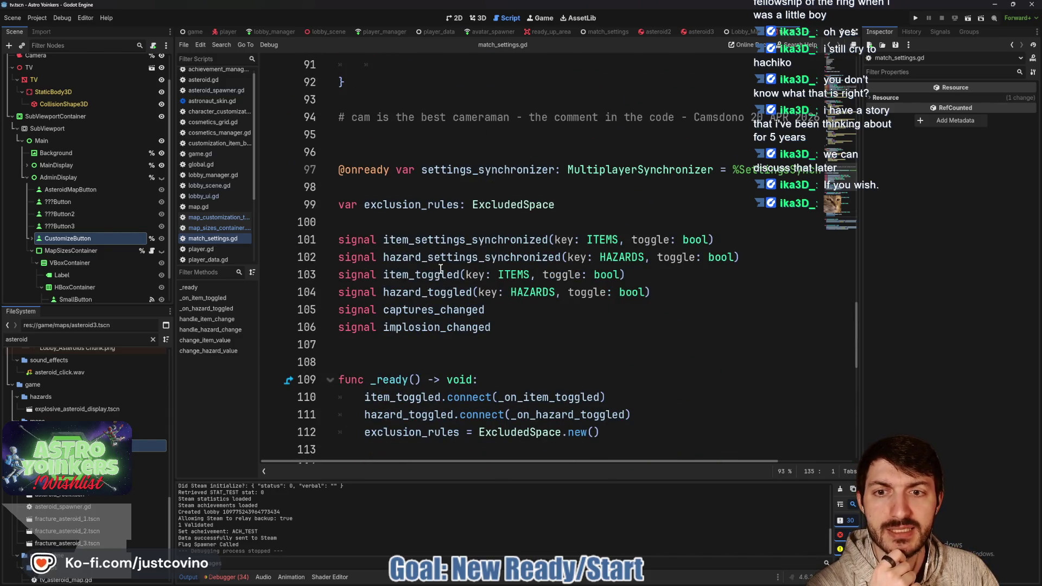
scroll(435, 270, "up", 4)
scroll(435, 269, "down", 6)
scroll(435, 270, "down", 5)
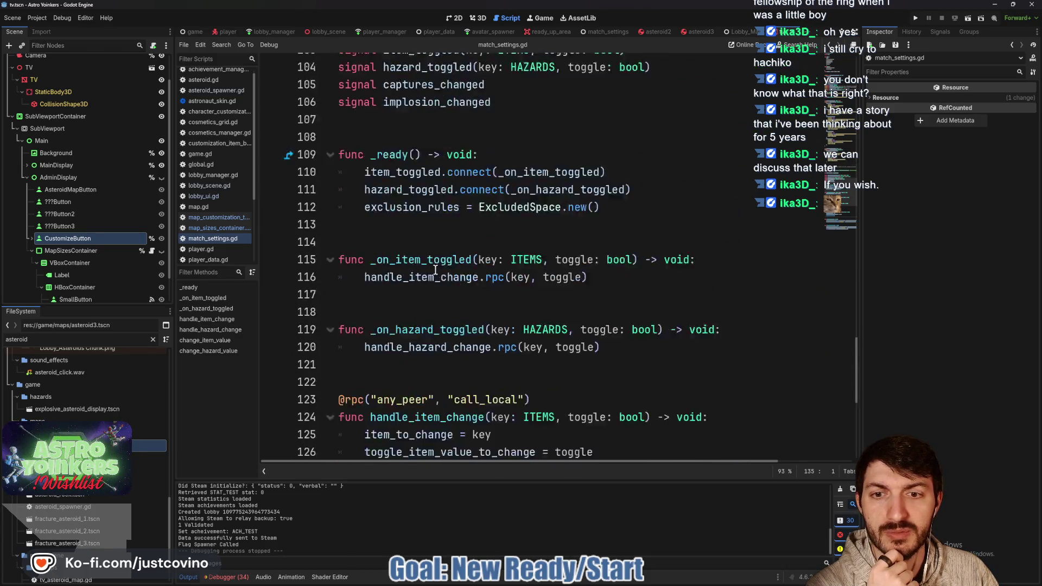
scroll(434, 271, "up", 5)
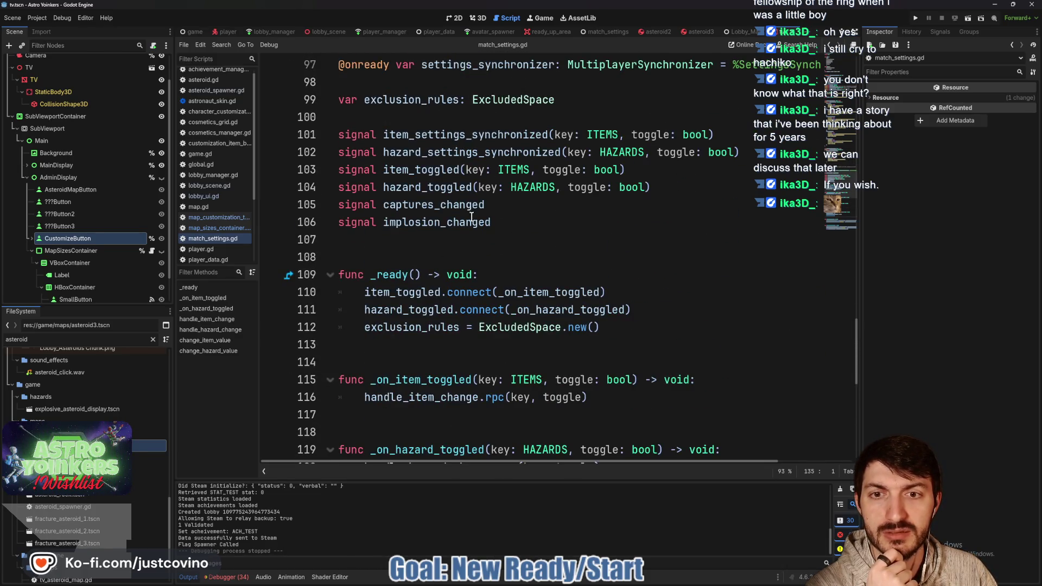
scroll(471, 216, "up", 4)
double_click(413, 257)
scroll(474, 235, "up", 5)
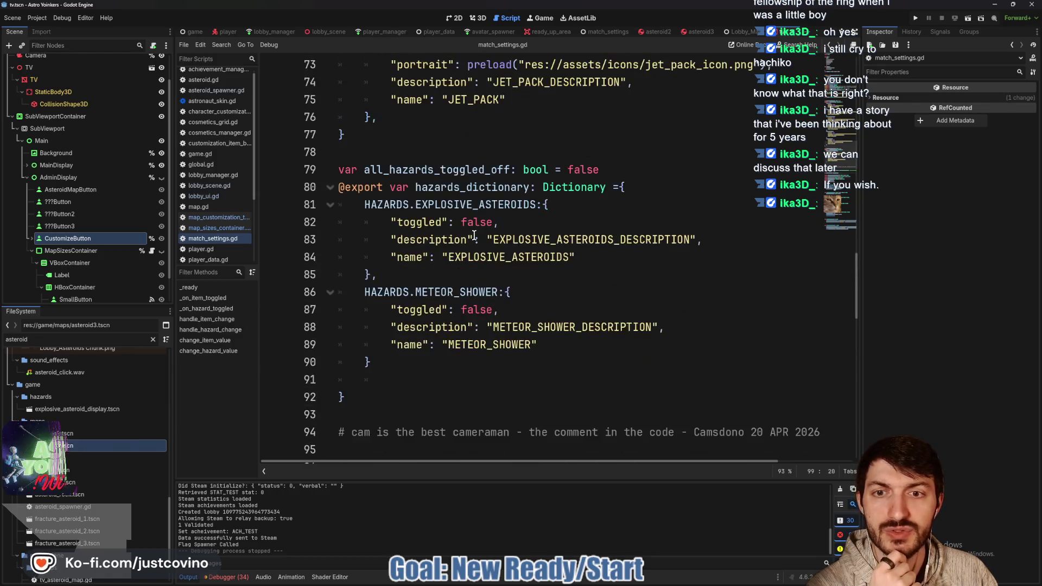
scroll(474, 235, "up", 5)
scroll(474, 234, "up", 10)
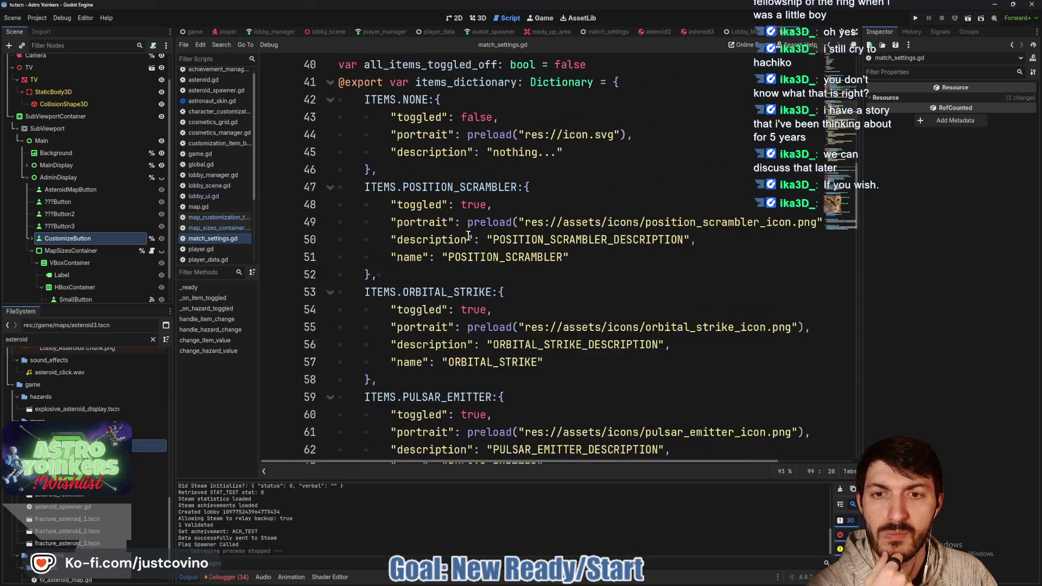
scroll(467, 235, "up", 8)
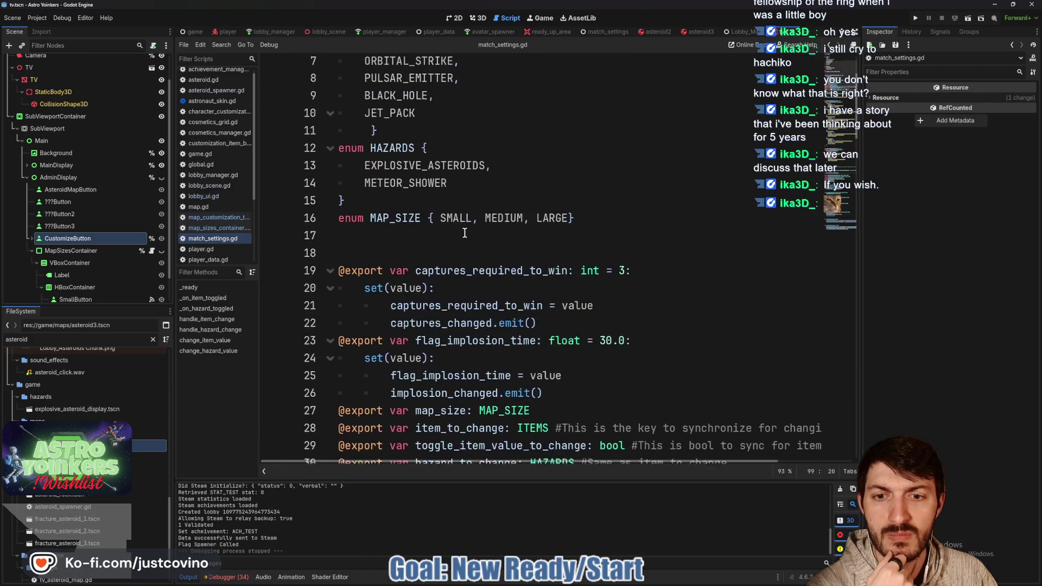
Search the script for 'map_size' and place the caret at the end of its line-27 declaration.
left_click(462, 100)
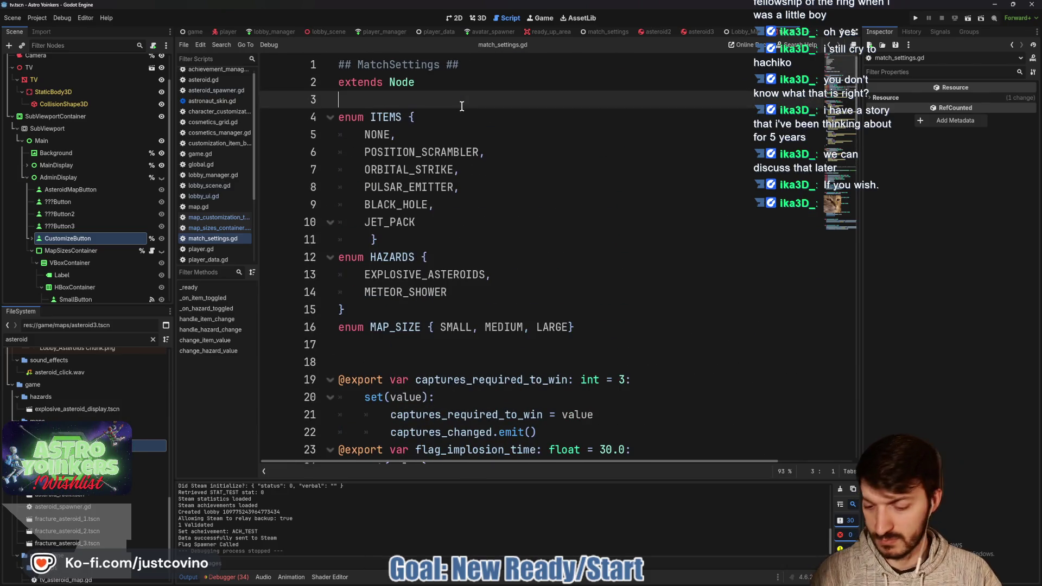
key("ctrl+f")
type("map_s")
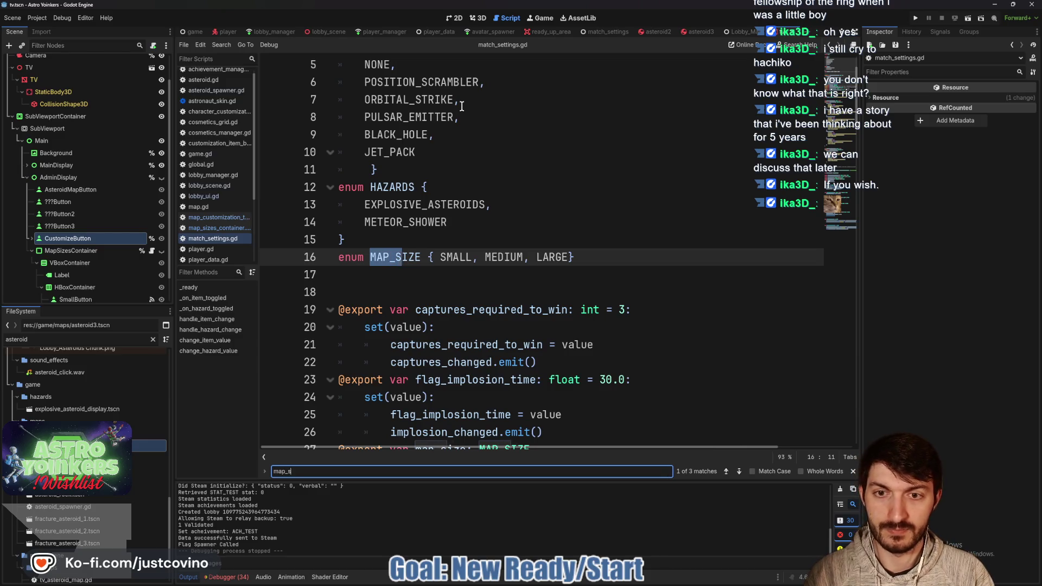
type("ize")
left_click(739, 471)
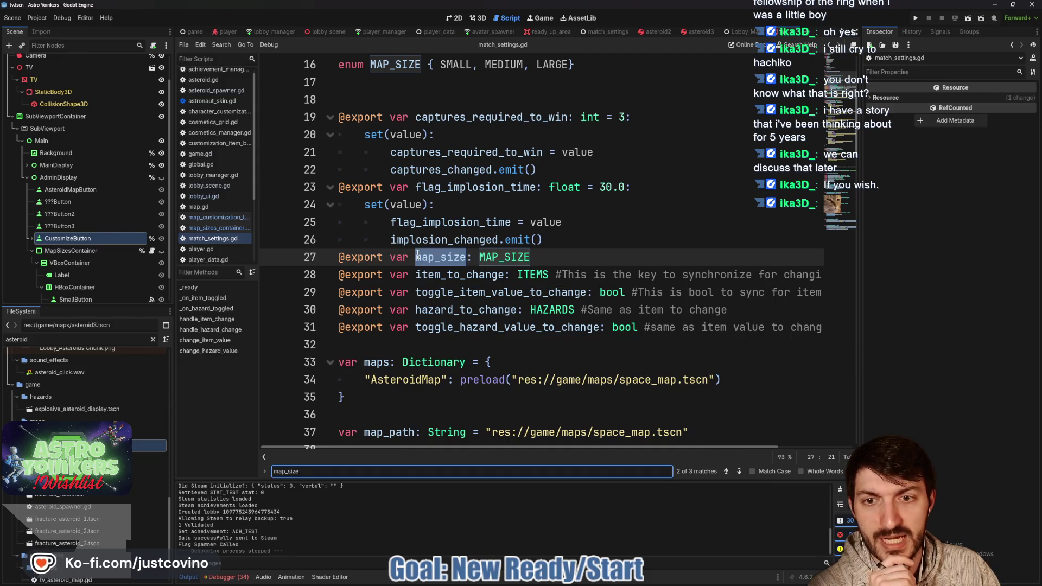
left_click(574, 243)
left_click(550, 257)
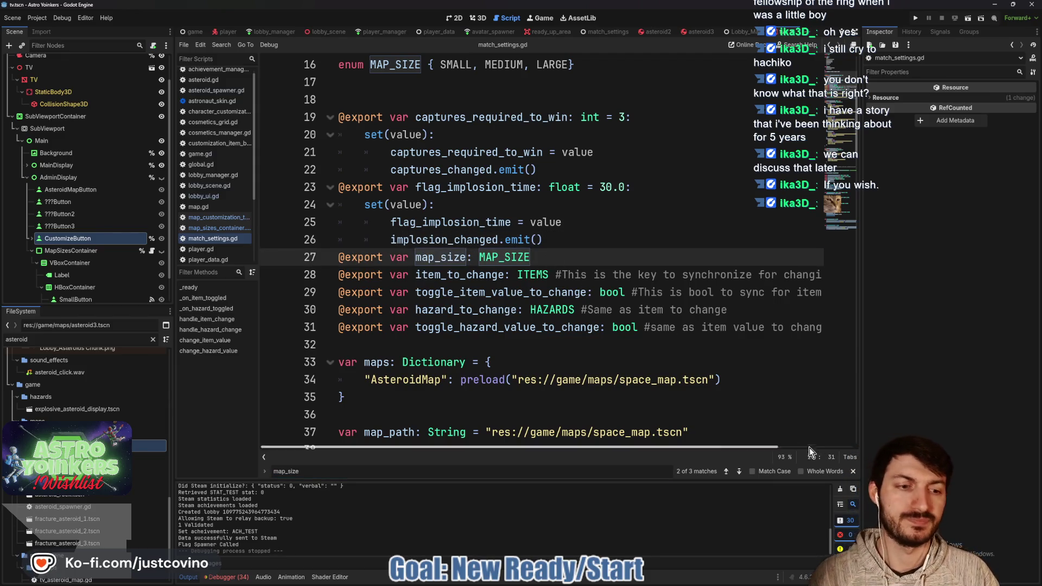
Add a map_size setter that assigns value and prints "MAP SIZED CHANGED", then save.
key("Escape")
type(":")
key("Return")
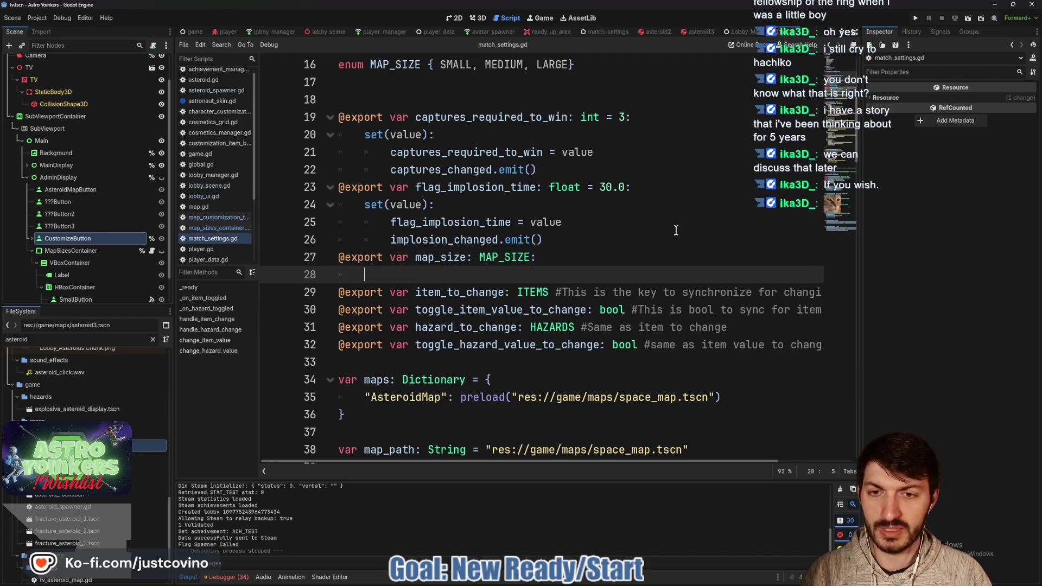
type("set(value):")
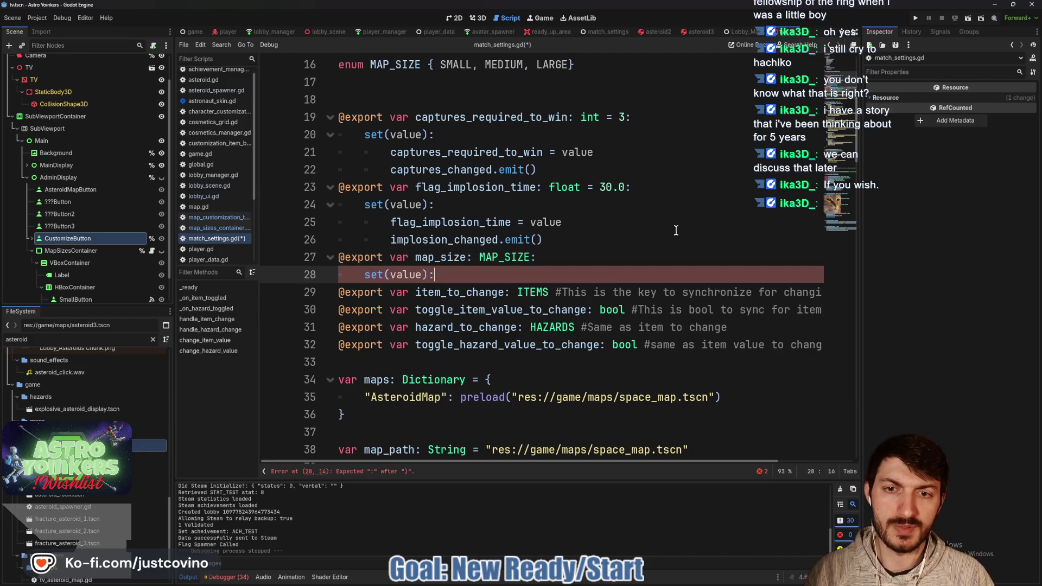
key("Return")
type("map")
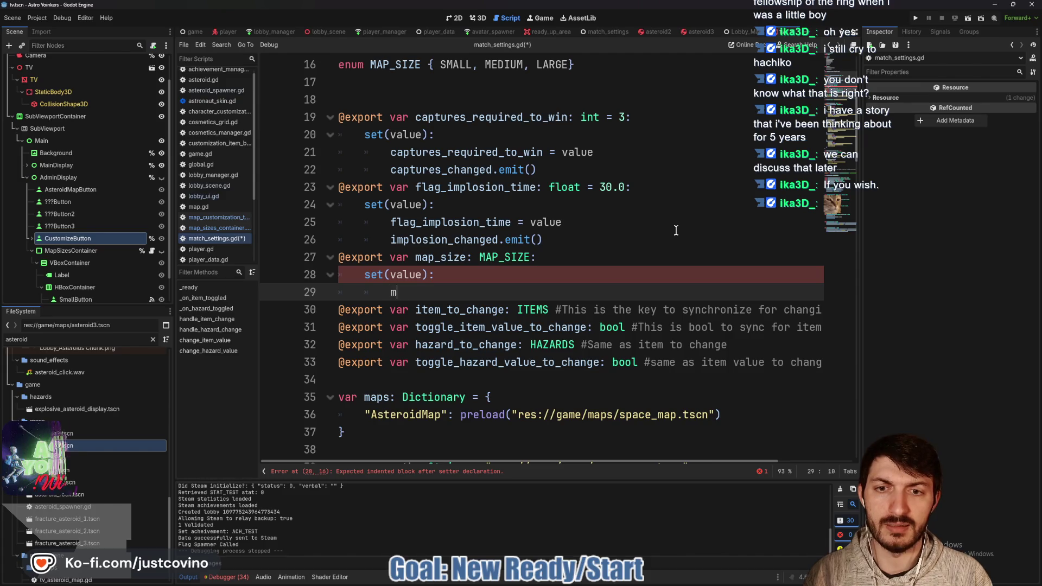
key("Down")
key("Down")
key("Return")
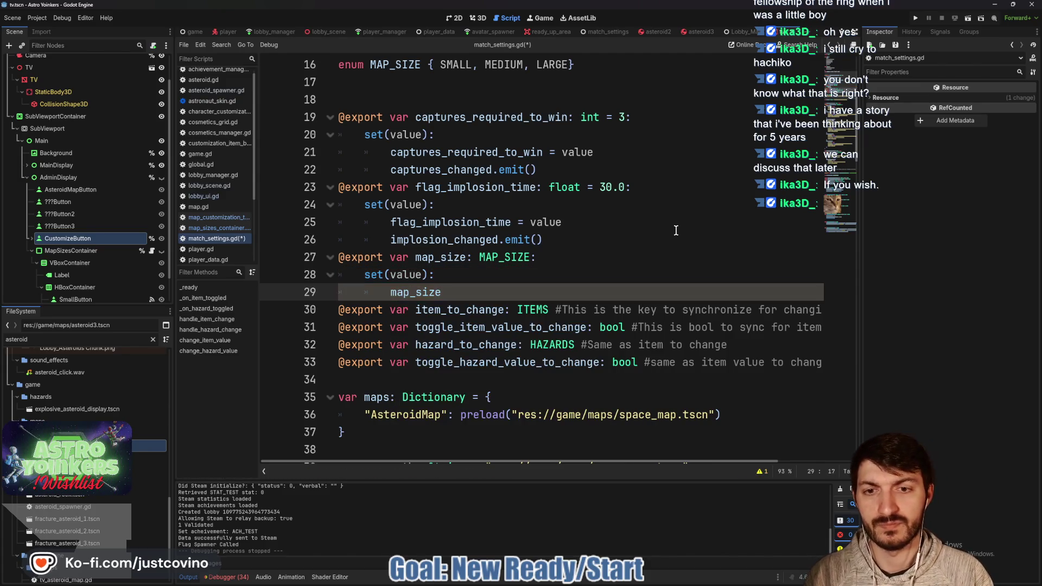
type(" = value")
key("Return")
type("pr")
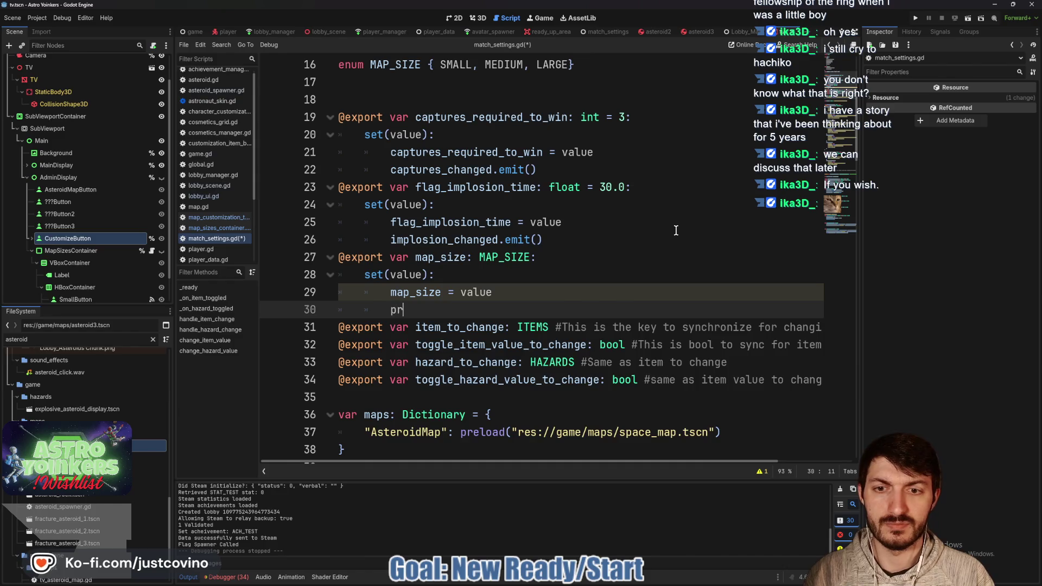
type("int(\"MAP SIZED CHA")
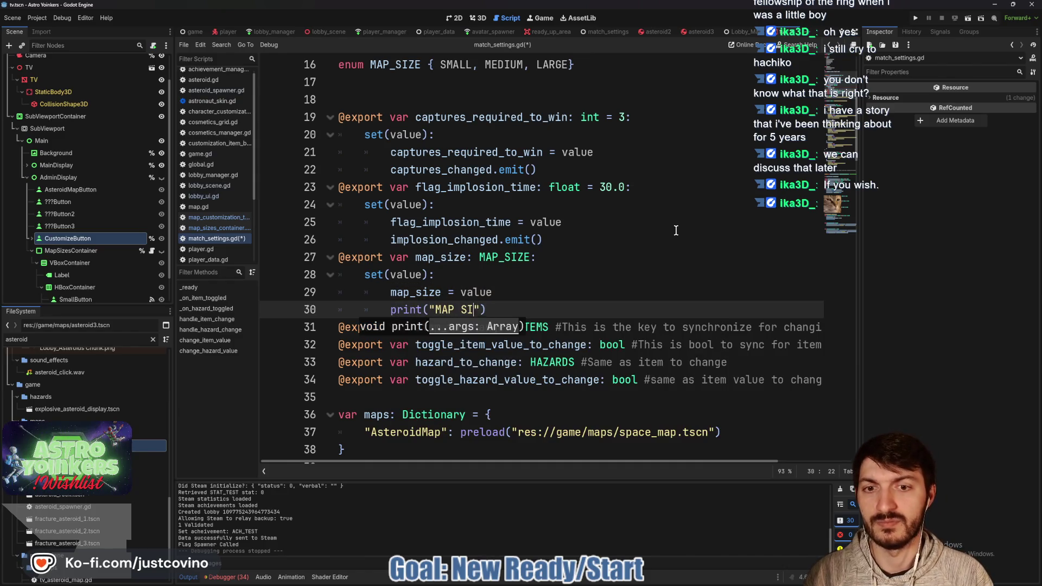
type("NGED")
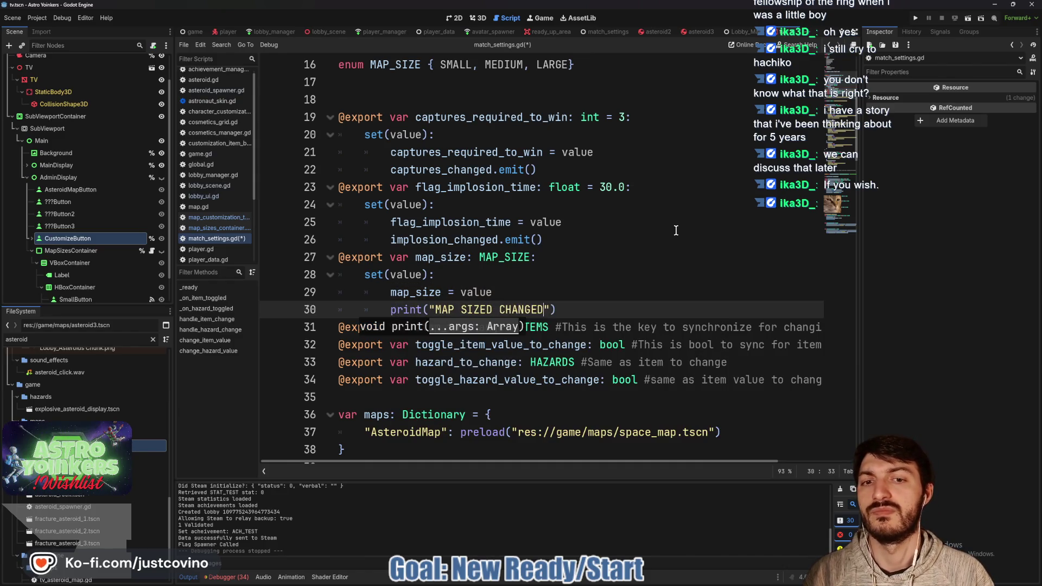
key("End")
key("ctrl+s")
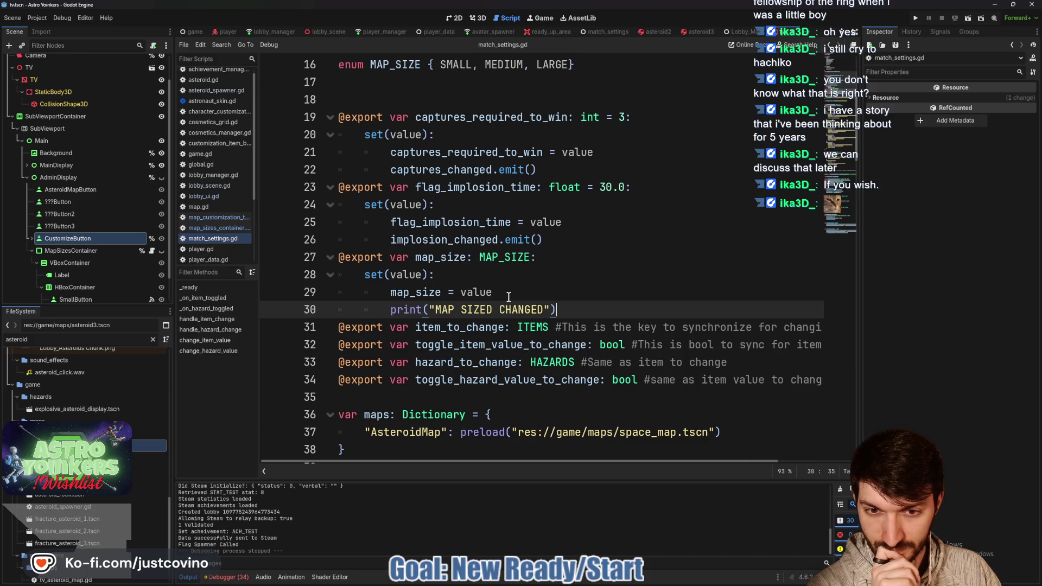
Switch to the game scene's game.gd script.
scroll(529, 299, "right", 3)
scroll(537, 297, "left", 3)
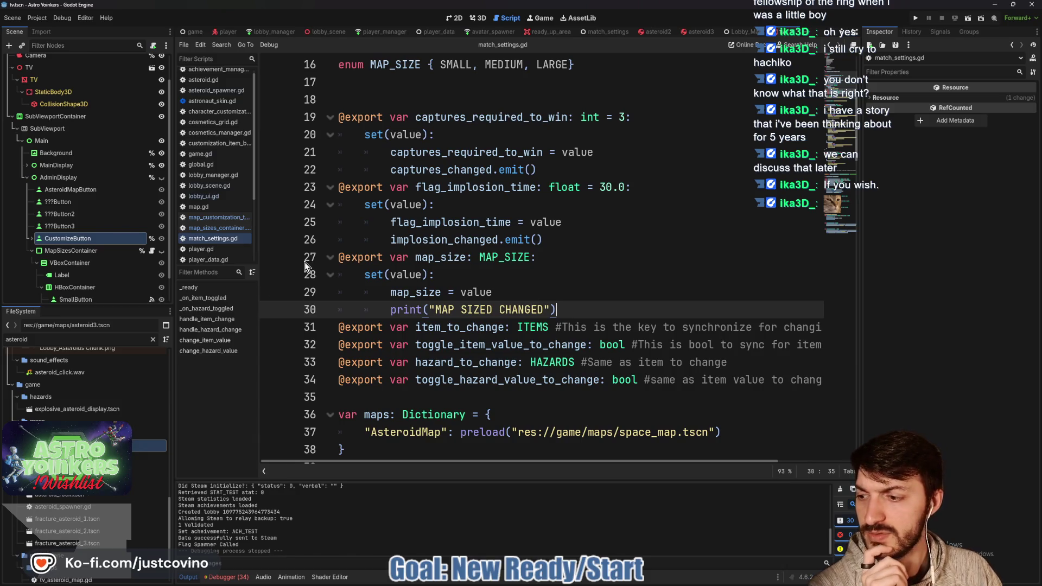
key("ctrl+Tab")
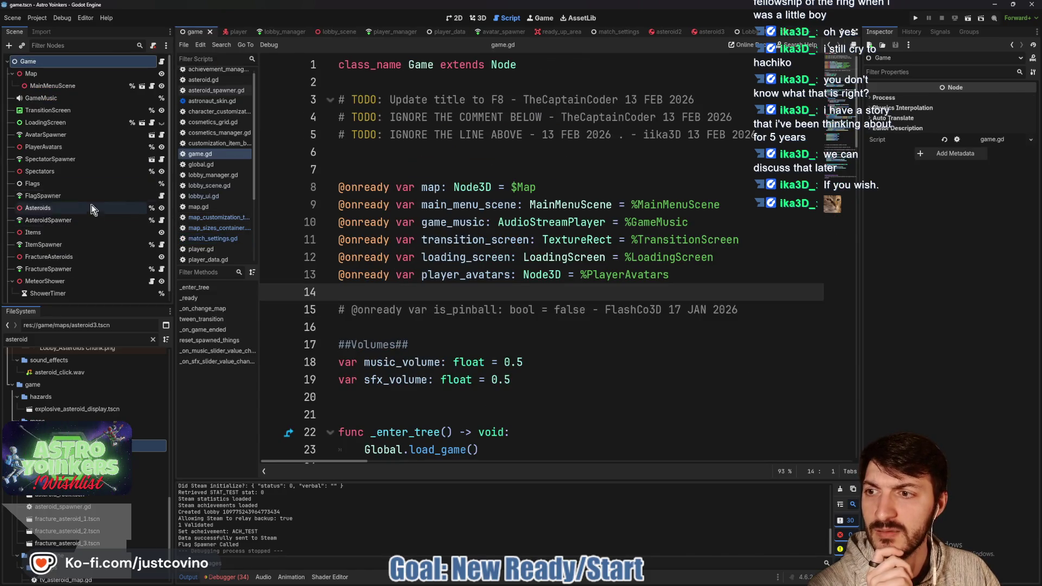
Open asteroid_spawner.gd and read through its map_size handling and set_map_size function.
left_click(161, 220)
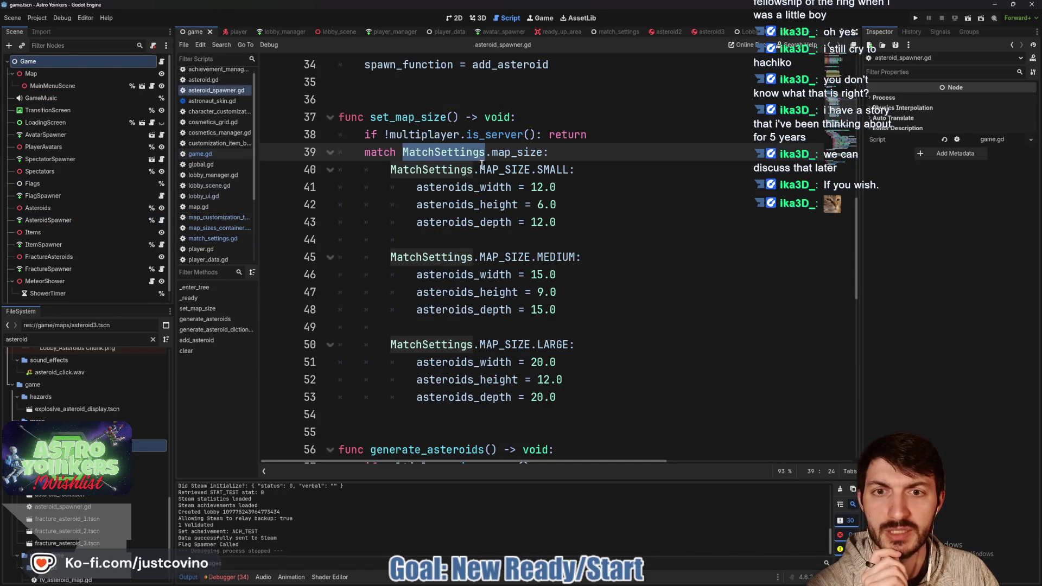
left_click(460, 152)
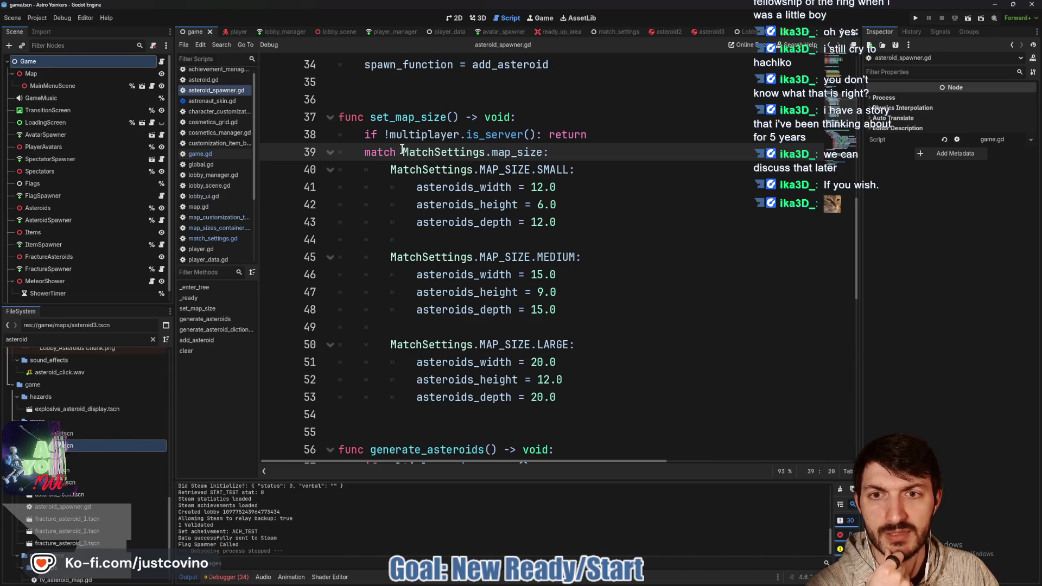
left_click(531, 153)
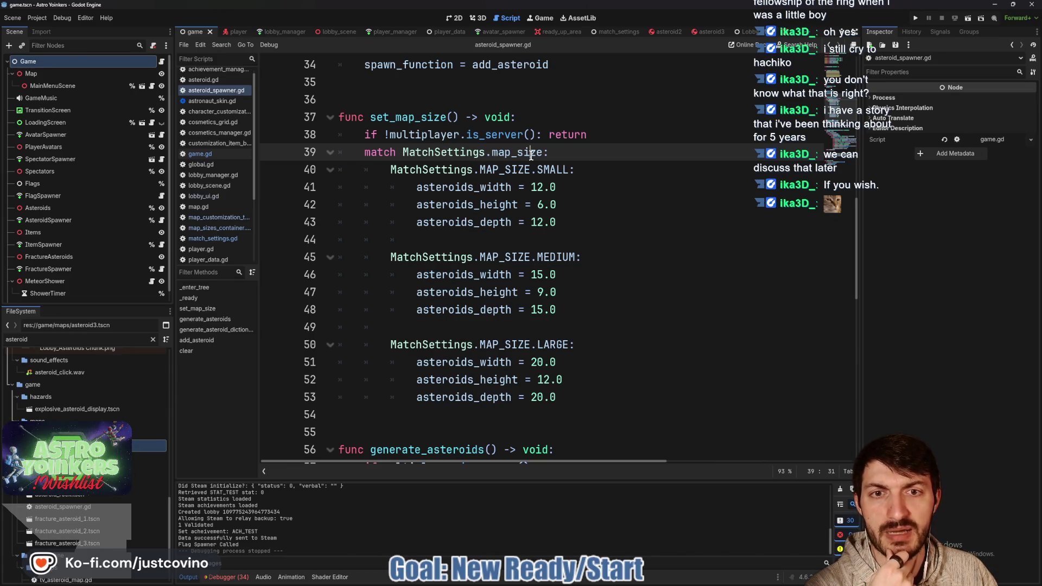
left_click_drag(440, 169, 575, 169)
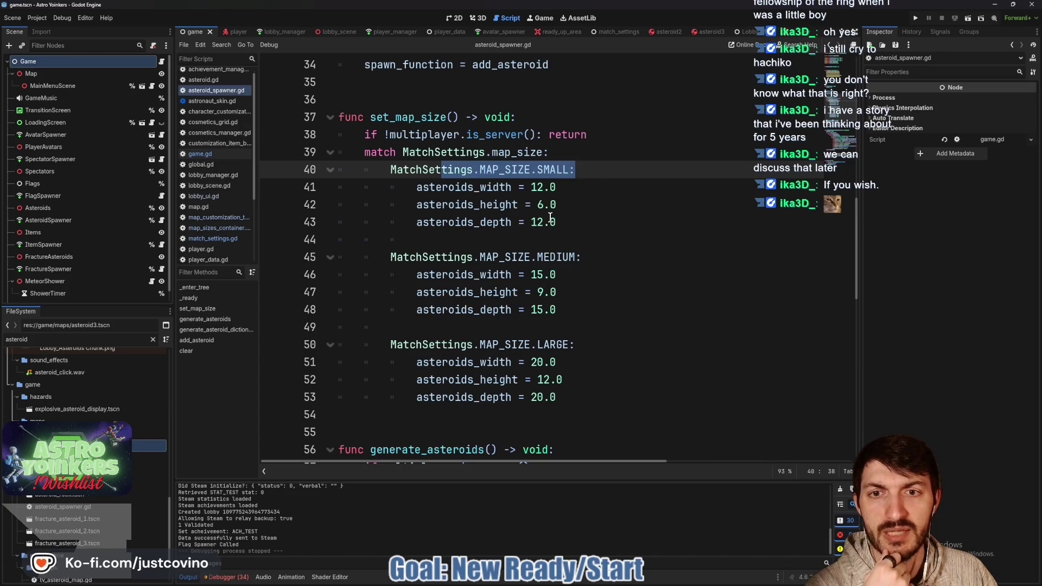
scroll(549, 217, "down", 2)
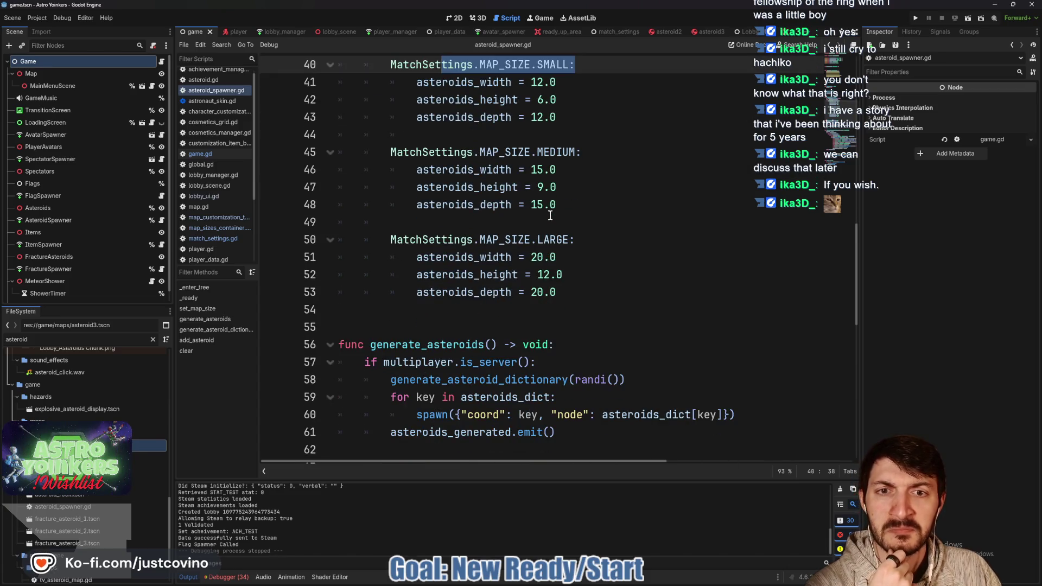
scroll(550, 215, "down", 2)
scroll(549, 215, "up", 5)
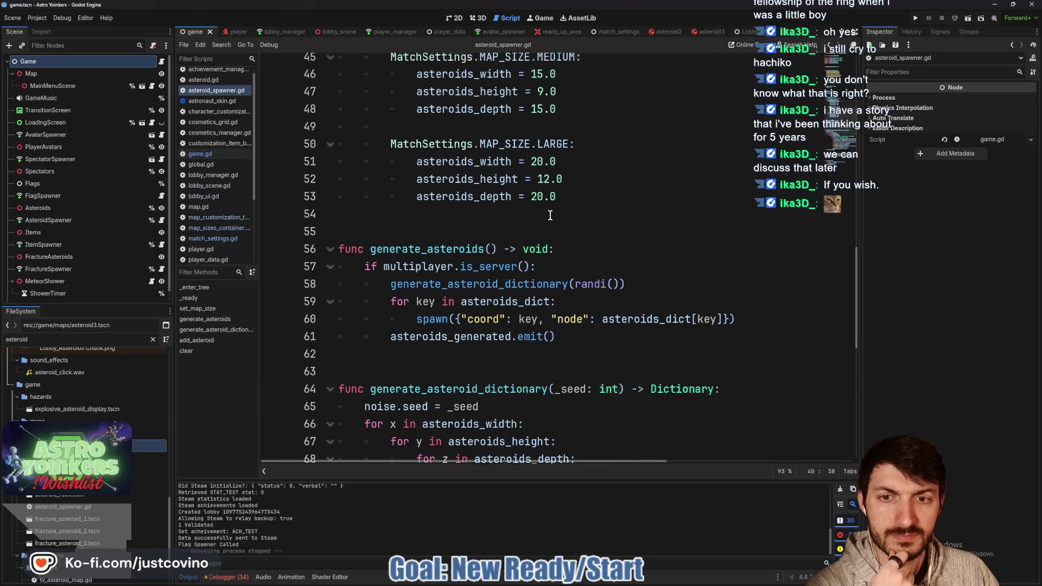
double_click(408, 169)
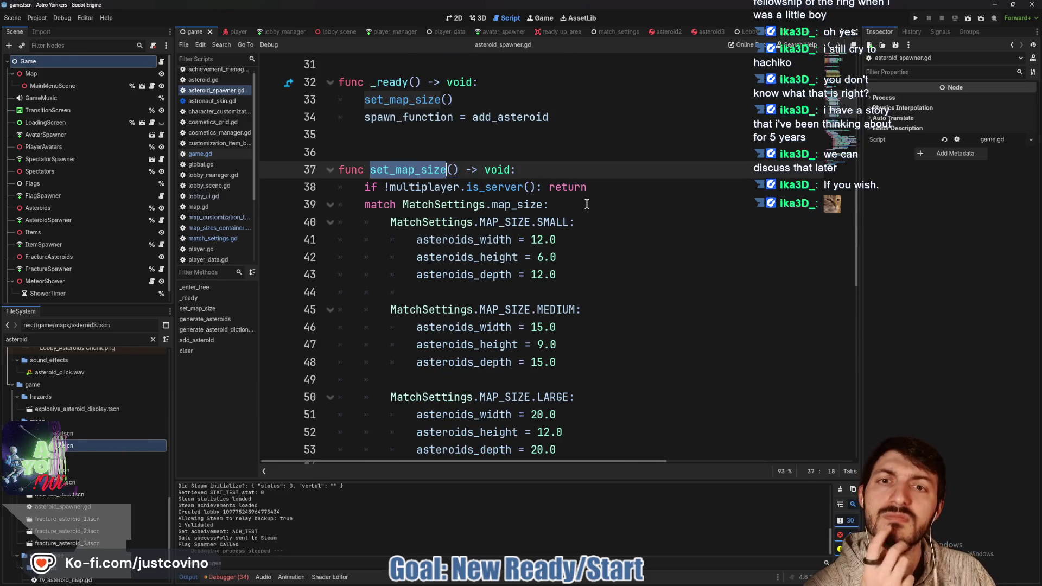
scroll(583, 205, "up", 4)
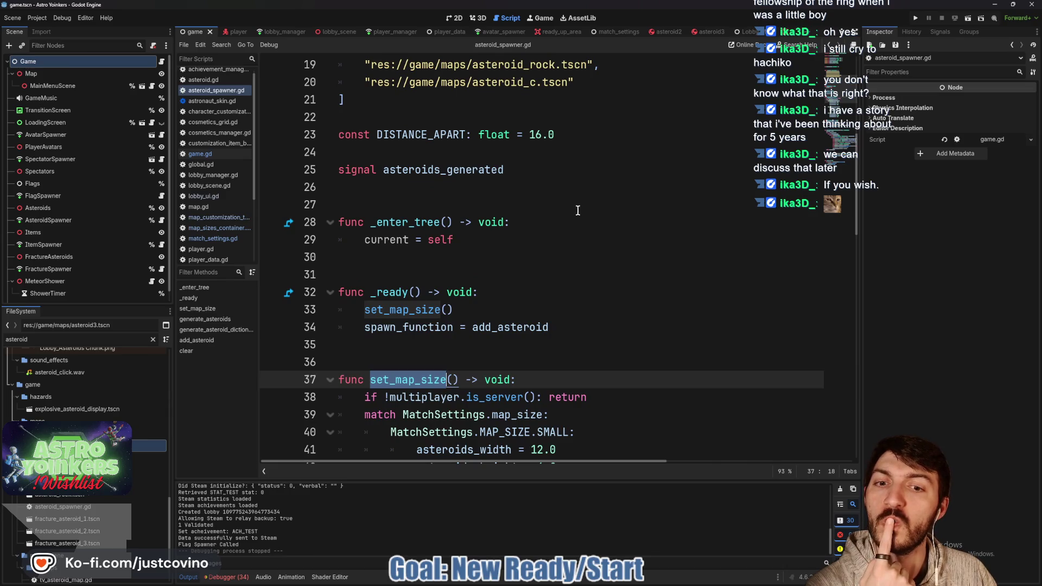
scroll(578, 211, "up", 5)
scroll(576, 213, "up", 1)
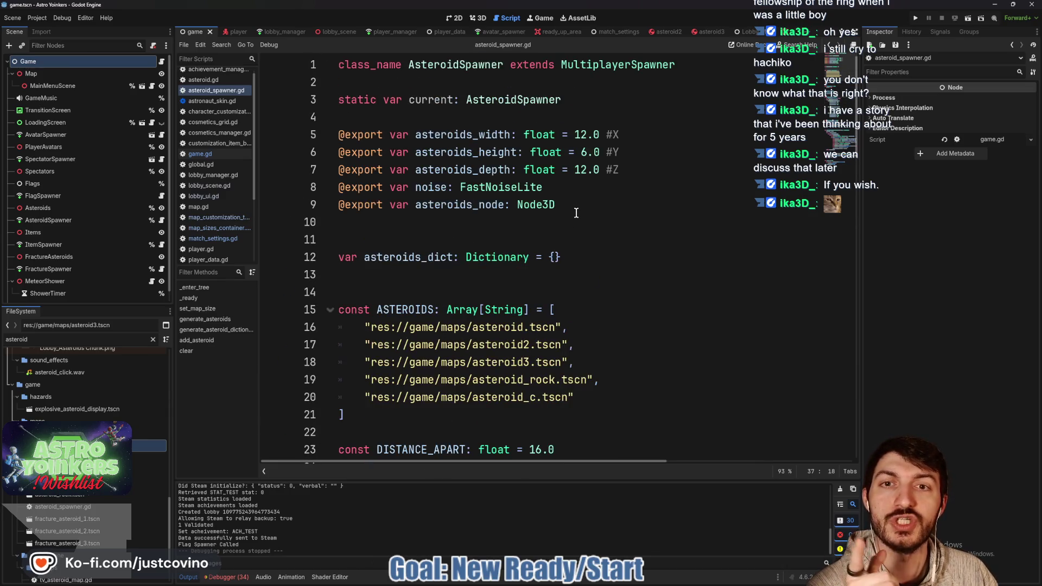
scroll(577, 213, "down", 7)
scroll(576, 213, "down", 1)
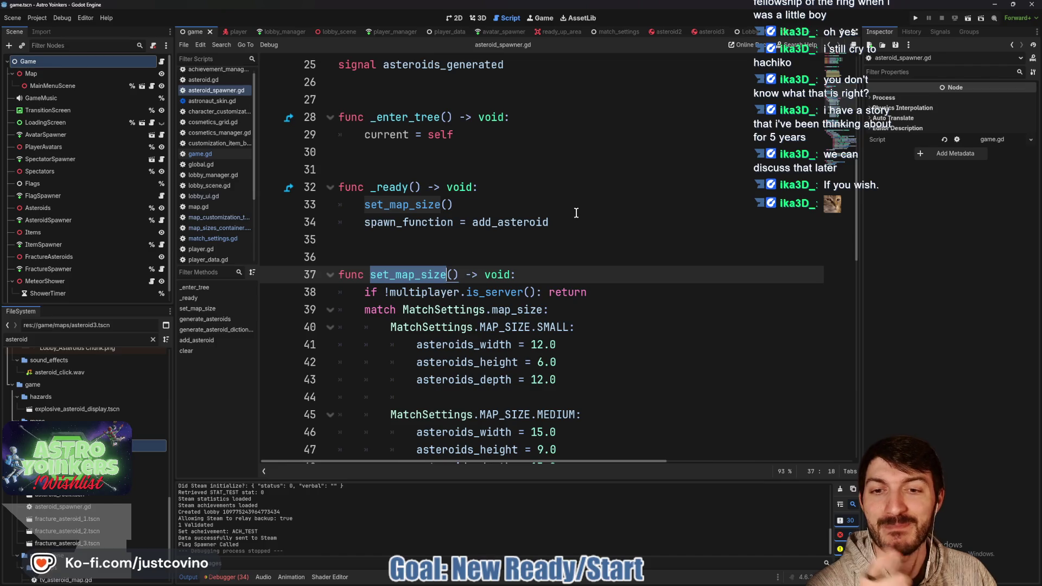
scroll(575, 213, "down", 4)
scroll(574, 214, "down", 3)
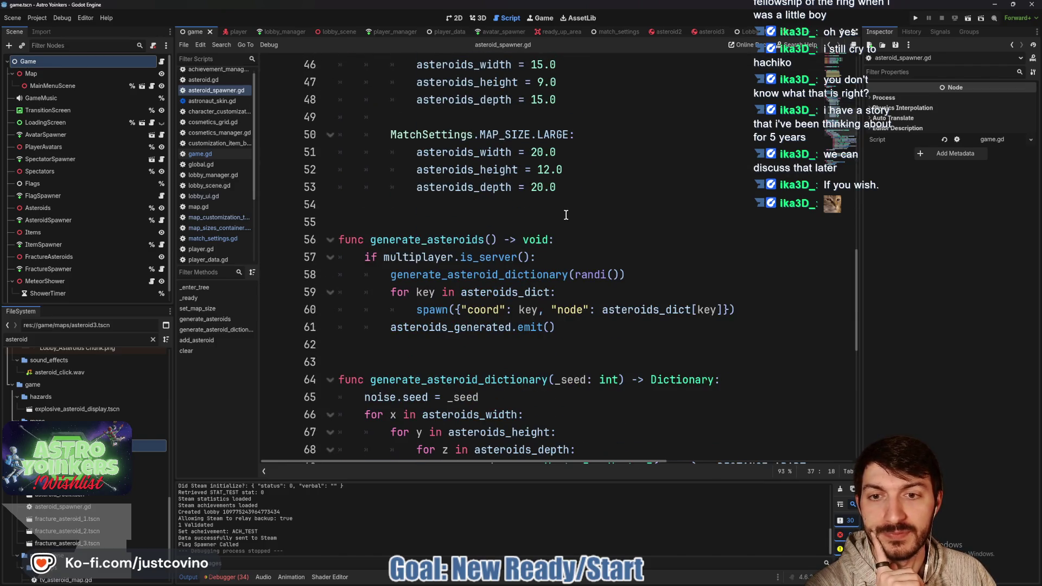
scroll(566, 215, "down", 1)
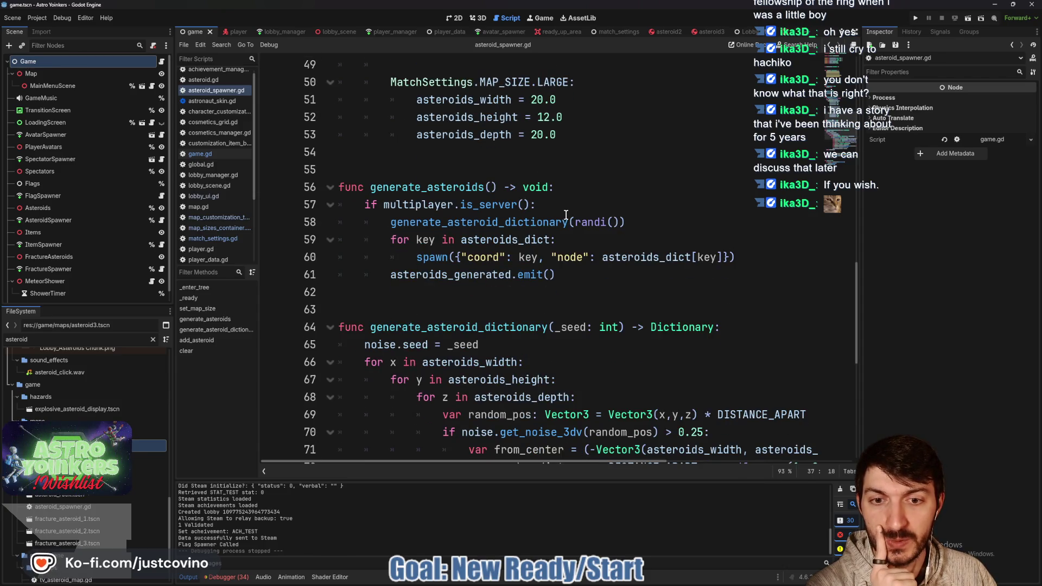
scroll(565, 215, "down", 7)
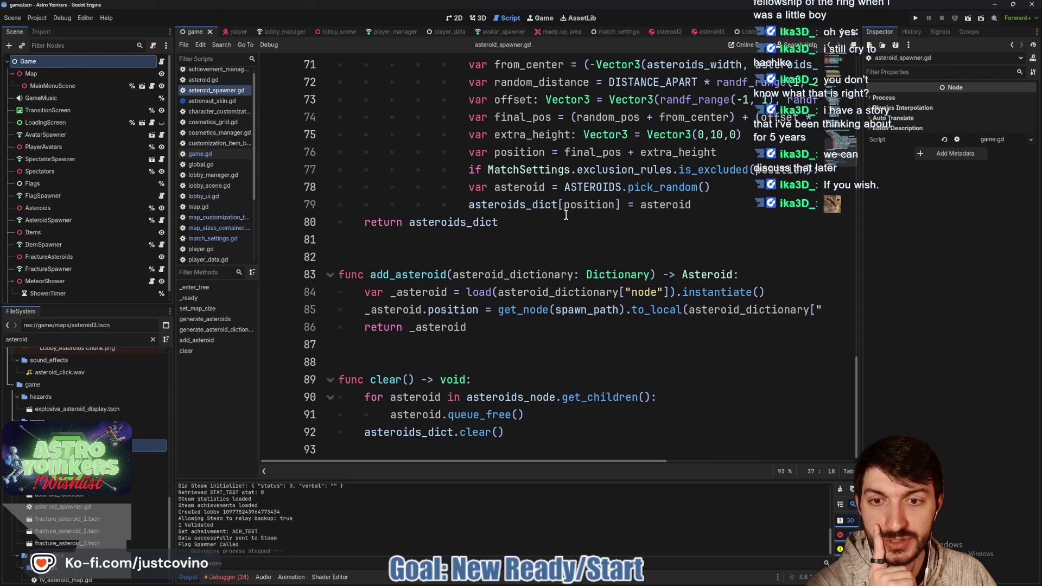
scroll(446, 279, "up", 6)
scroll(446, 279, "up", 10)
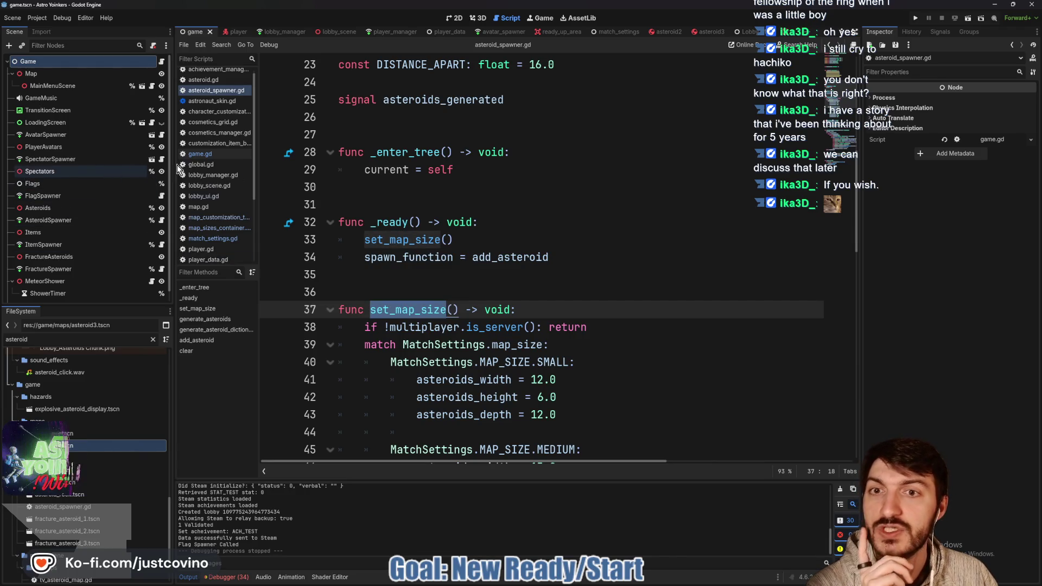
Inspect add_asteroid in the generate_asteroids code, then bring up the asteroid2 scene.
double_click(524, 259)
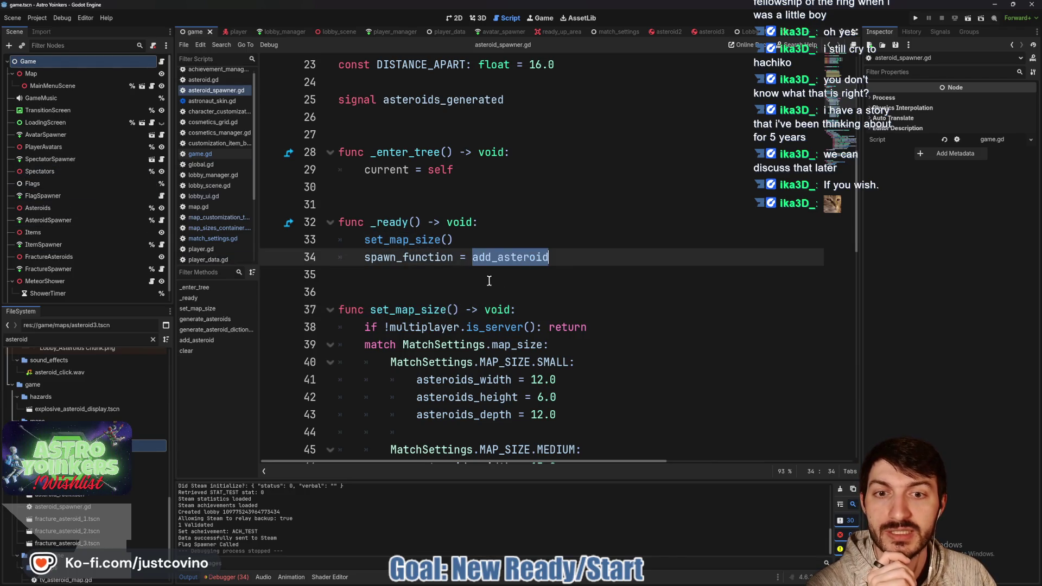
scroll(489, 279, "down", 8)
scroll(501, 270, "down", 8)
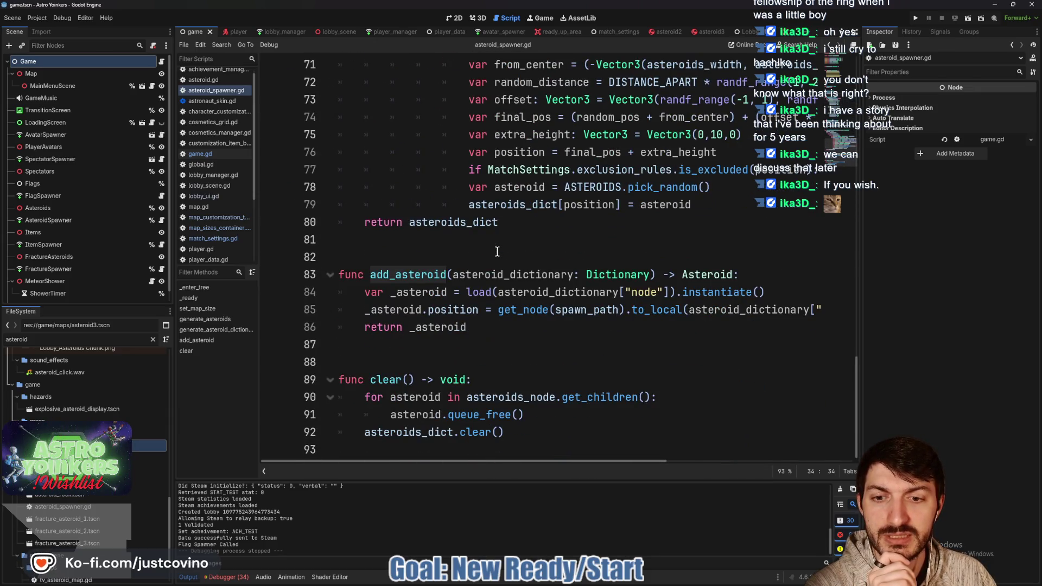
scroll(497, 251, "up", 5)
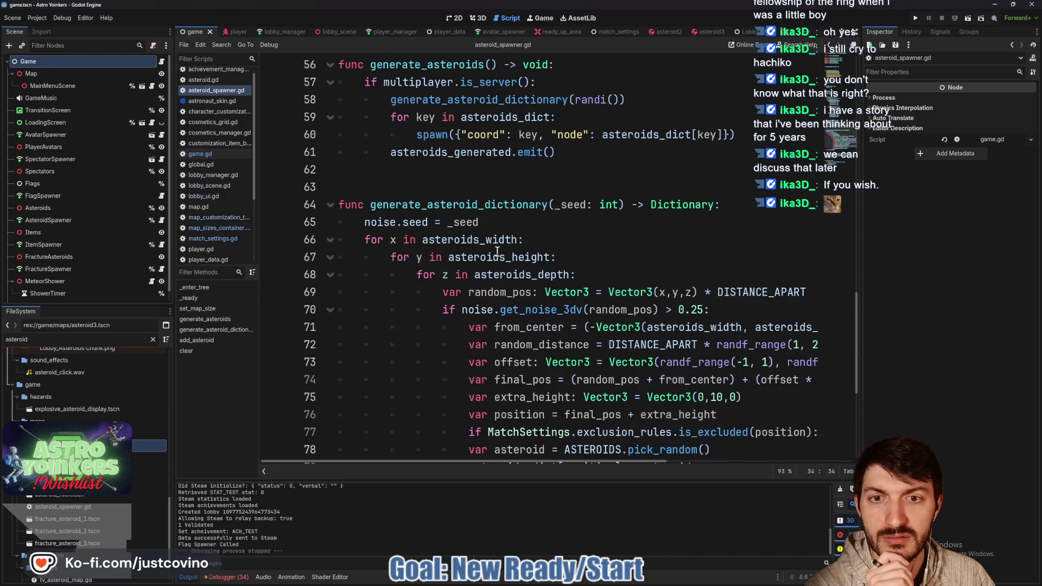
scroll(497, 251, "down", 5)
scroll(497, 251, "up", 6)
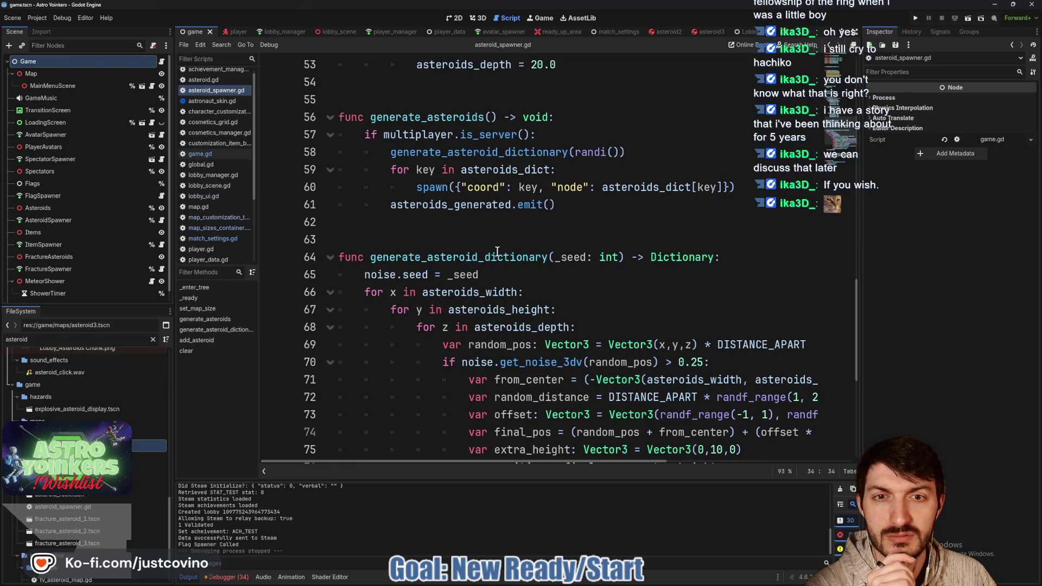
scroll(497, 252, "down", 3)
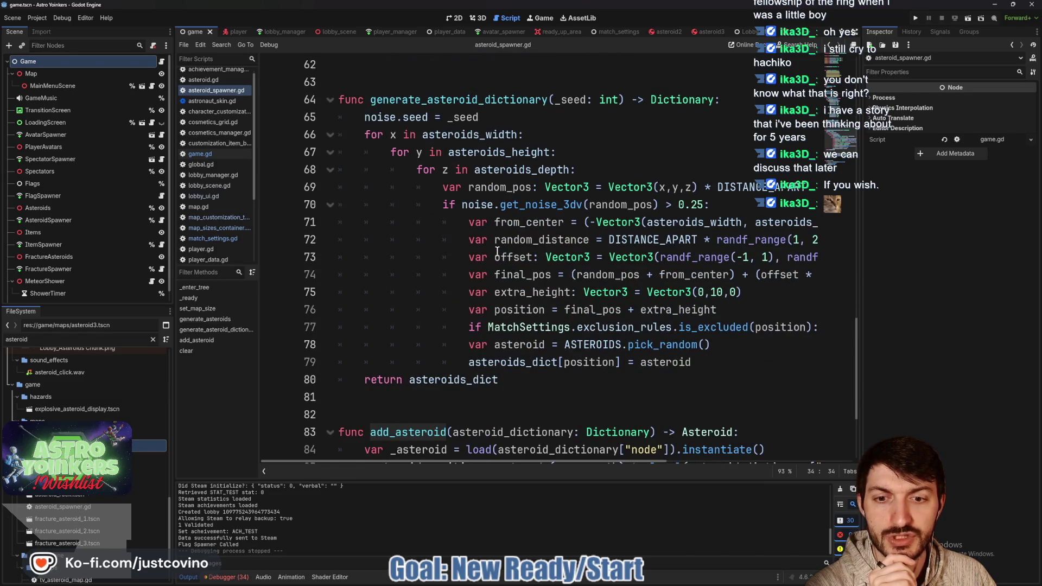
scroll(497, 252, "down", 3)
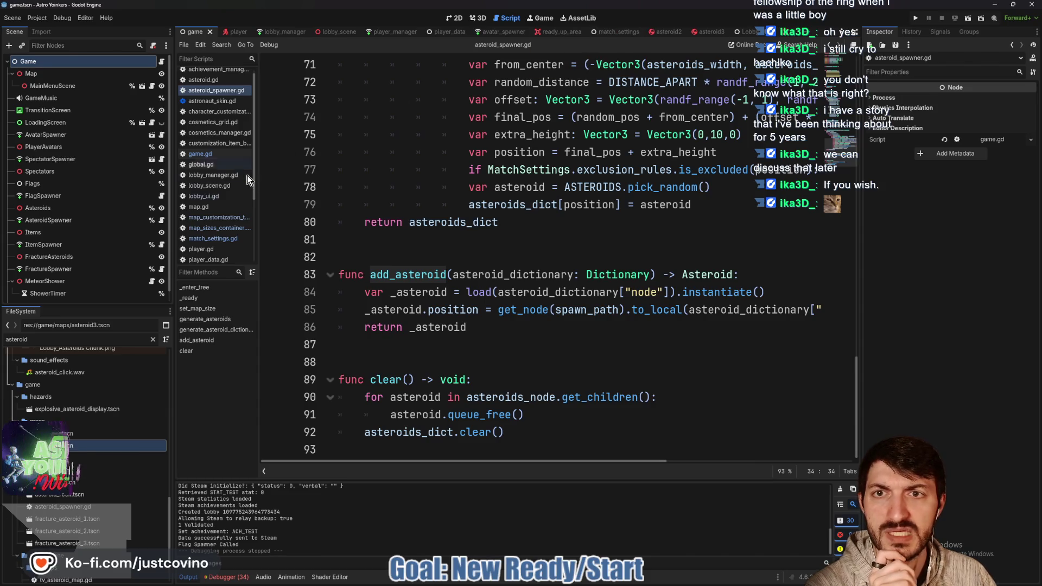
left_click(665, 32)
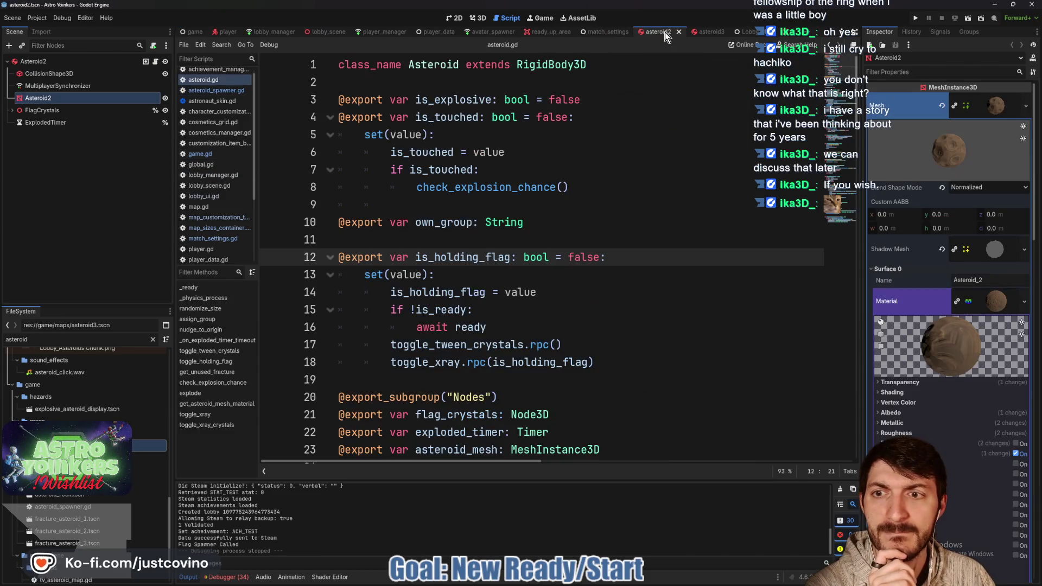
Close the asteroid2 and asteroid3 scene tabs and filter the FileSystem dock for 'space_map'.
left_click(701, 31)
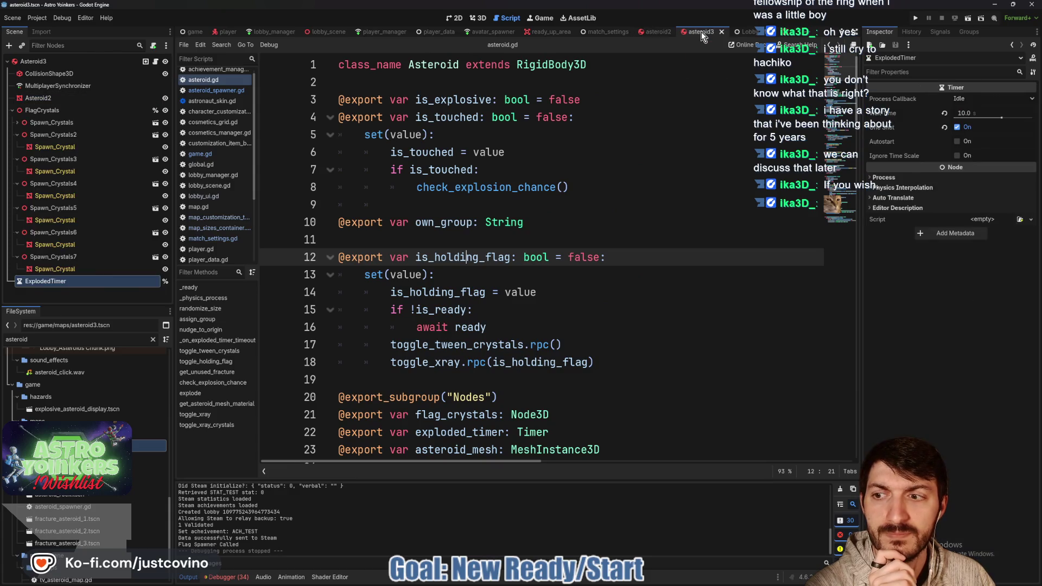
left_click(668, 32)
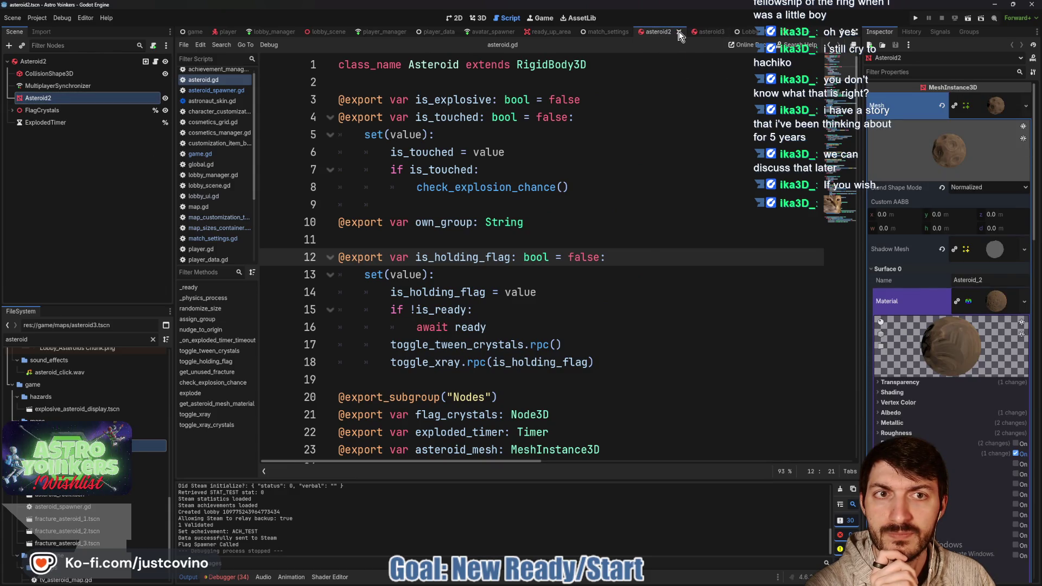
left_click(678, 34)
left_click(673, 31)
left_click(673, 34)
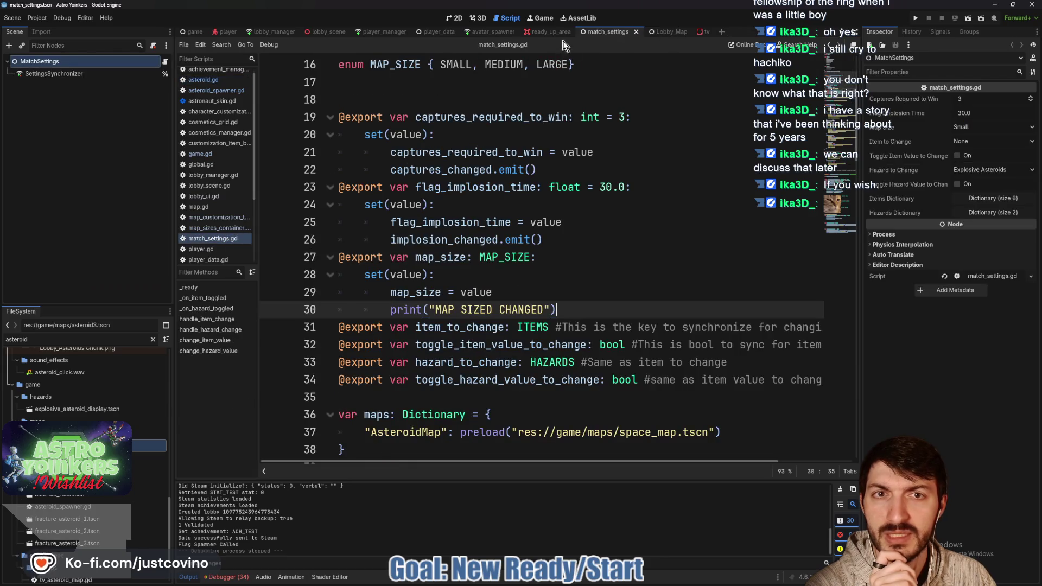
left_click(57, 339)
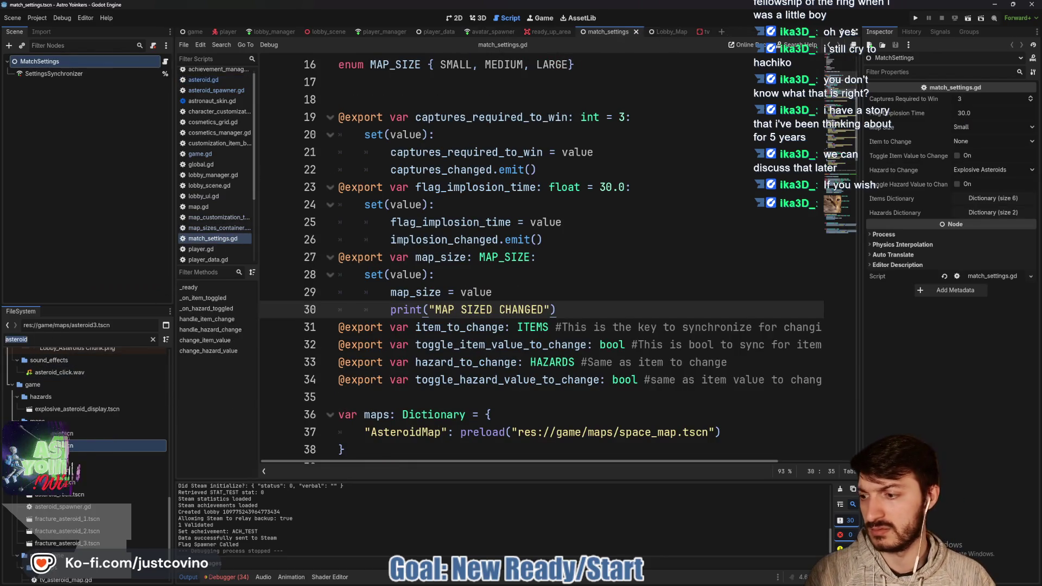
type("space_map")
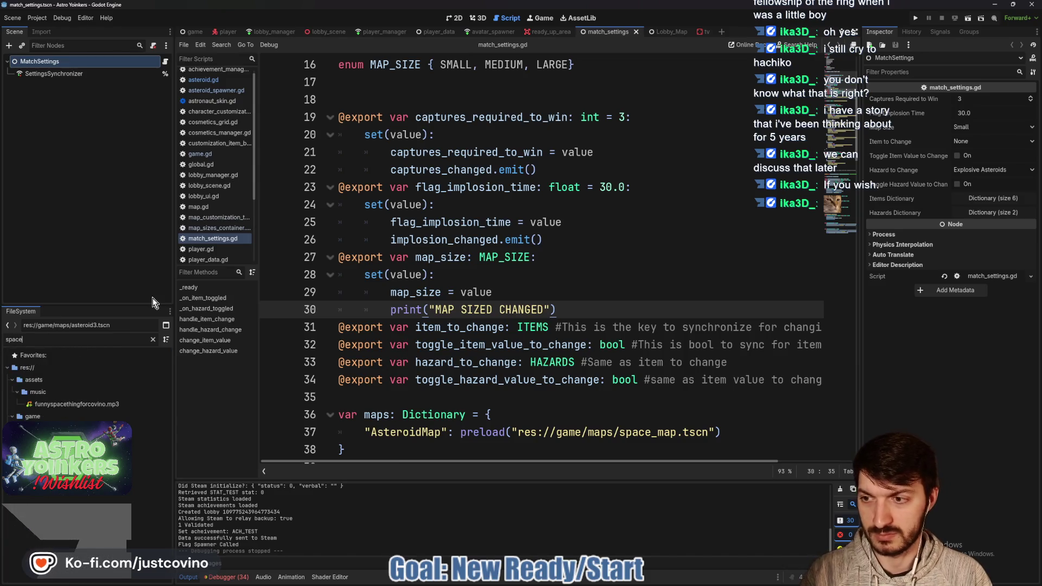
Open space_map.tscn and view map.gd's call_spawners and set_map_size code.
double_click(84, 403)
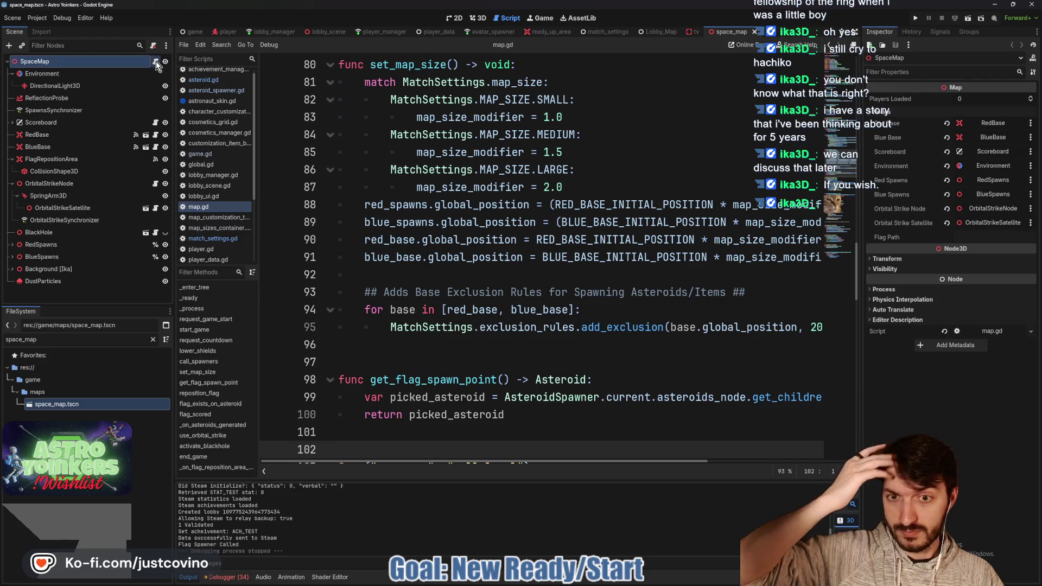
scroll(513, 239, "up", 6)
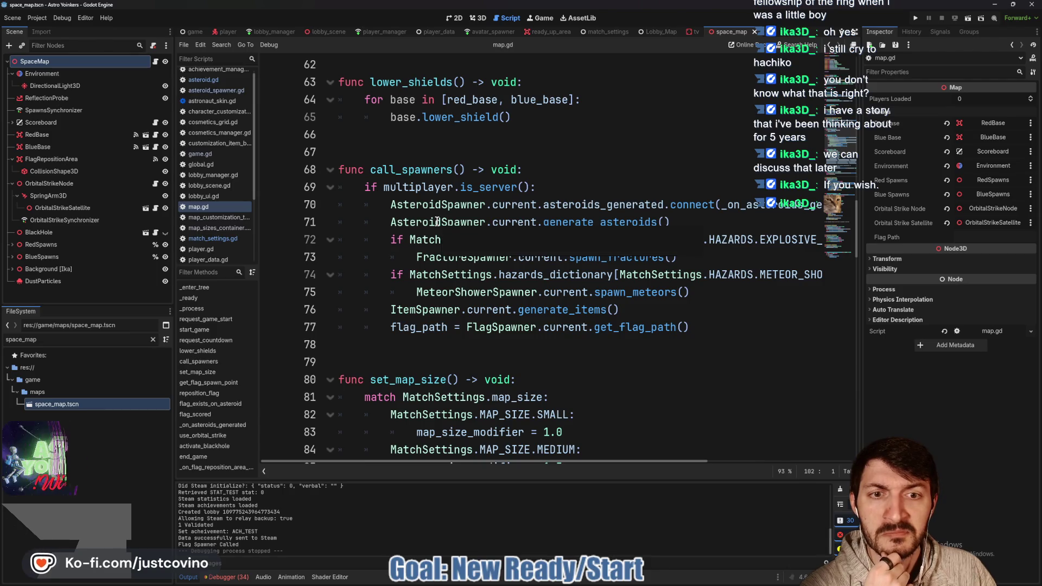
scroll(628, 213, "right", 3)
scroll(624, 217, "left", 3)
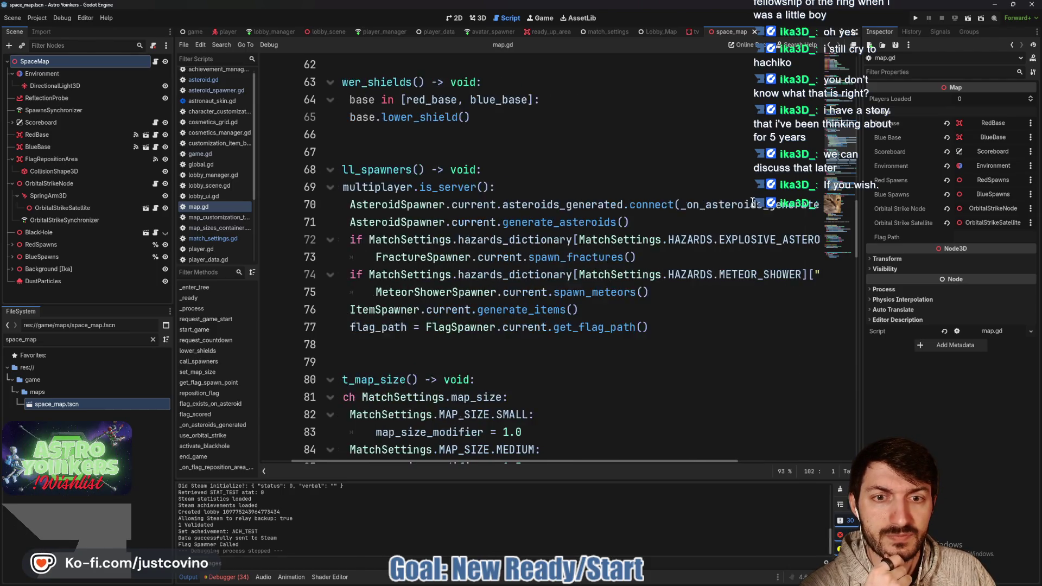
In asteroid_spawner.gd, find the generate_asteroid_dictionary call inside generate_asteroids.
double_click(615, 222)
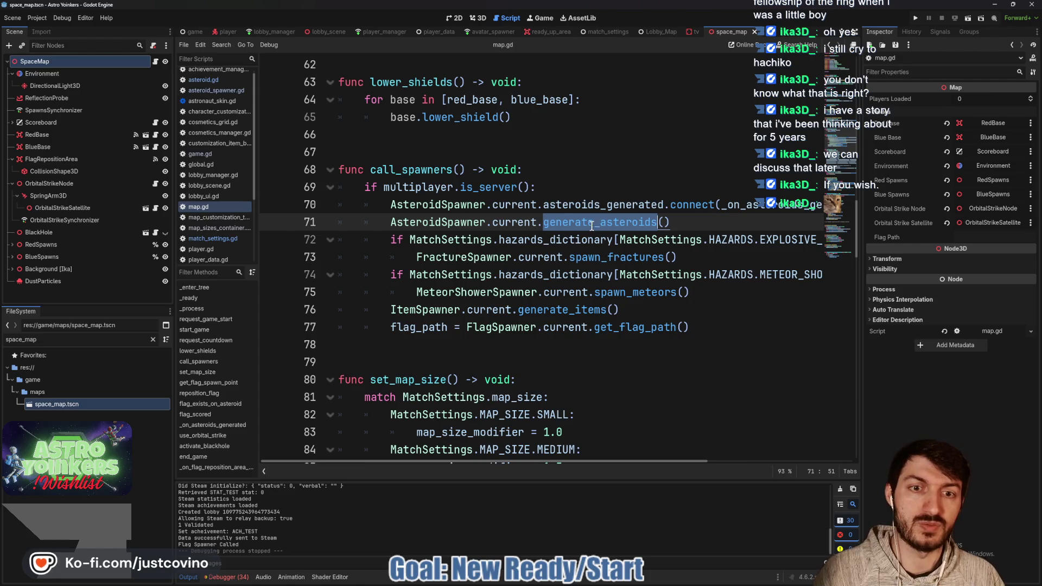
left_click(603, 222, "ctrl")
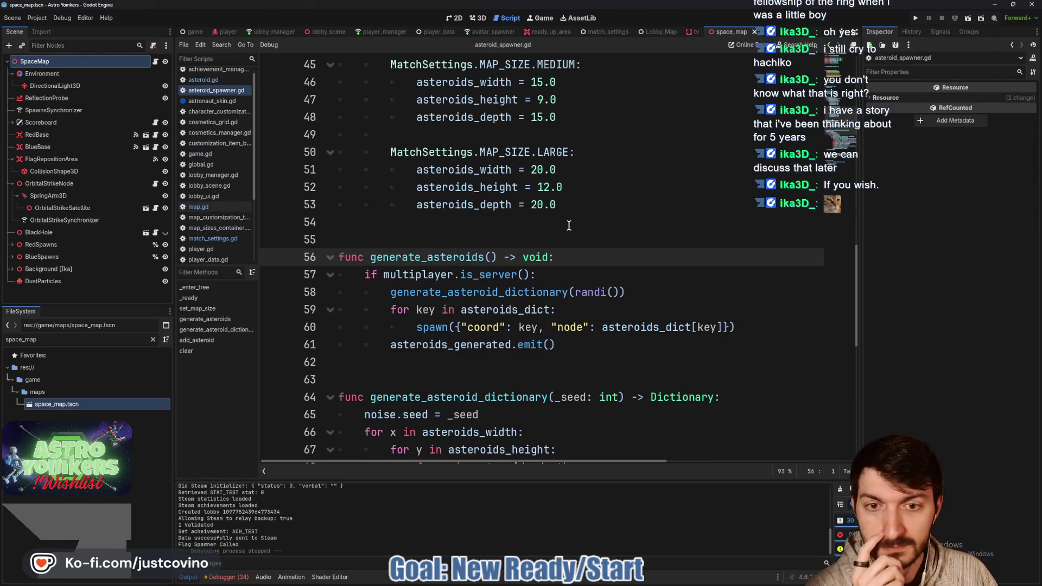
double_click(549, 292)
scroll(604, 281, "up", 2)
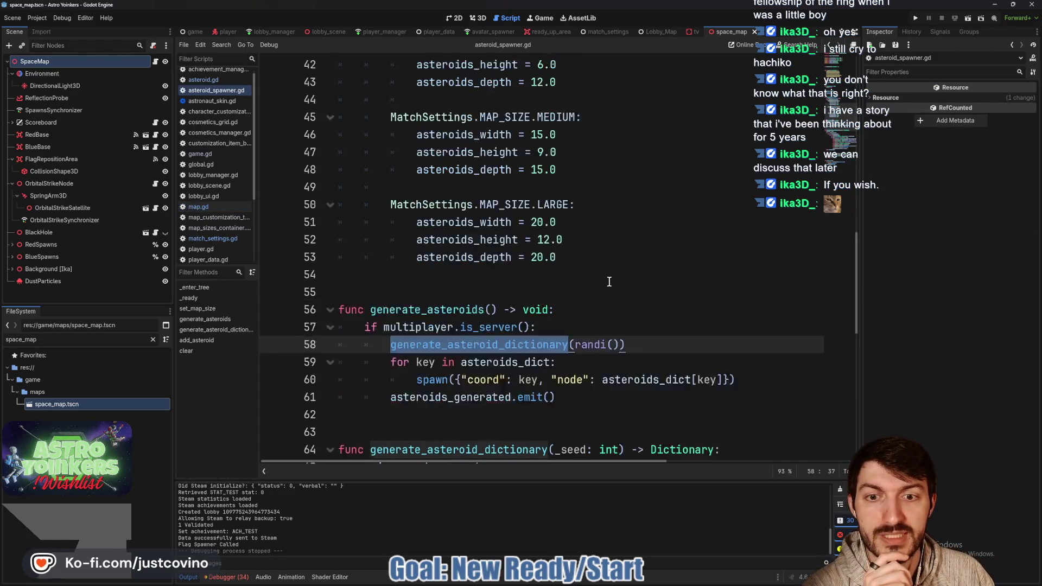
scroll(604, 281, "down", 4)
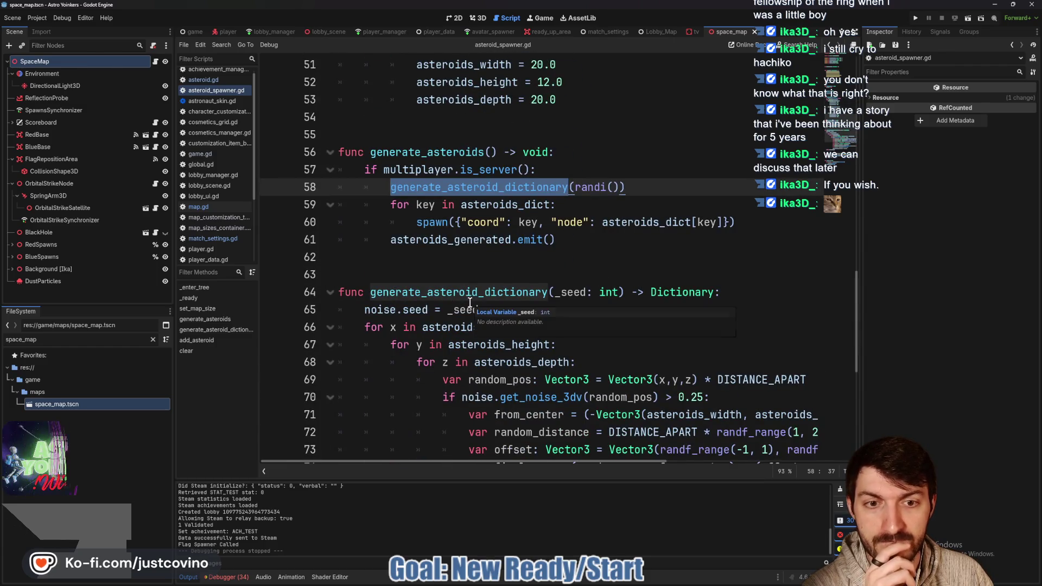
scroll(577, 265, "down", 1)
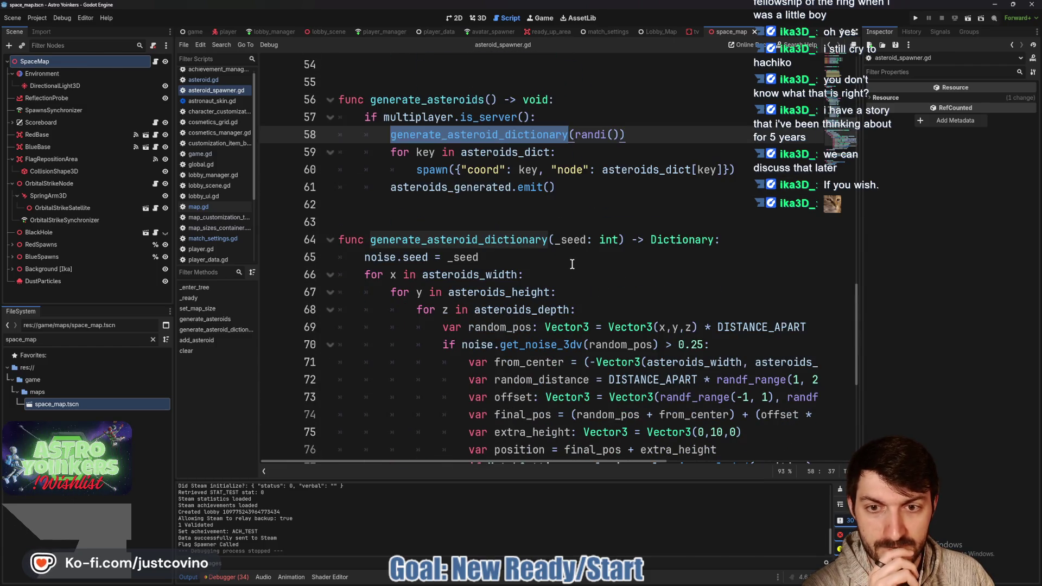
scroll(571, 264, "up", 2)
Insert a set_map_size() call after 'if multiplayer.is_server():', save, and run the game.
left_click(559, 226)
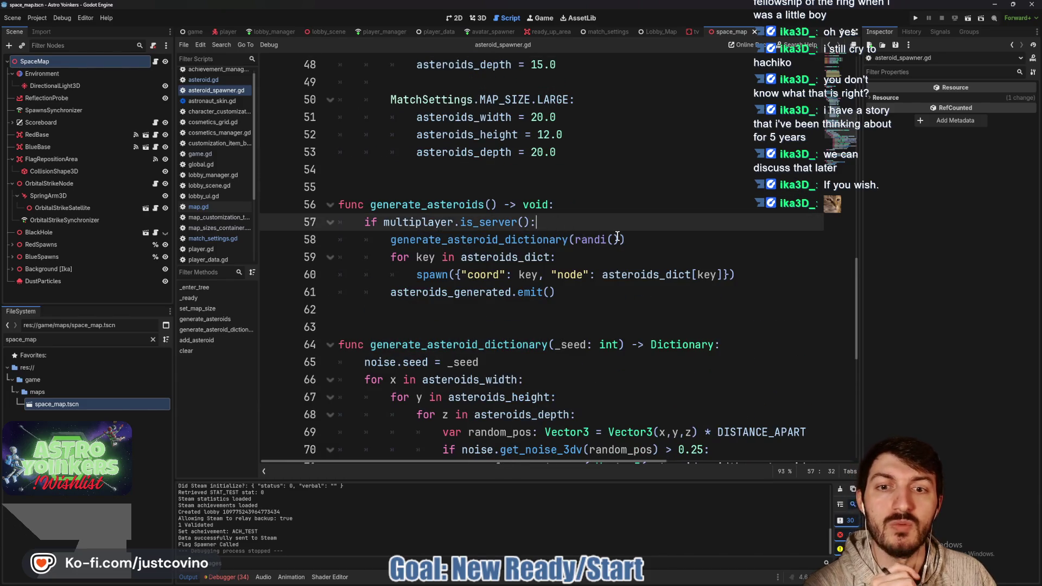
scroll(596, 244, "up", 1)
scroll(600, 252, "up", 4)
scroll(600, 250, "down", 4)
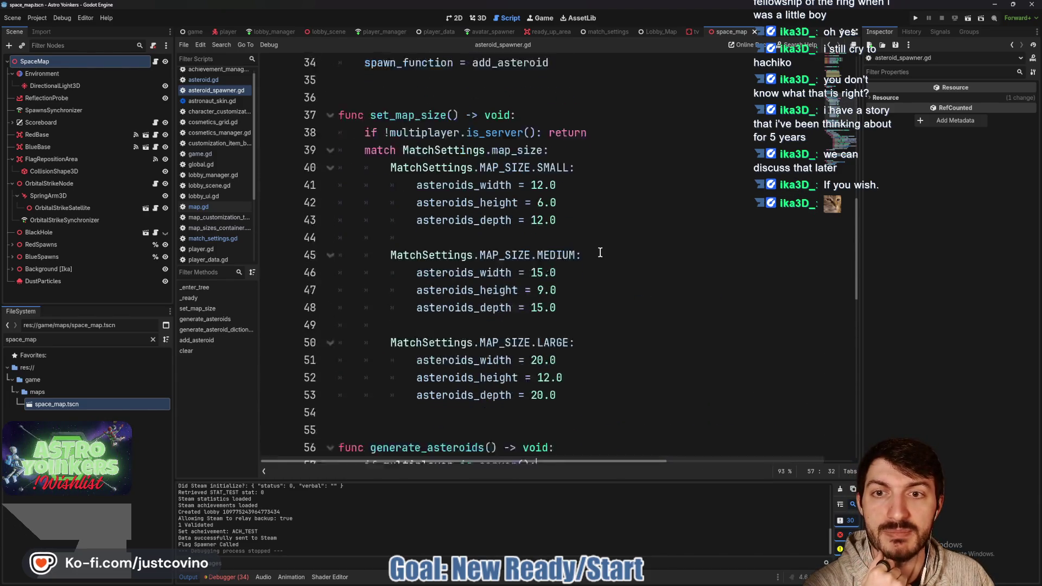
key("Return")
type("set")
key("Return")
key("ctrl+s")
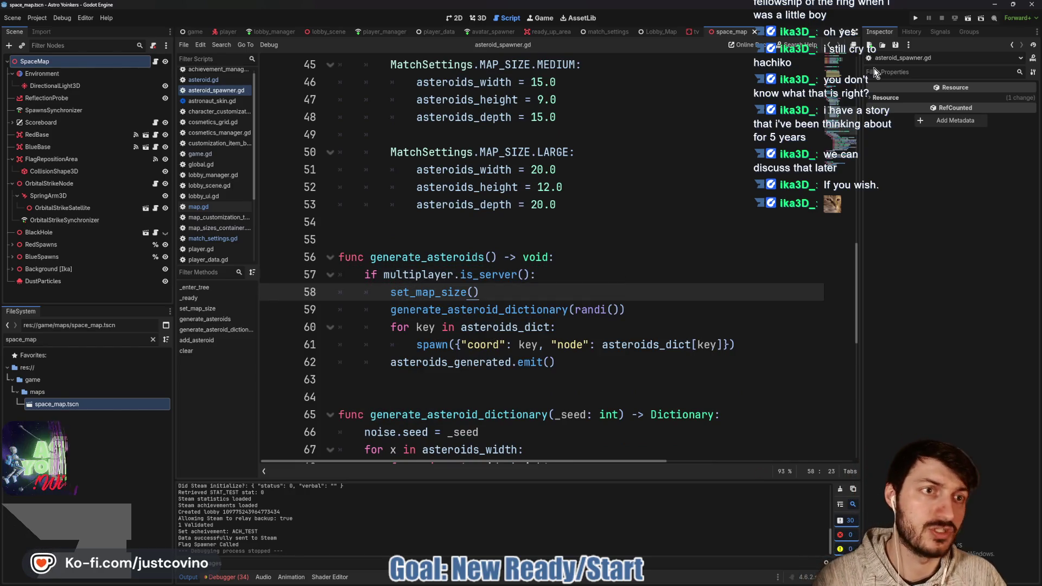
left_click(916, 19)
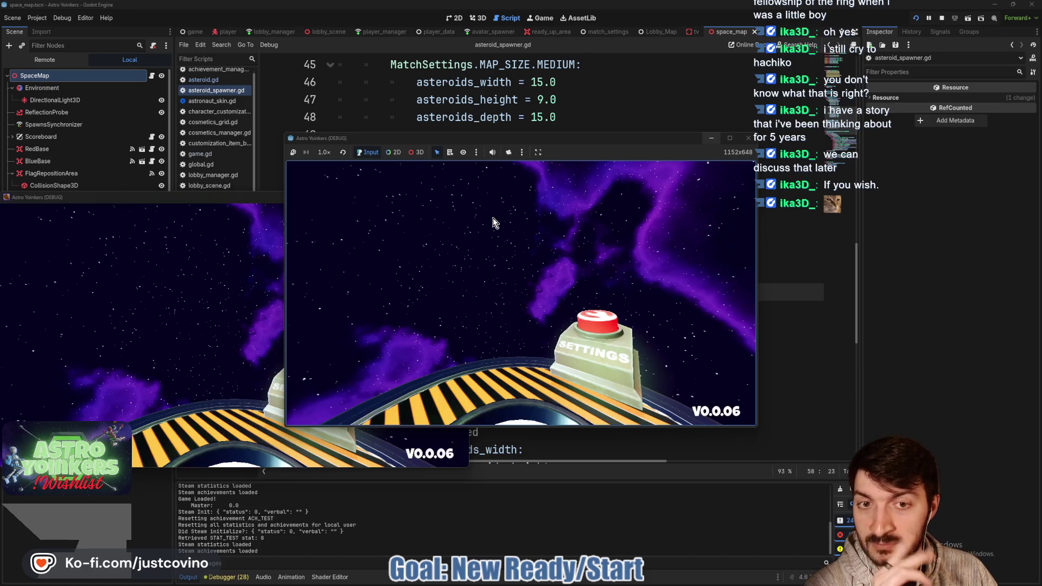
Close the second game window, move and enlarge the remaining one, and host a lobby.
left_click(460, 197)
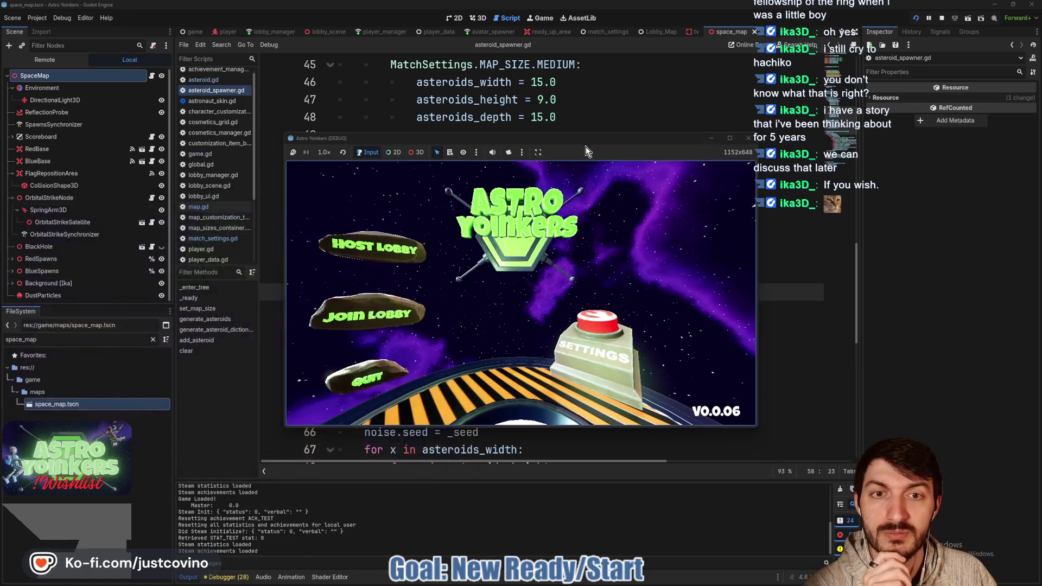
left_click_drag(585, 139, 503, 119)
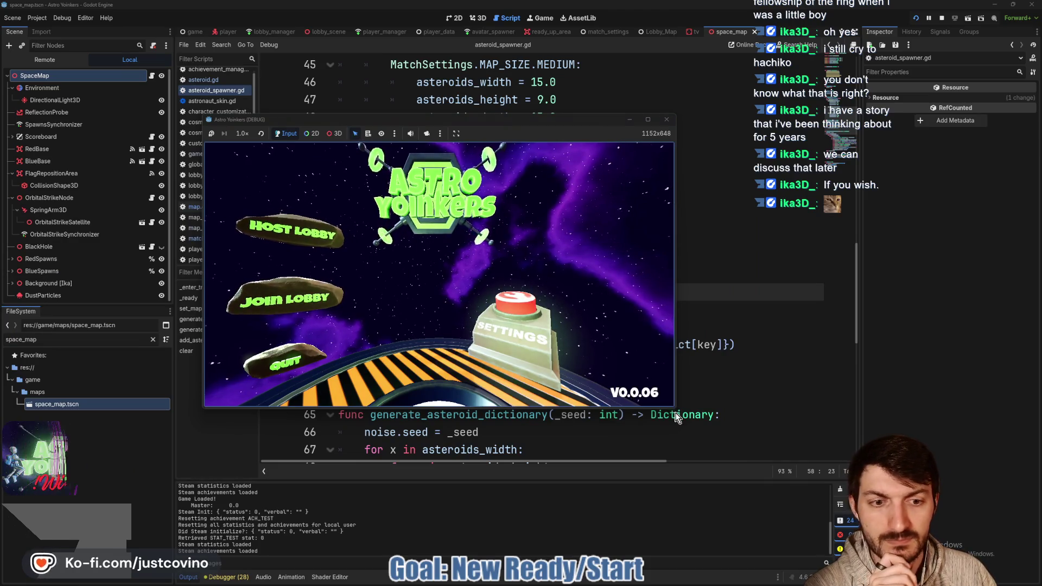
left_click_drag(674, 407, 782, 486)
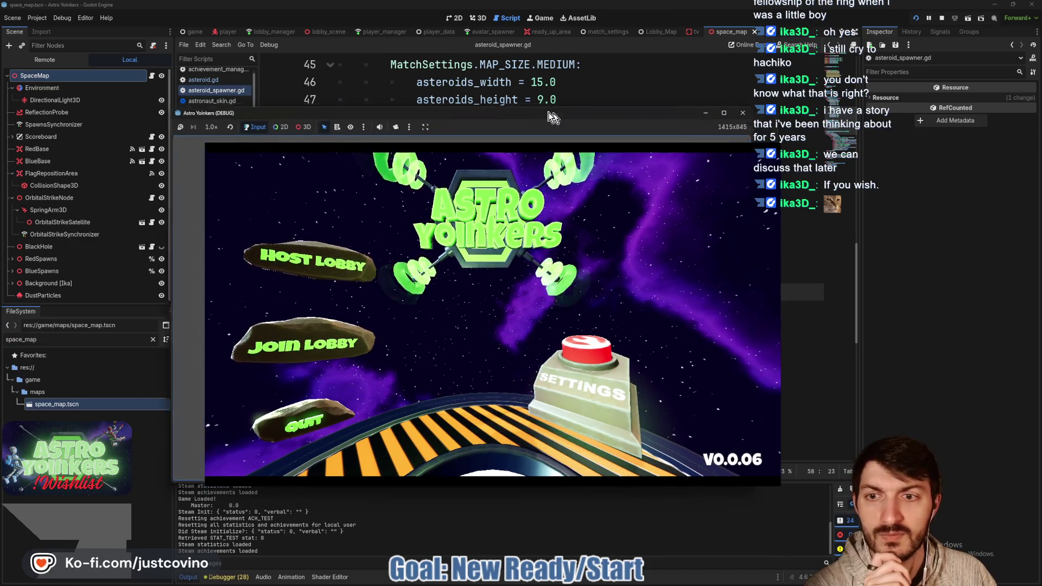
left_click_drag(585, 117, 532, 105)
left_click(278, 263)
left_click(419, 252)
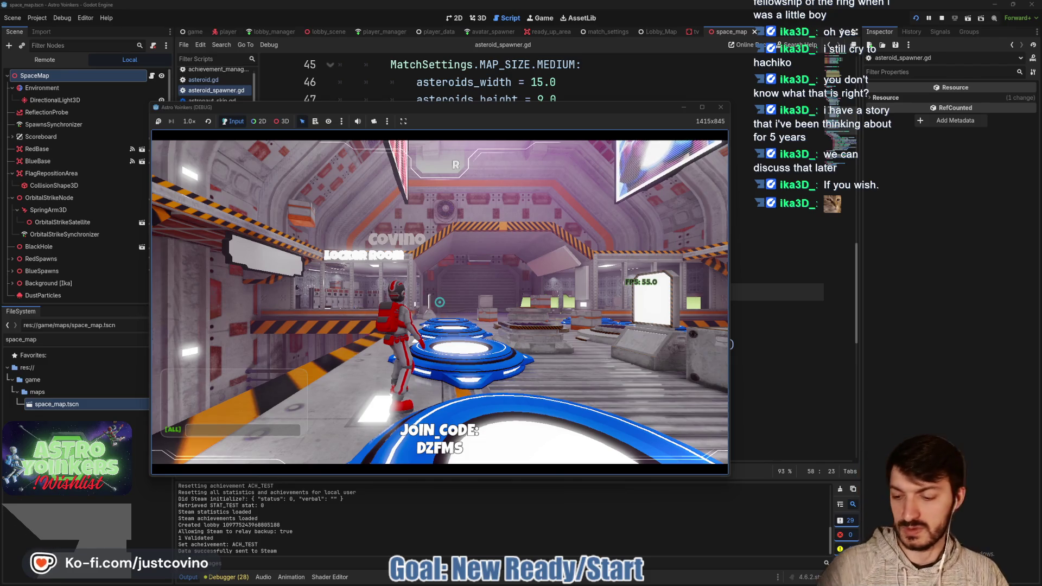
Walk to the Asteroid Map board and change the match's map size.
key("w")
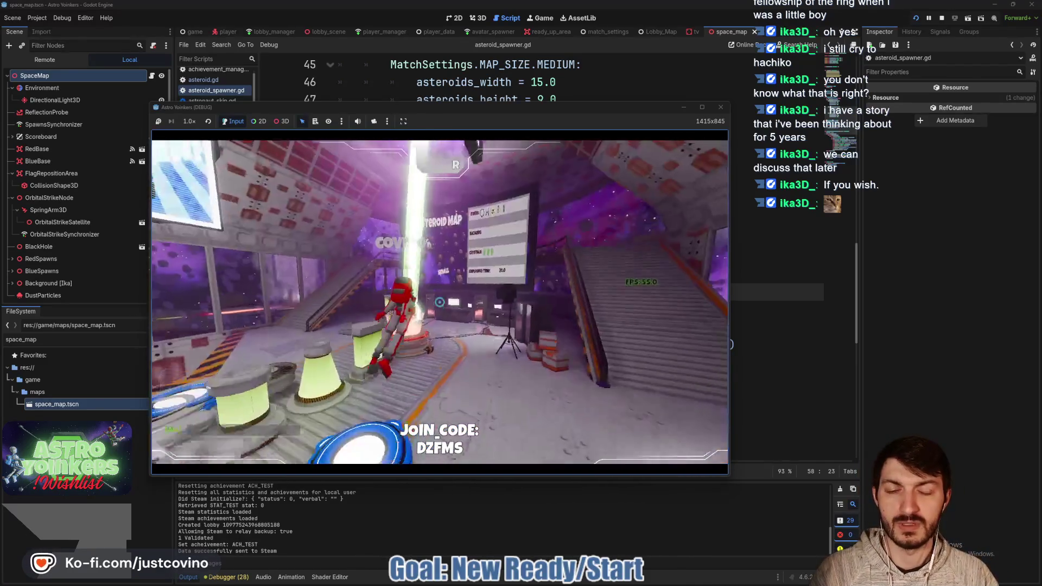
key("w")
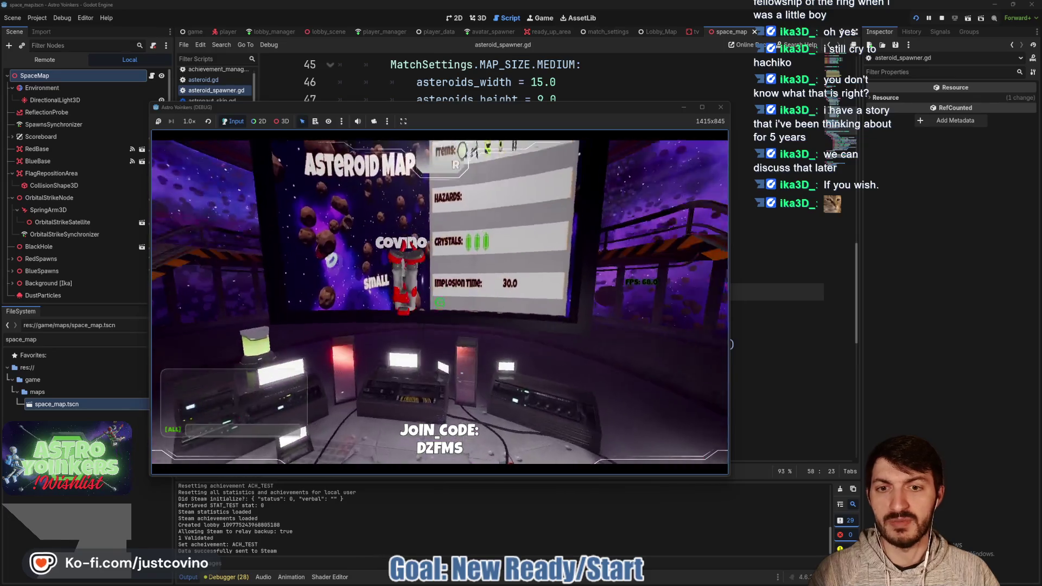
key("r")
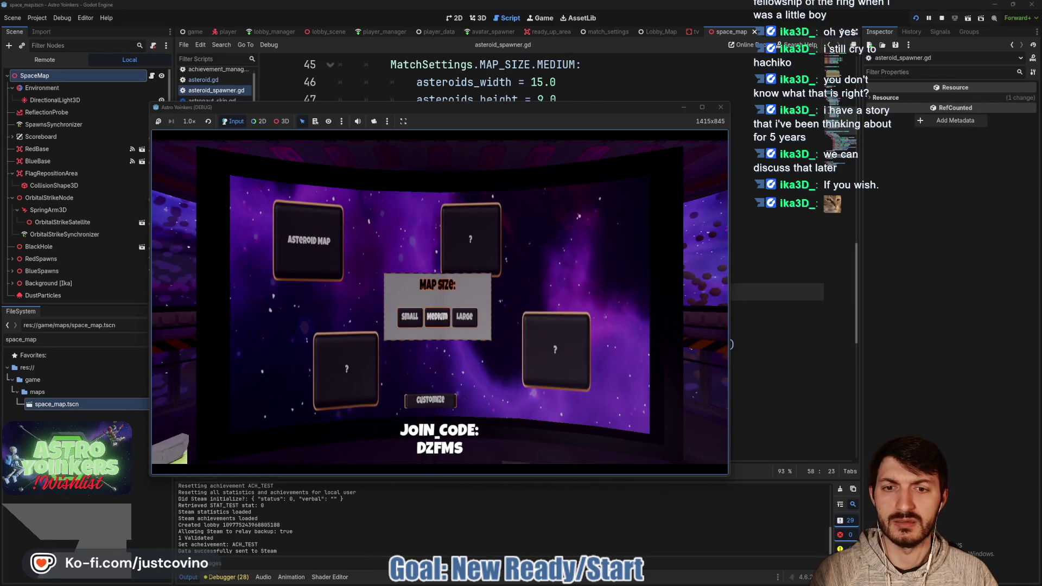
key("Escape")
key("Escape")
key("Escape")
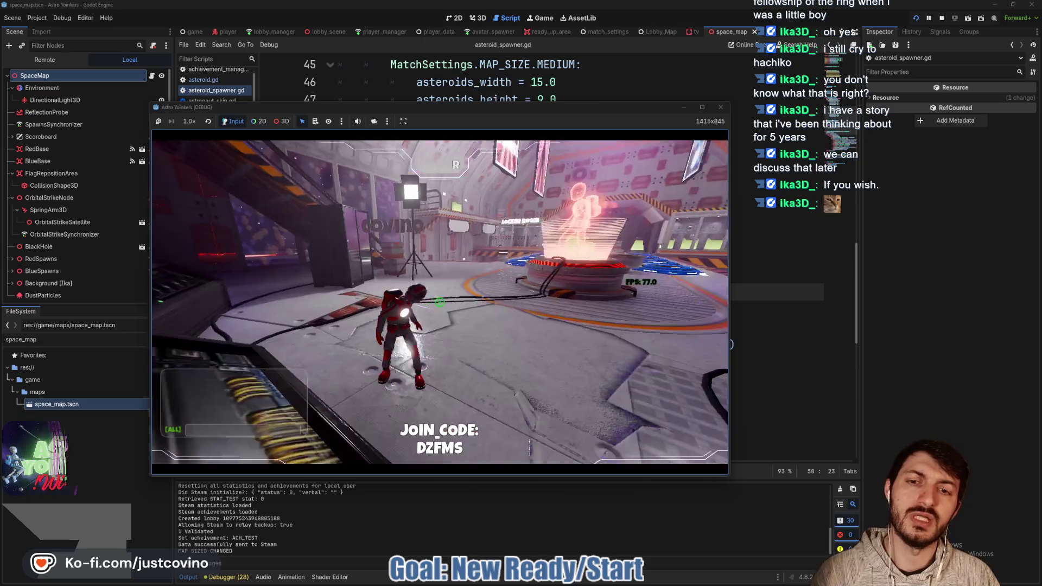
Run onto the blue ready pad to start the match countdown.
key("w")
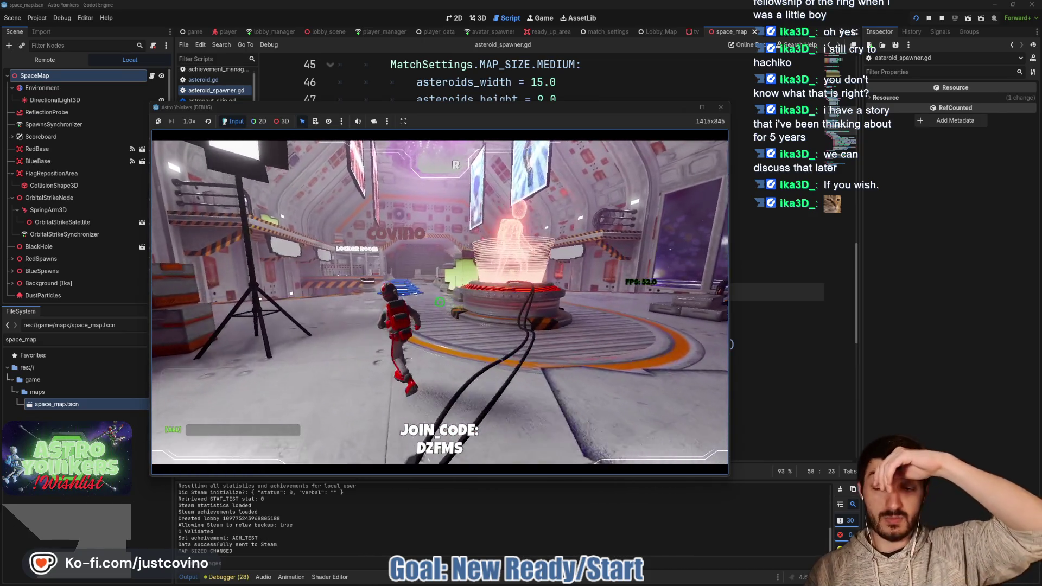
key("w")
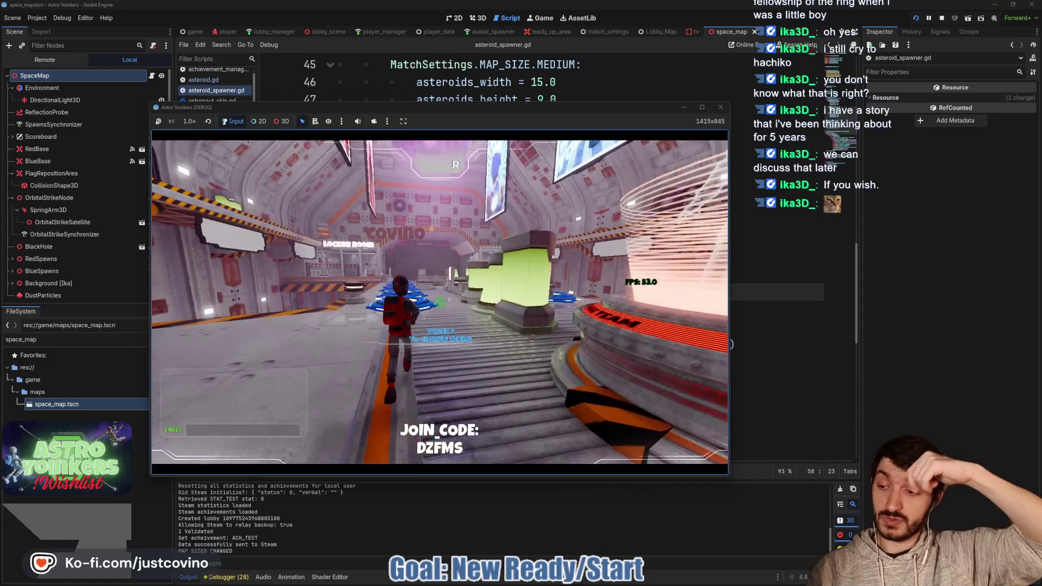
key("w")
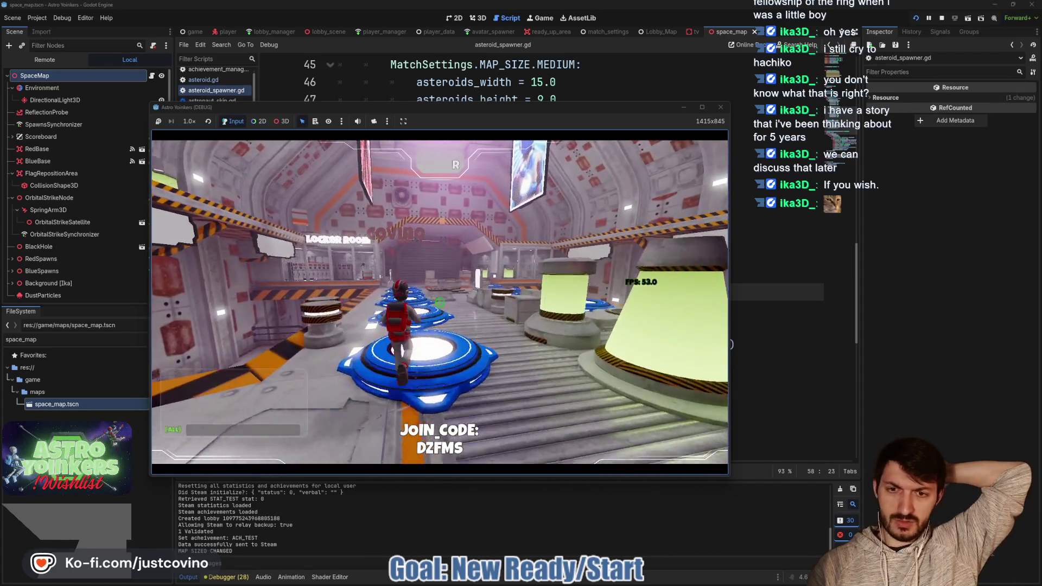
key("w")
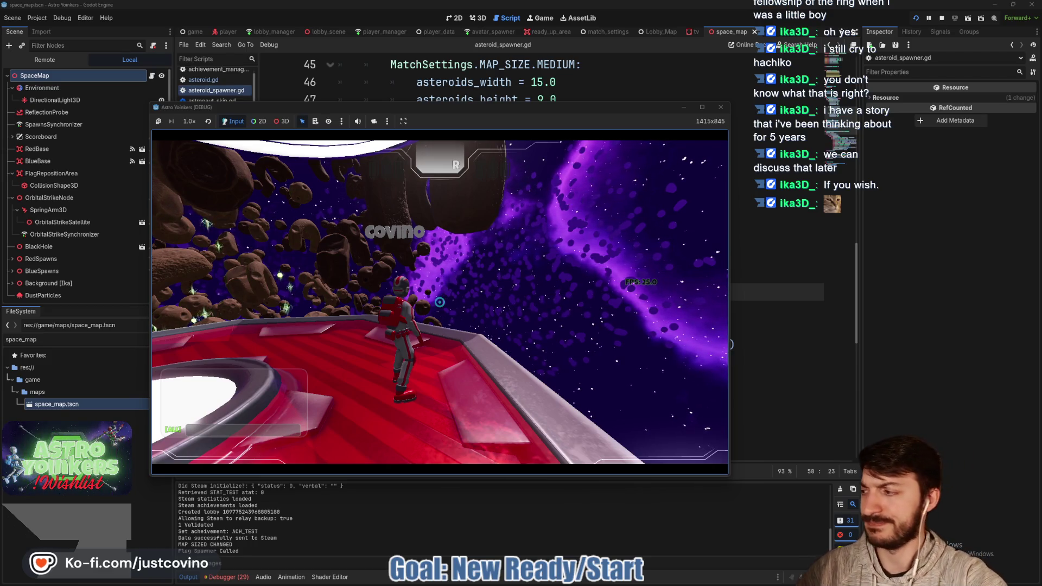
Grapple through the asteroid field watching FPS, then stop the game with F8.
key("w")
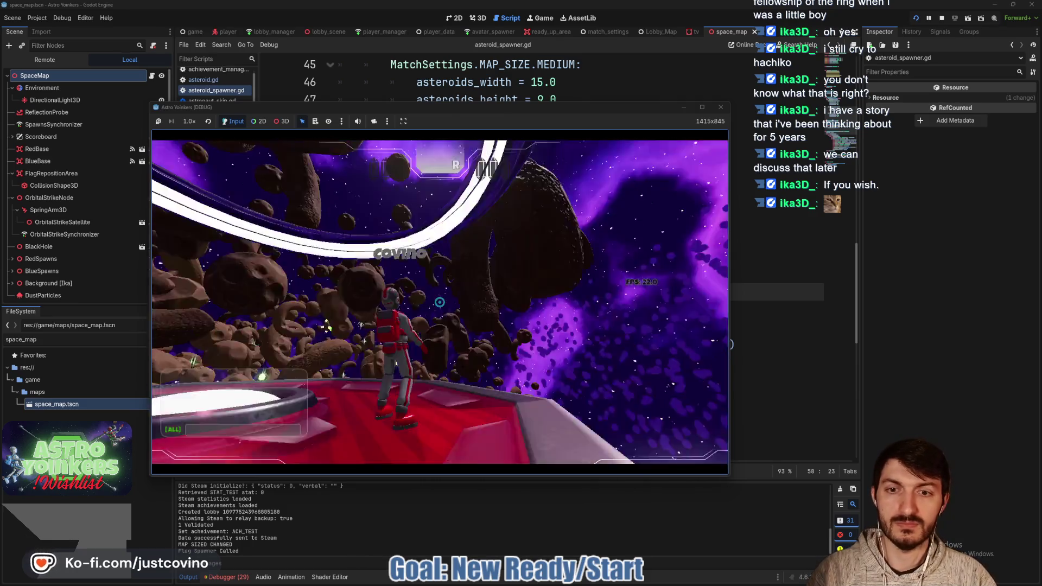
left_click(440, 301)
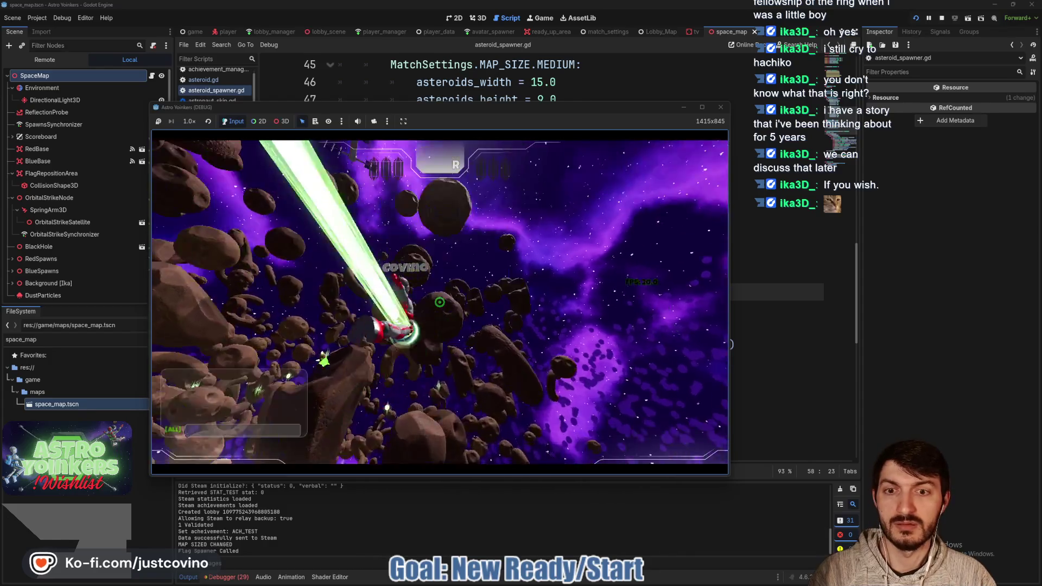
left_click(440, 302)
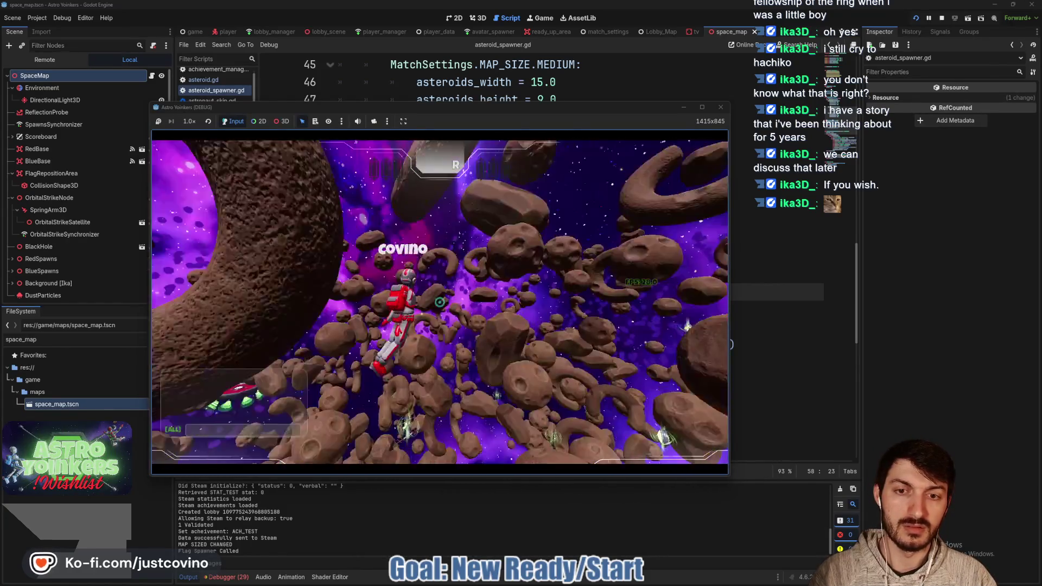
left_click(439, 302)
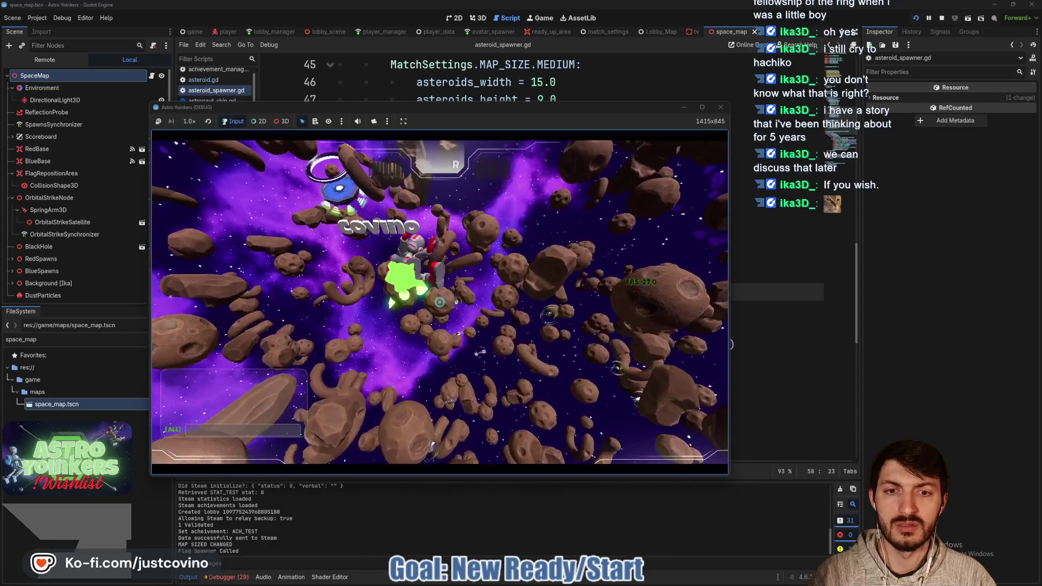
left_click(439, 302)
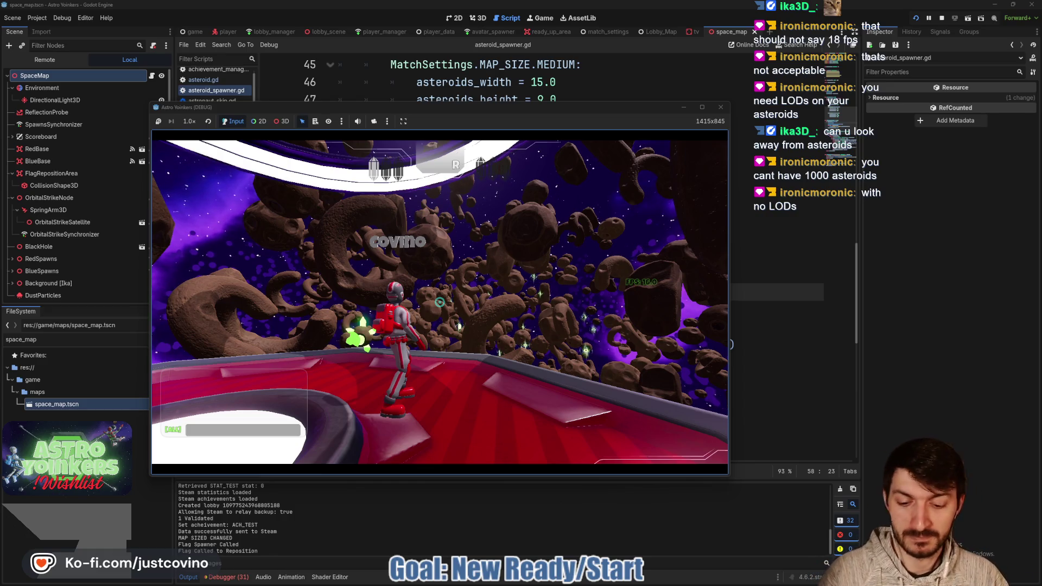
key("F8")
left_click(432, 237)
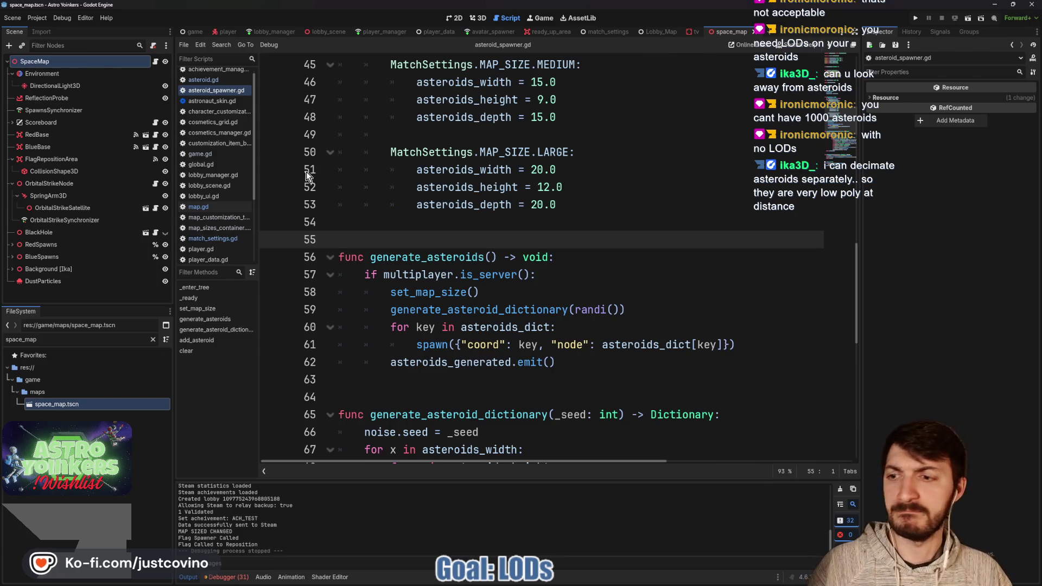
Filter the FileSystem dock for 'asteroid' and open asteroid2.tscn.
triple_click(83, 337)
type("asteroid")
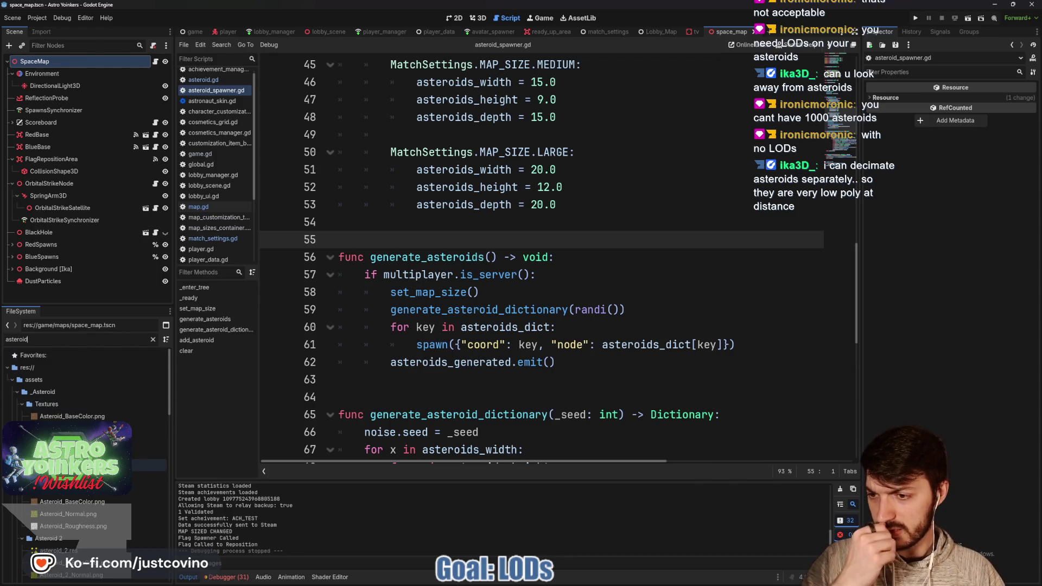
scroll(125, 470, "down", 5)
scroll(125, 470, "down", 5)
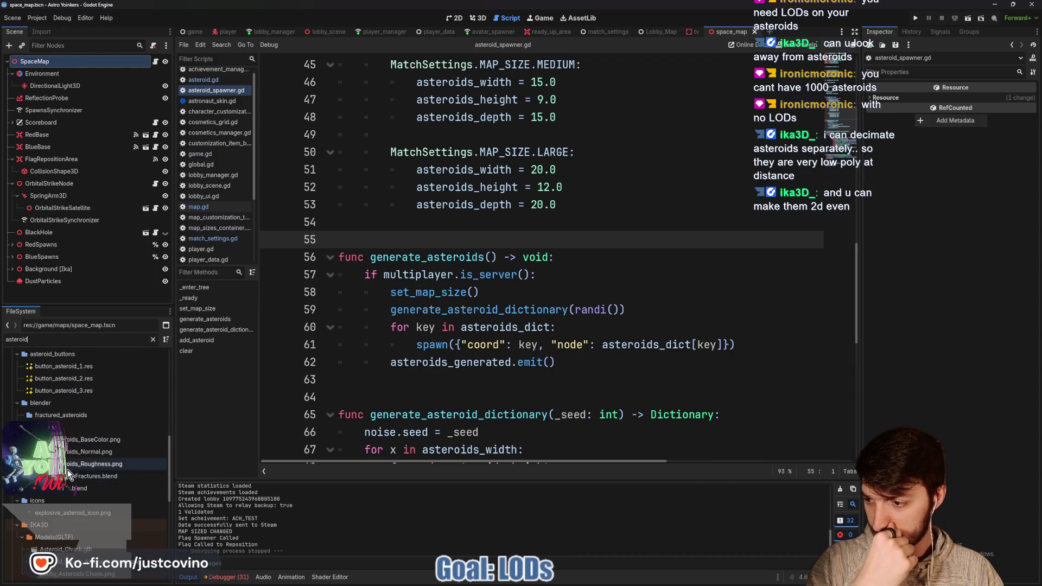
scroll(124, 469, "down", 2)
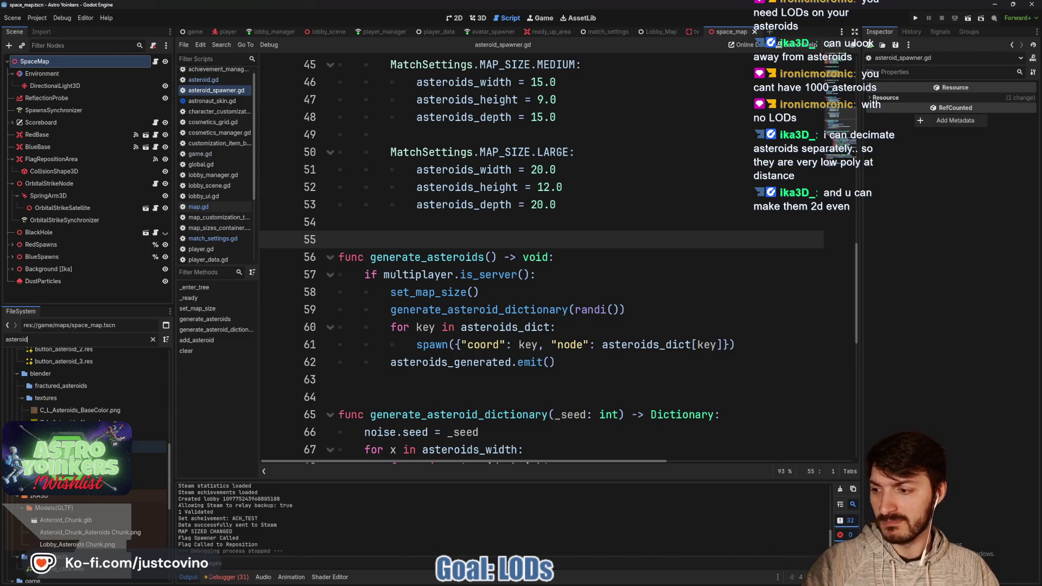
scroll(124, 470, "down", 3)
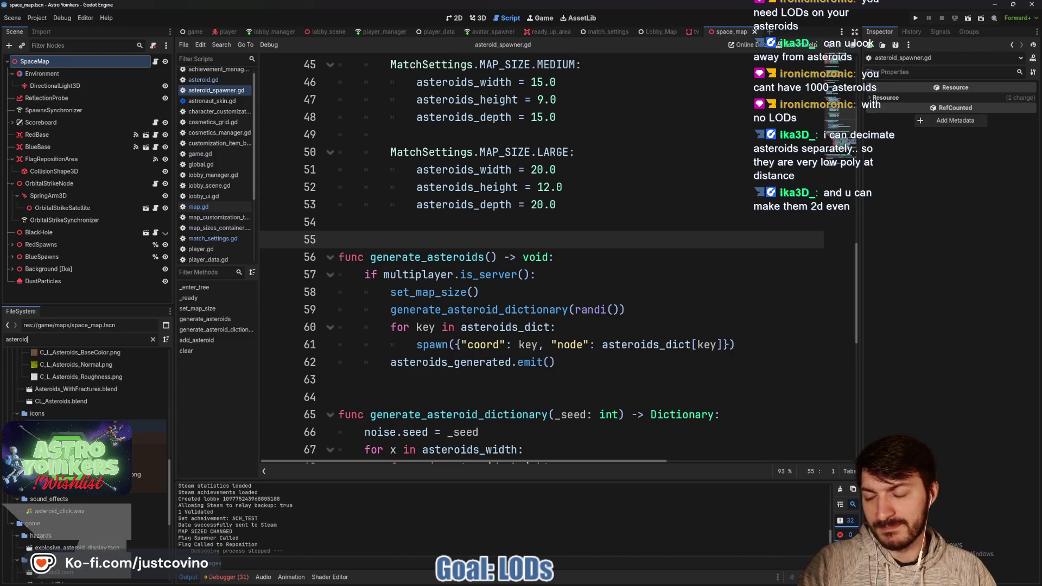
scroll(95, 453, "down", 2)
scroll(87, 434, "down", 3)
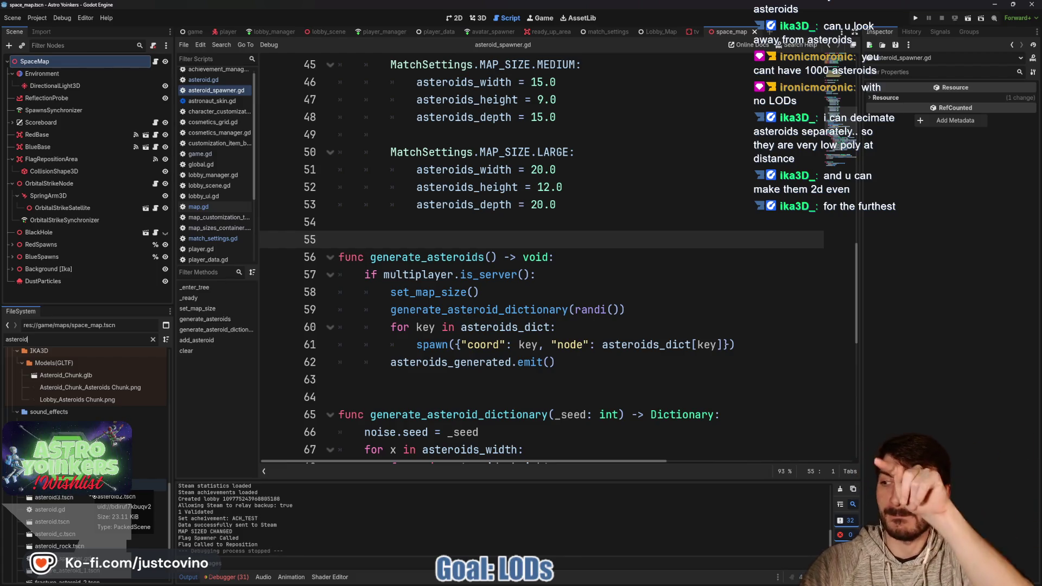
double_click(93, 487)
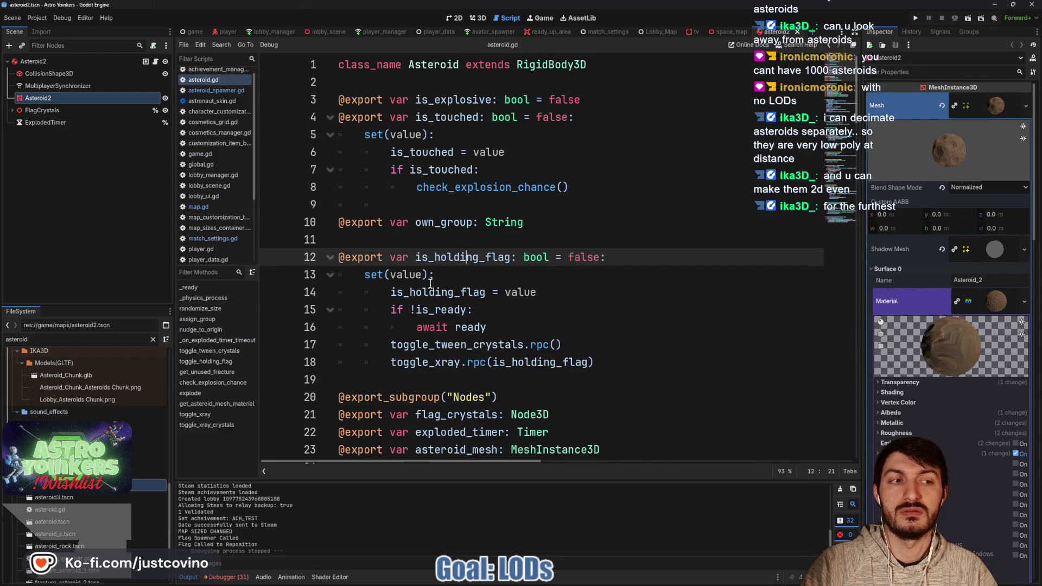
left_click(937, 302)
scroll(922, 217, "down", 5)
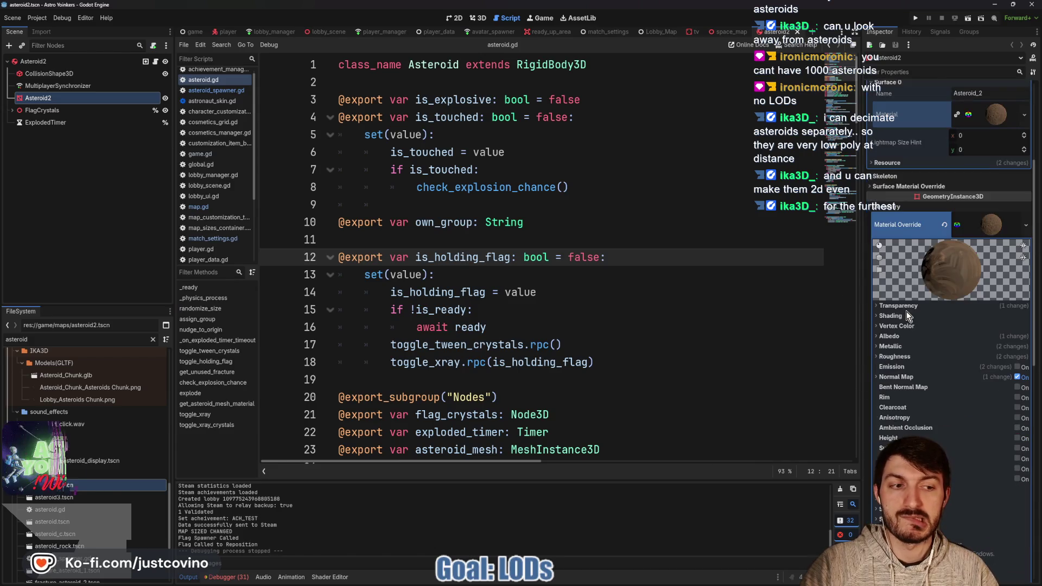
left_click(899, 205)
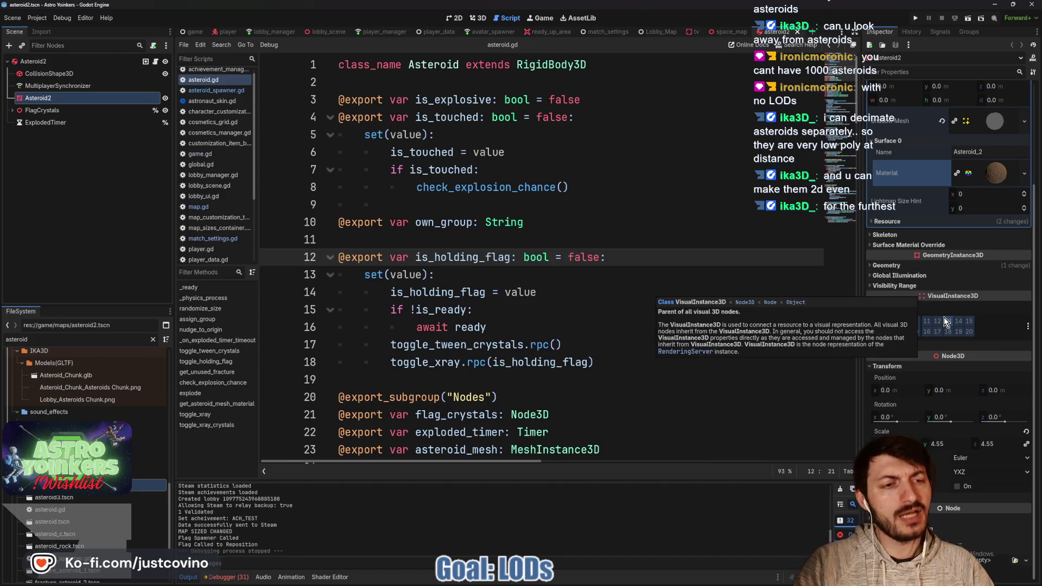
left_click(900, 265)
scroll(923, 310, "down", 5)
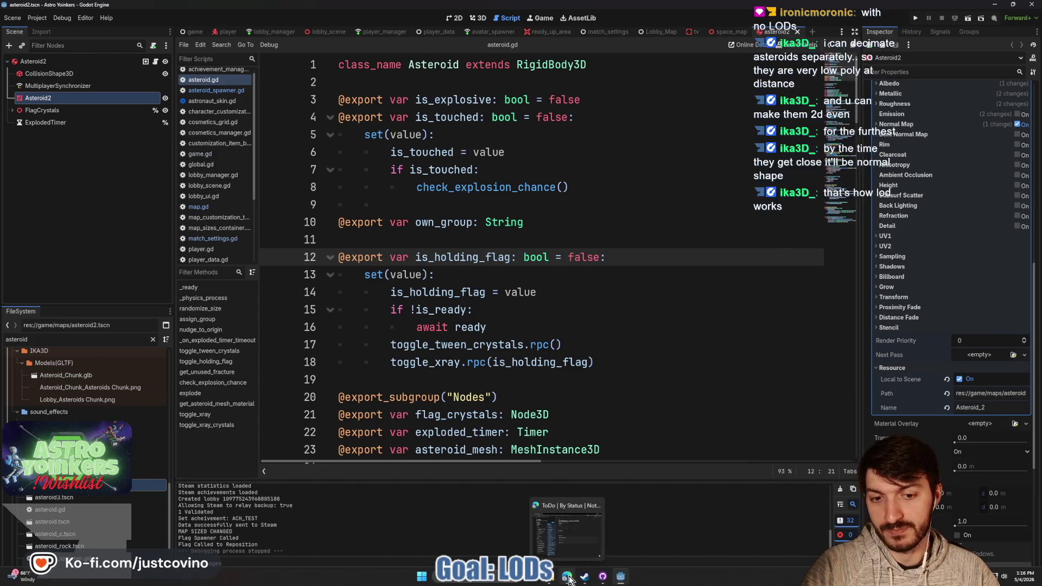
left_click(567, 577)
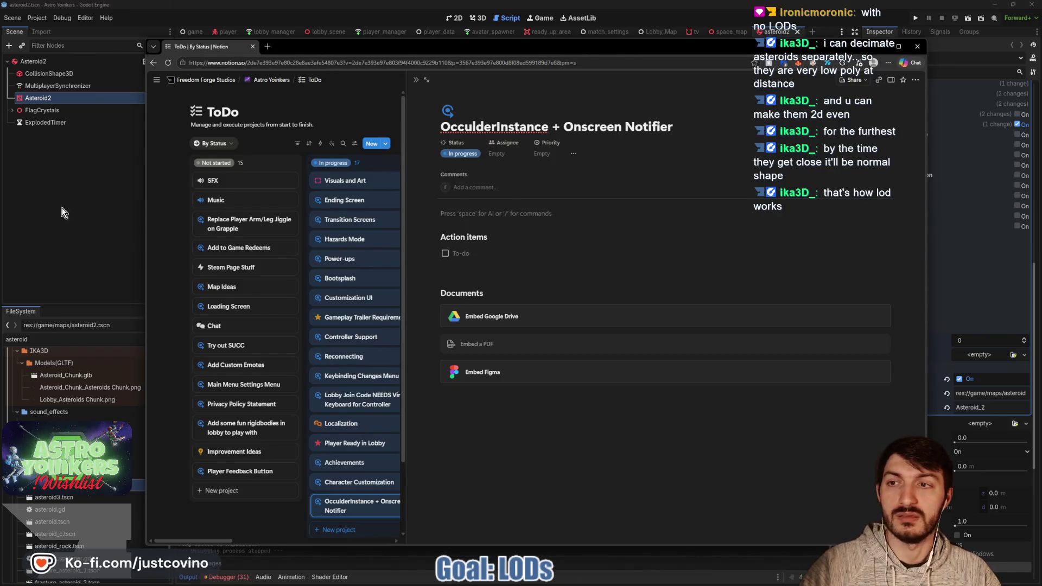
left_click(43, 216)
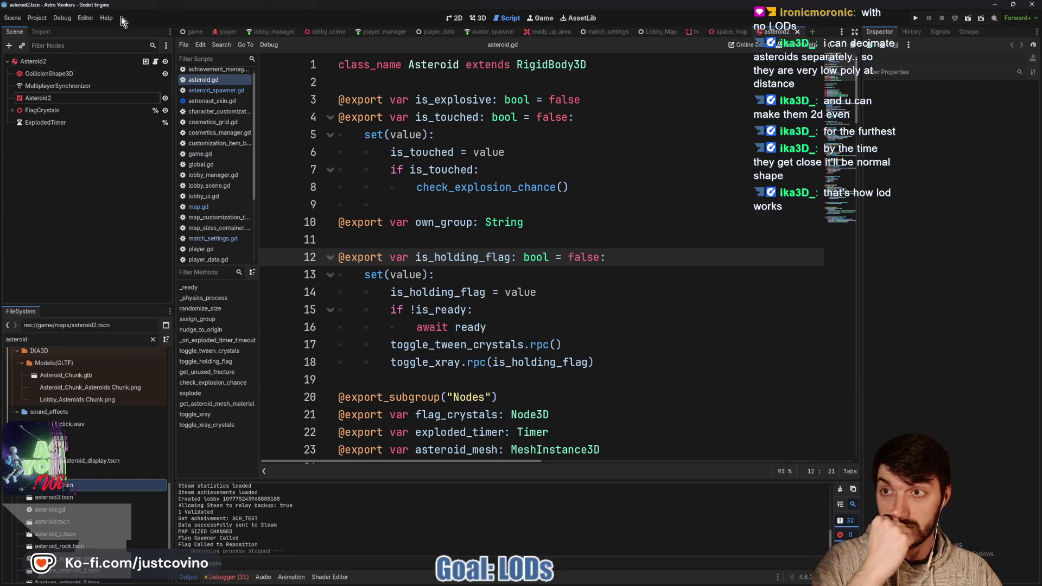
left_click(107, 19)
Search the Godot documentation for 'lod'.
left_click(116, 32)
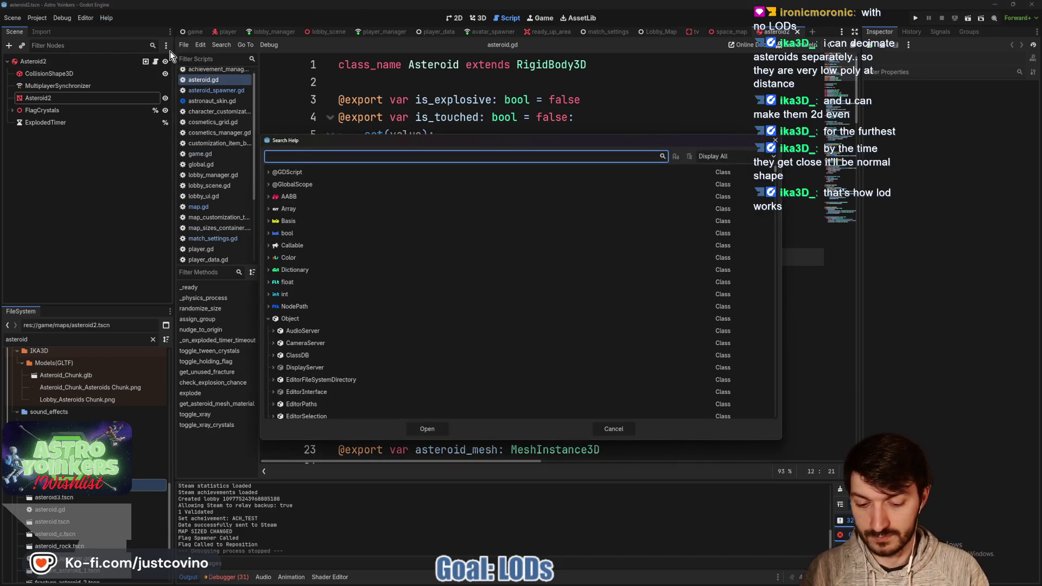
type("lod")
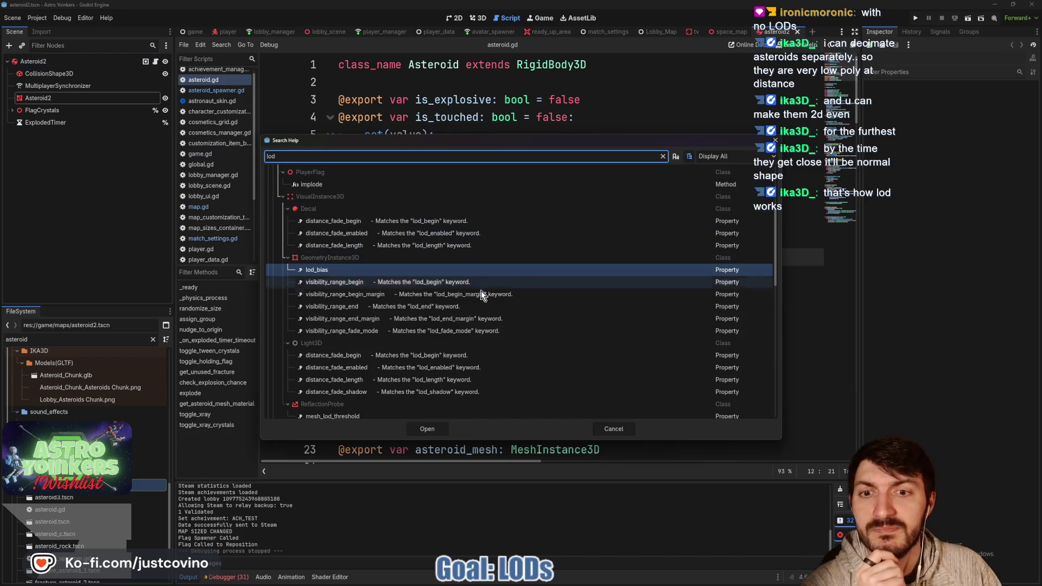
left_click(608, 428)
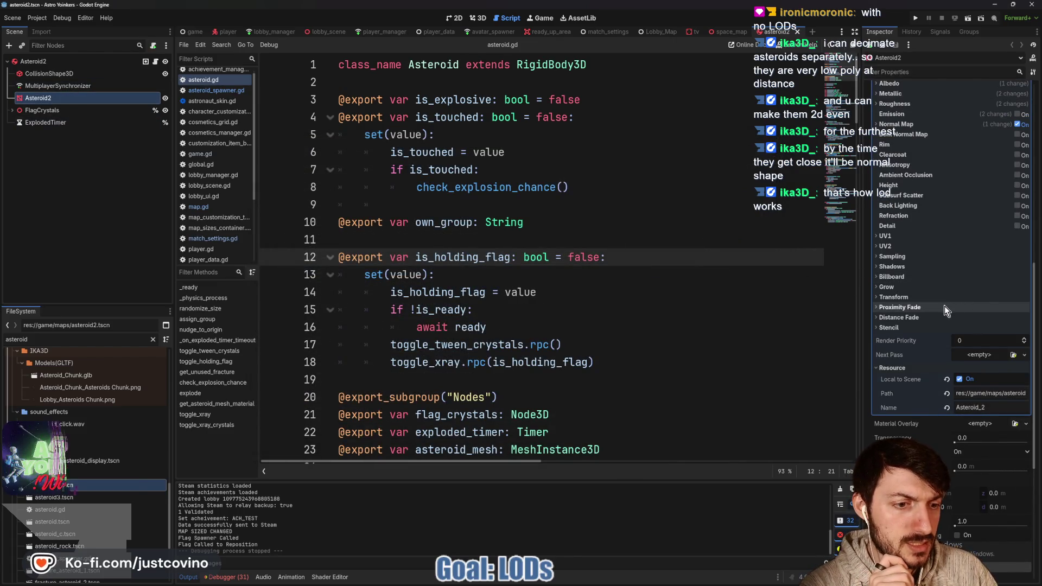
Set the Asteroid2 mesh's LOD Bias to 0.5 and clear the asteroid file filter.
scroll(919, 347, "down", 5)
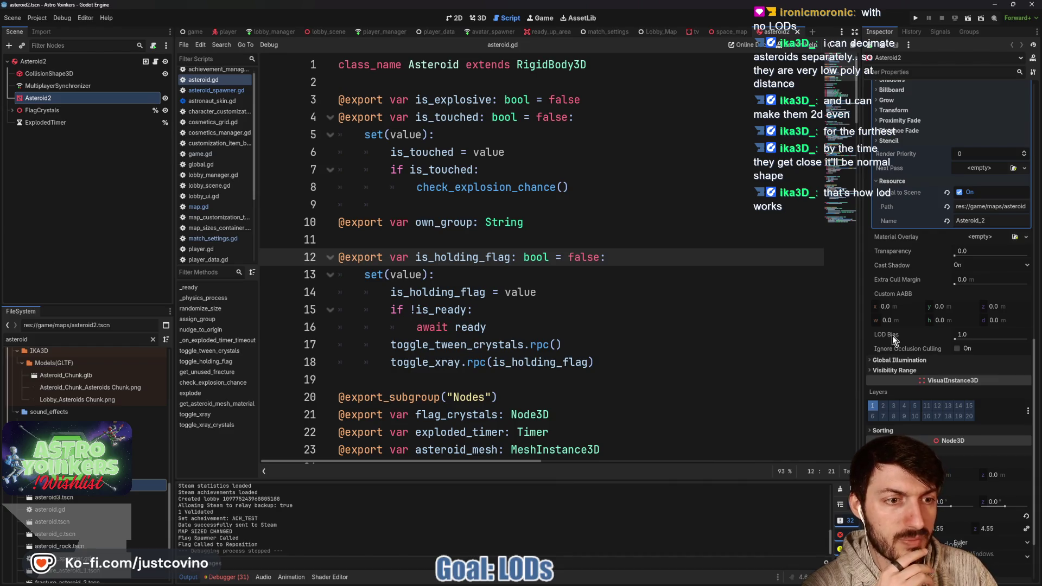
mouse_move(892, 337)
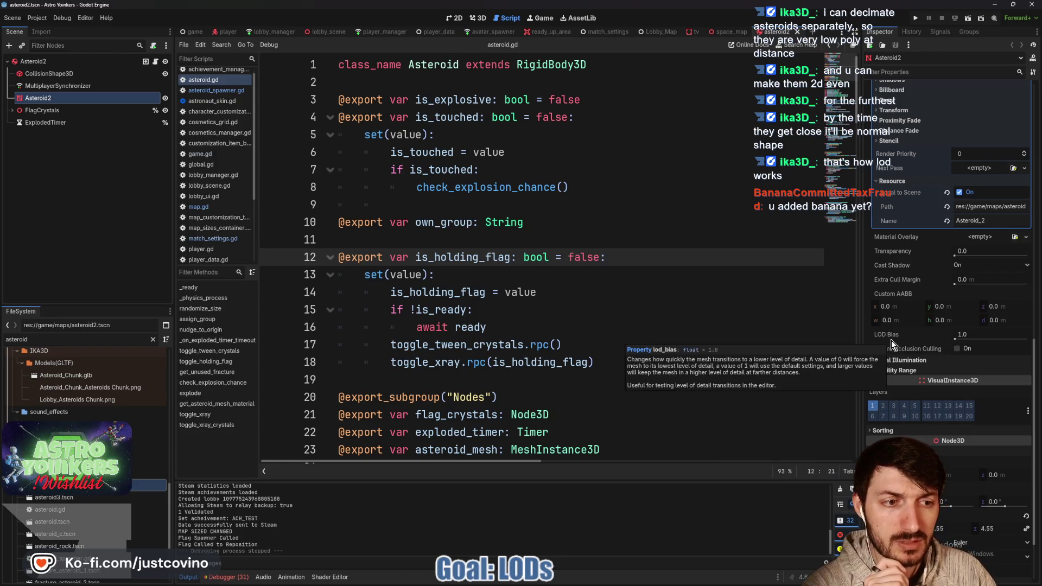
left_click(971, 334)
type("0.5")
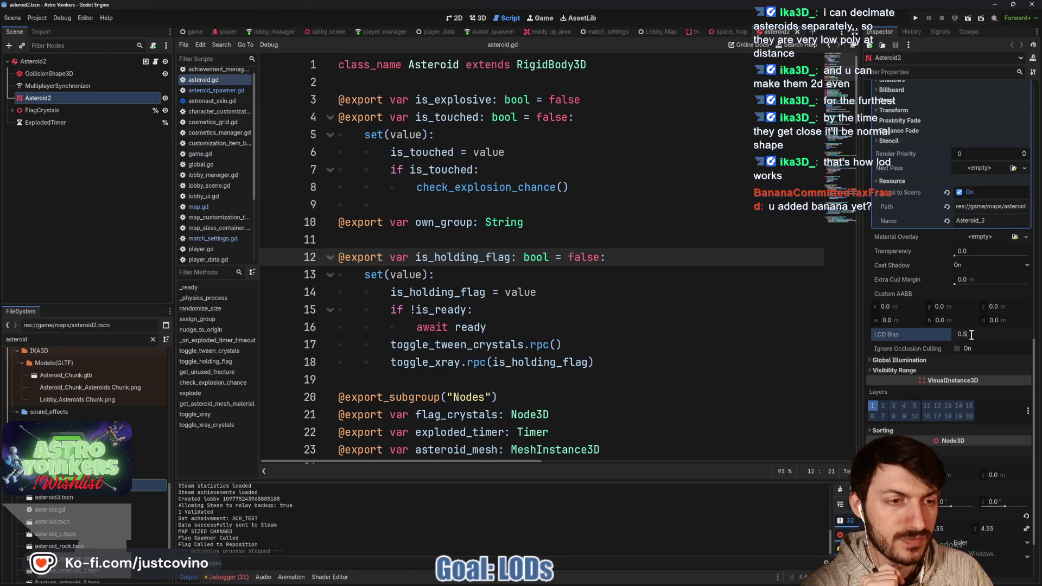
key("Return")
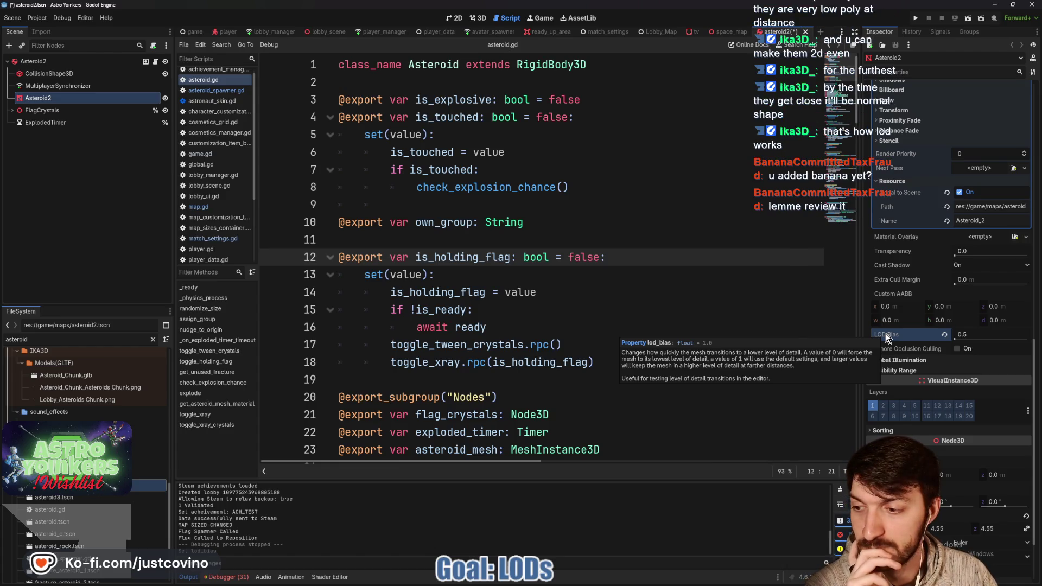
left_click(597, 274)
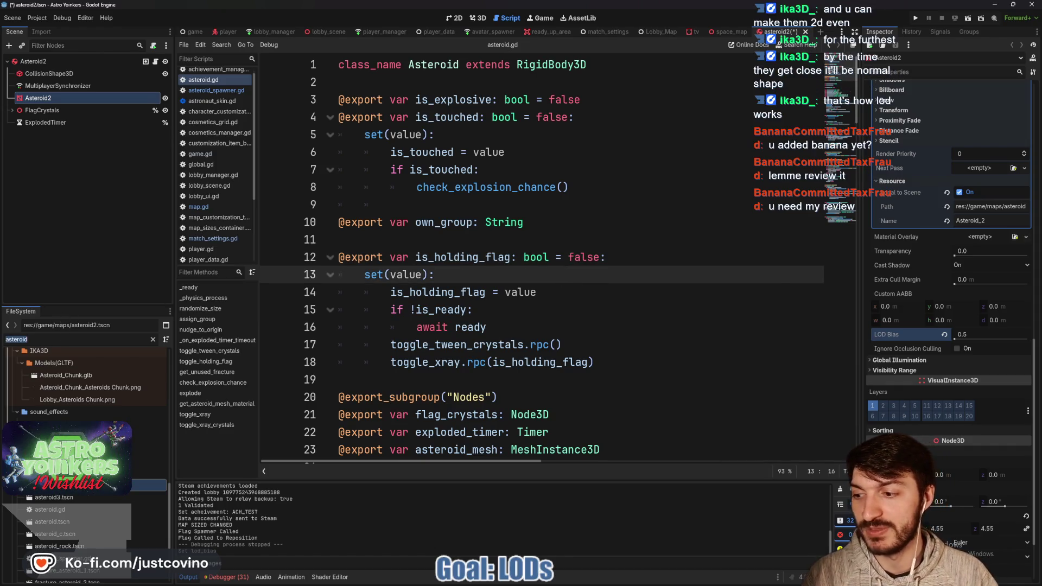
key("BackSpace")
left_click(452, 223)
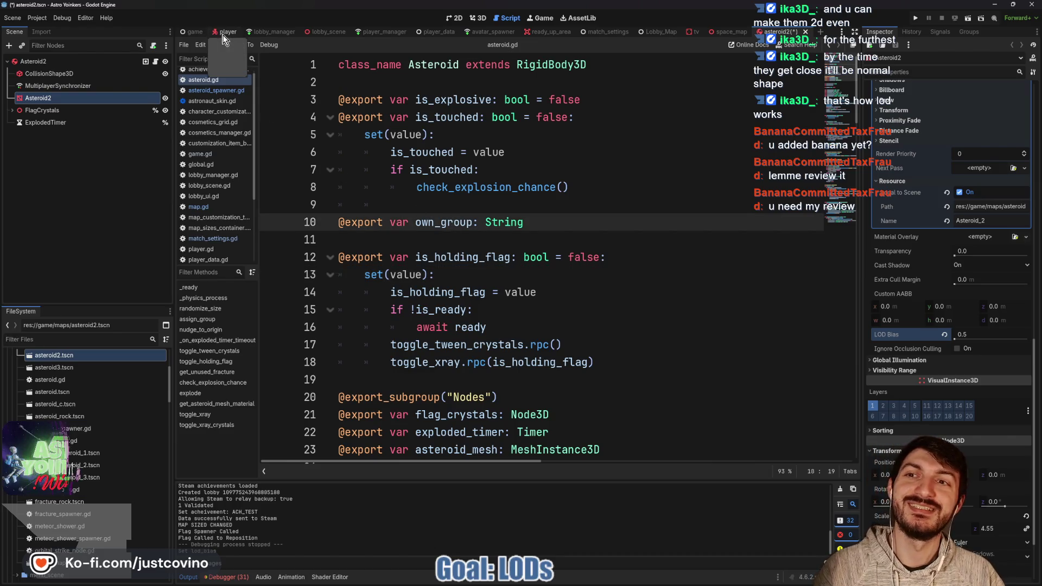
In the player's 3D view, instance Banana_Hat.glb under FaceAttachment and raise it onto the head.
left_click(226, 31)
left_click(473, 19)
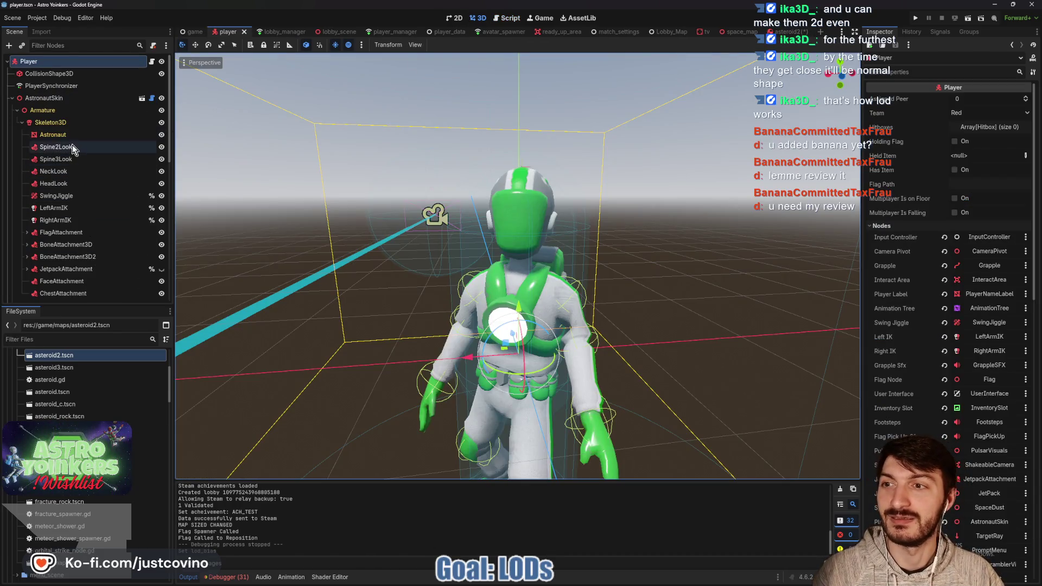
scroll(66, 163, "down", 2)
left_click(71, 224)
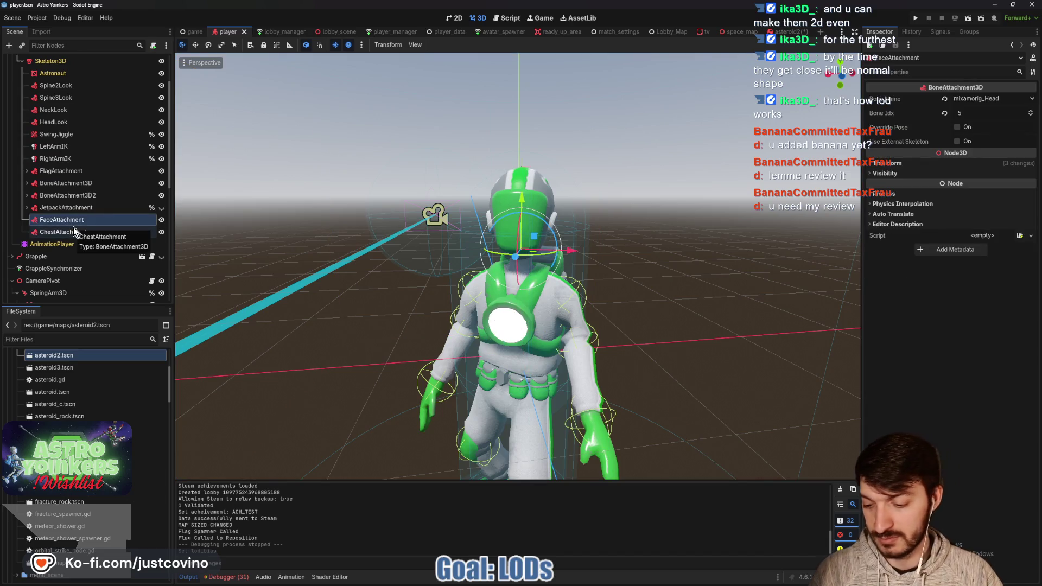
key("ctrl+shift+a")
type("bana")
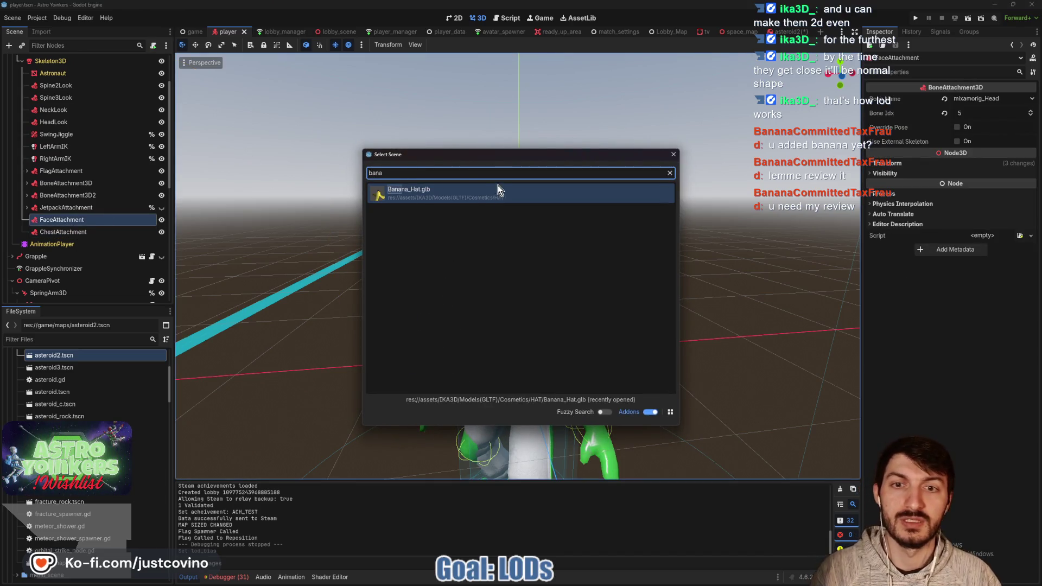
double_click(464, 193)
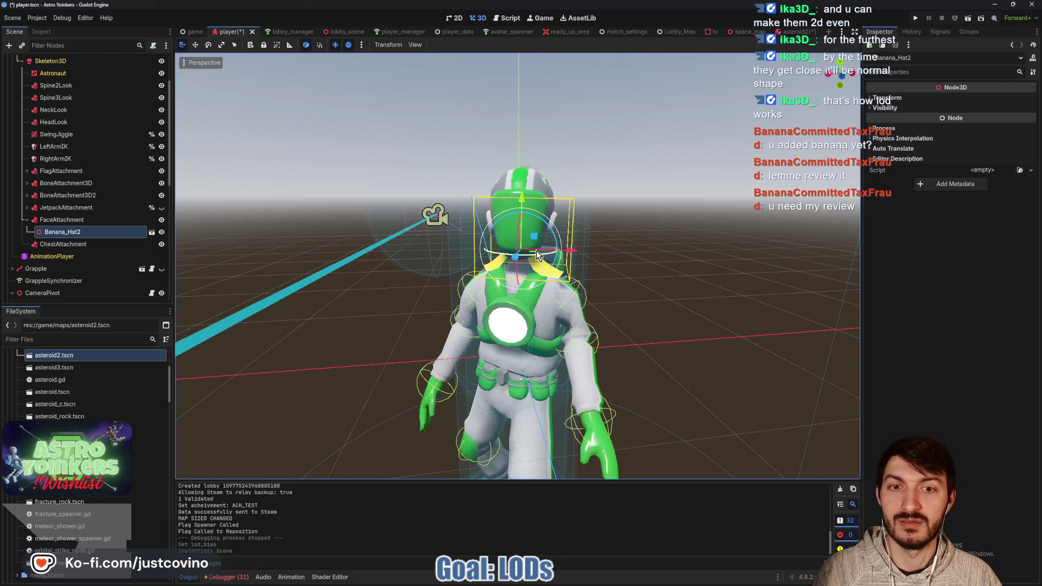
mouse_move(518, 200)
left_mouse_down()
mouse_move(521, 97)
mouse_move(476, 157)
mouse_move(472, 203)
mouse_move(469, 177)
left_mouse_up()
scroll(635, 210, "down", 2)
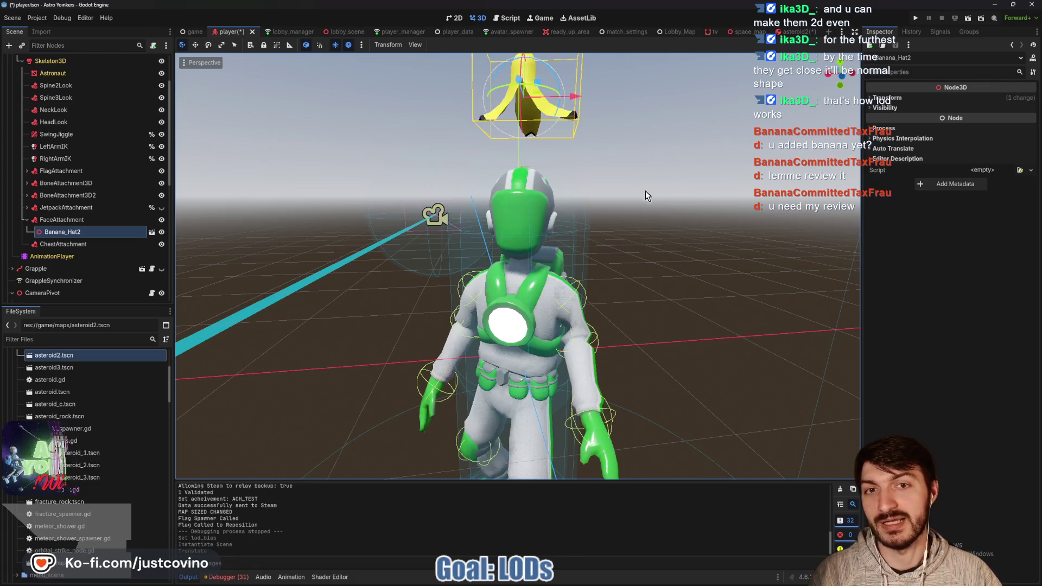
mouse_move(589, 272)
left_mouse_down()
mouse_move(627, 243)
mouse_move(591, 252)
mouse_move(668, 210)
mouse_move(577, 252)
left_mouse_up()
Delete the Banana_Hat2 node from FaceAttachment.
left_click(67, 220)
left_click(69, 231)
key("Delete")
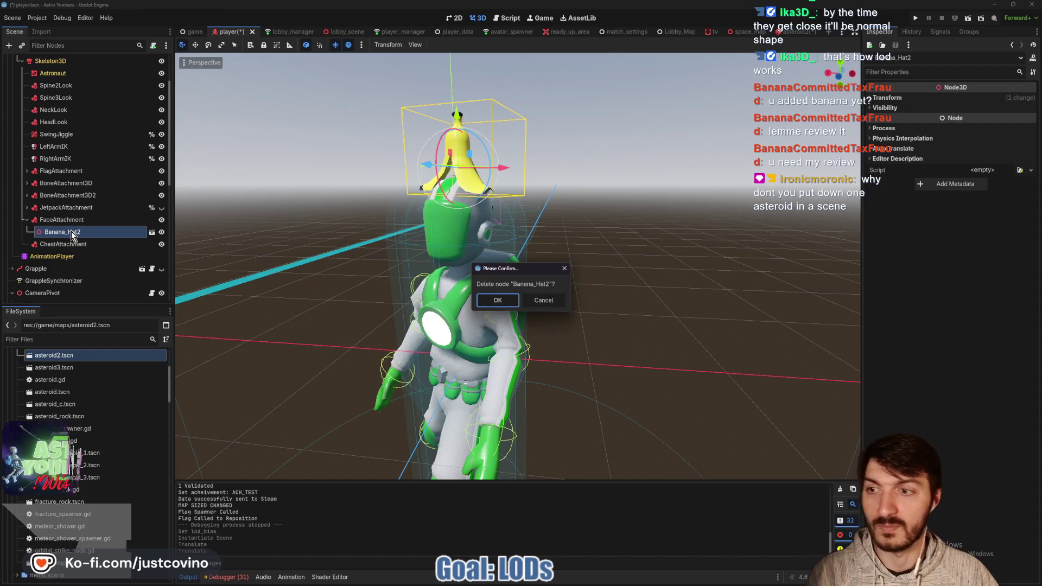
left_click(496, 302)
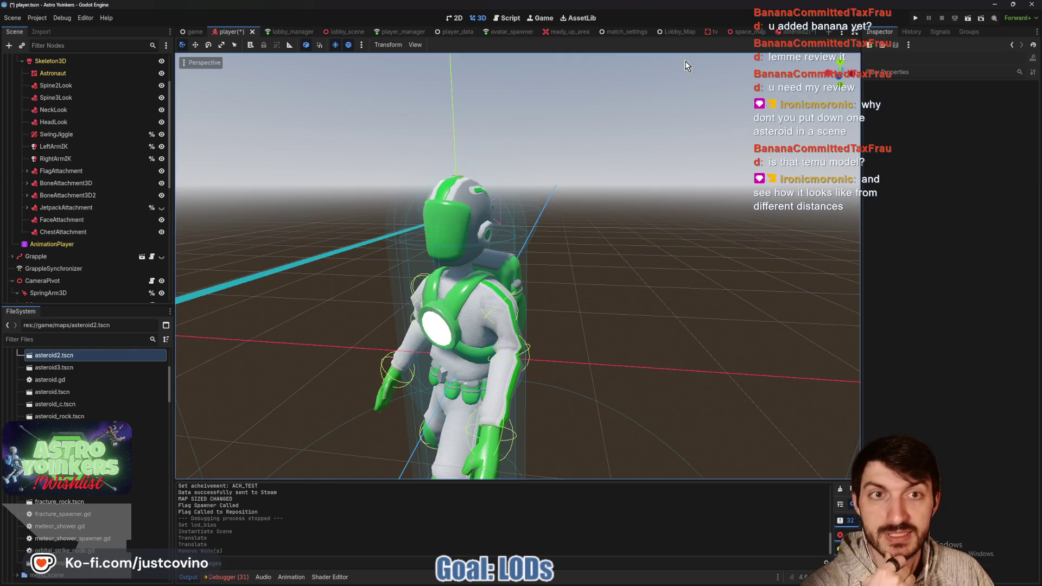
left_click(793, 31)
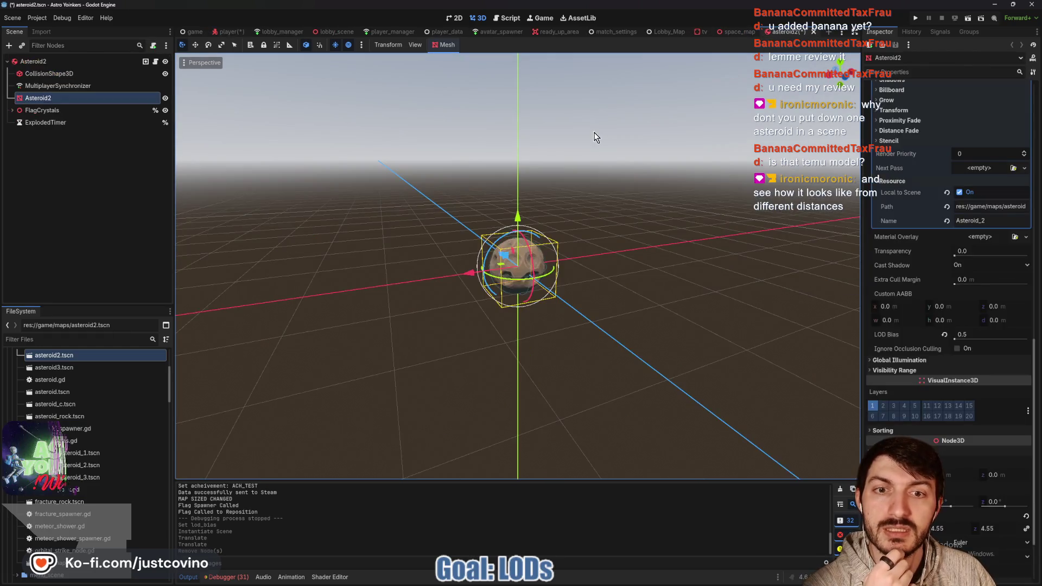
scroll(611, 191, "down", 5)
scroll(624, 227, "up", 10)
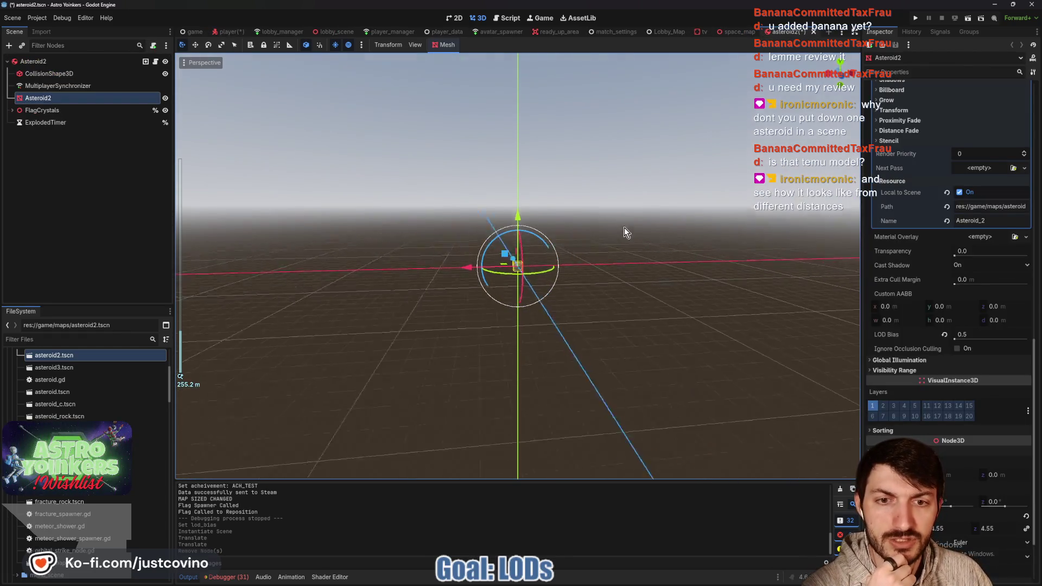
left_click(630, 269)
scroll(619, 261, "up", 5)
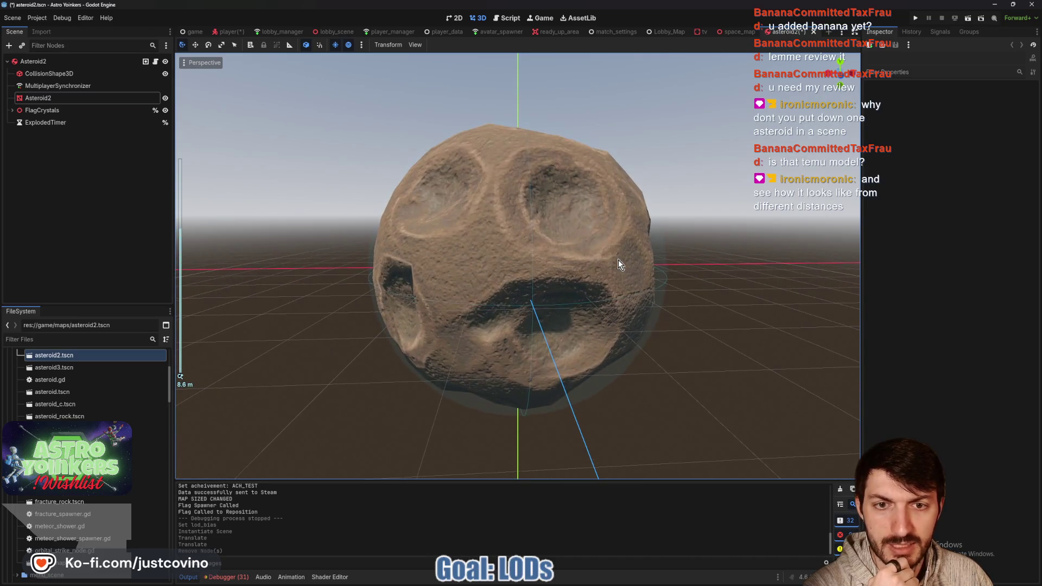
left_click(73, 97)
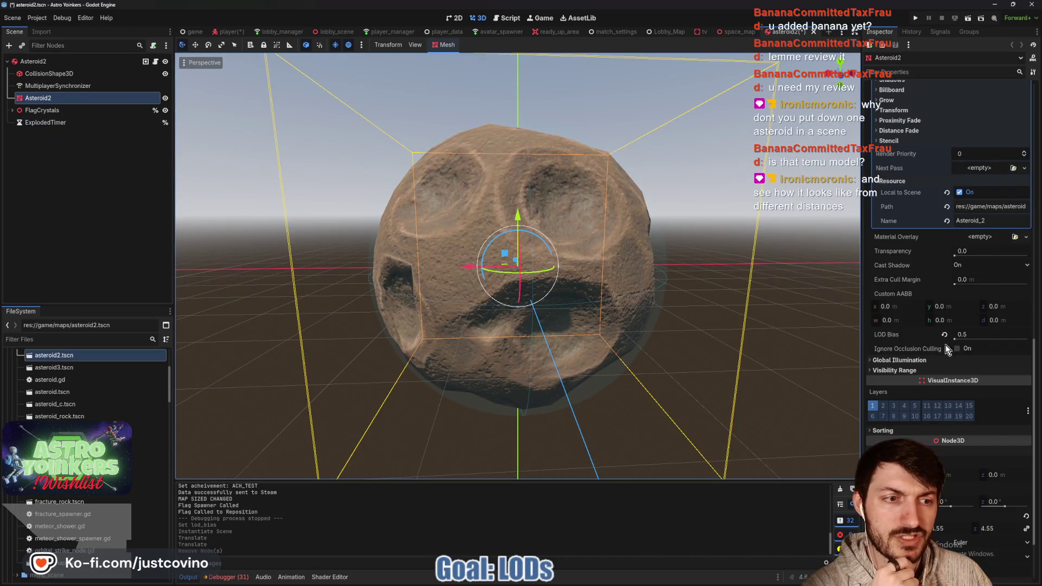
scroll(716, 329, "down", 15)
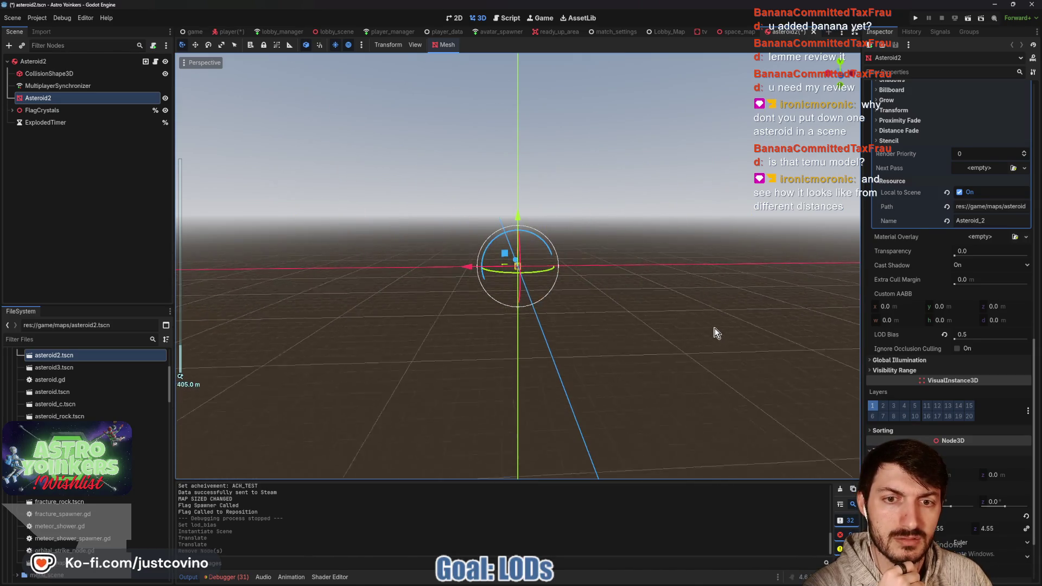
scroll(716, 328, "up", 15)
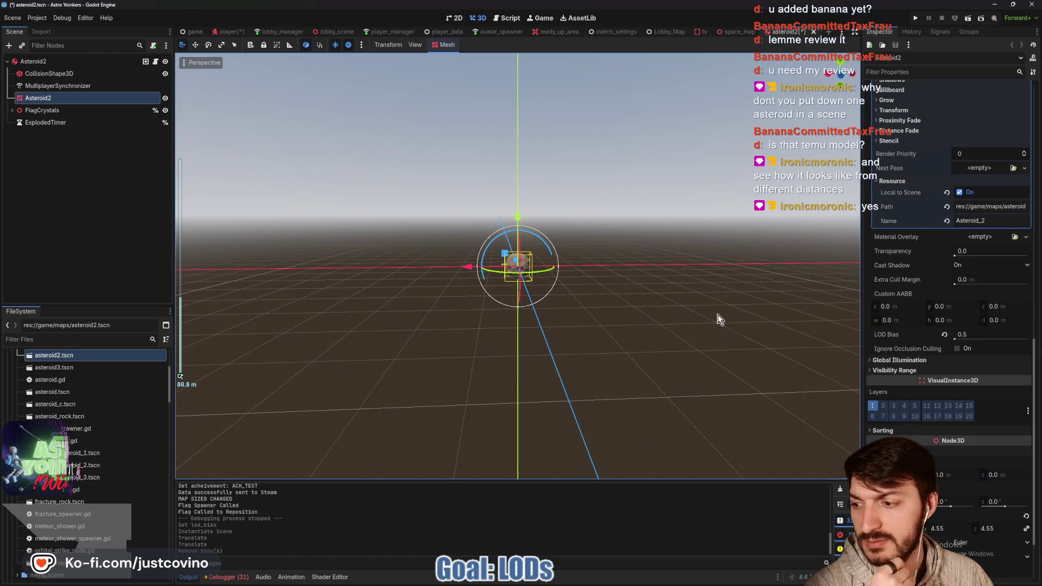
left_click(715, 319)
scroll(714, 321, "down", 5)
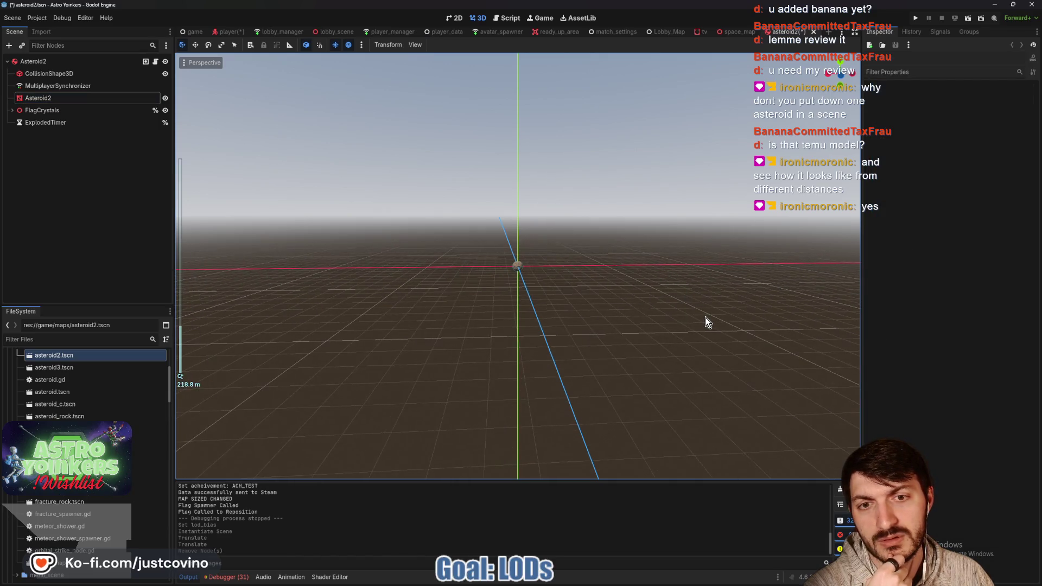
left_click_drag(705, 322, 653, 305)
scroll(616, 306, "down", 8)
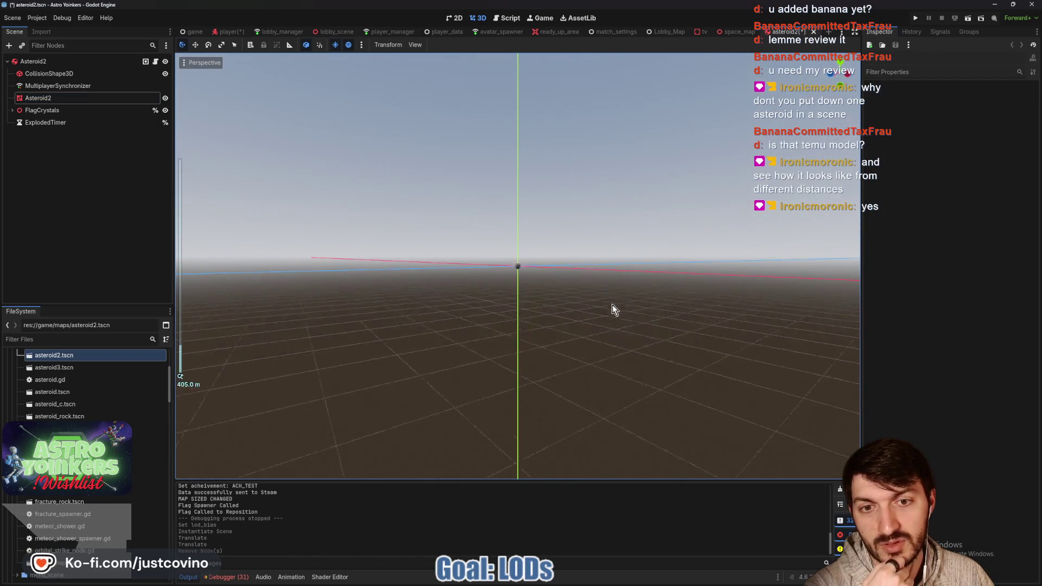
scroll(614, 310, "up", 19)
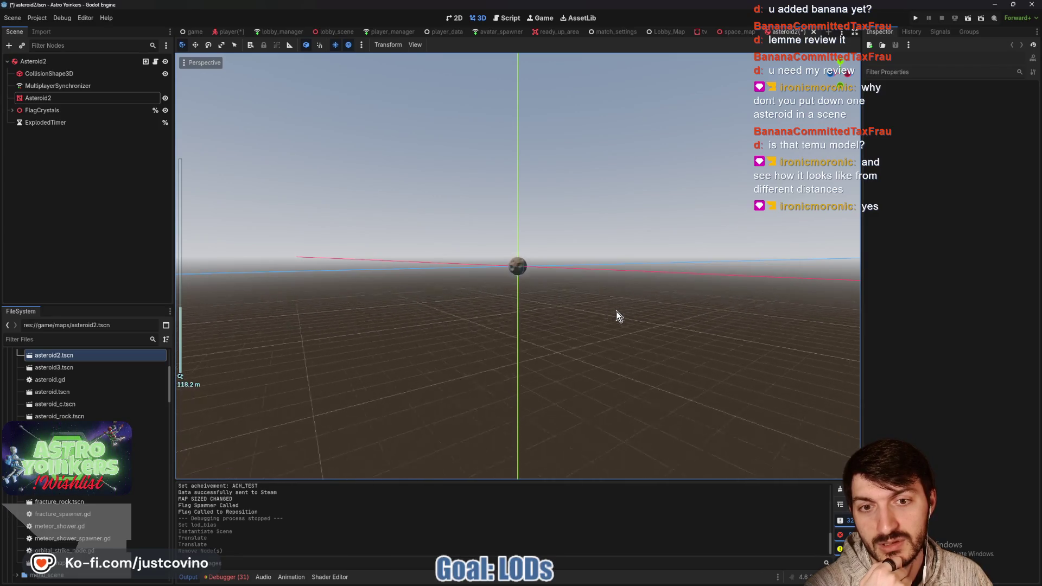
scroll(617, 313, "up", 9)
scroll(617, 314, "down", 7)
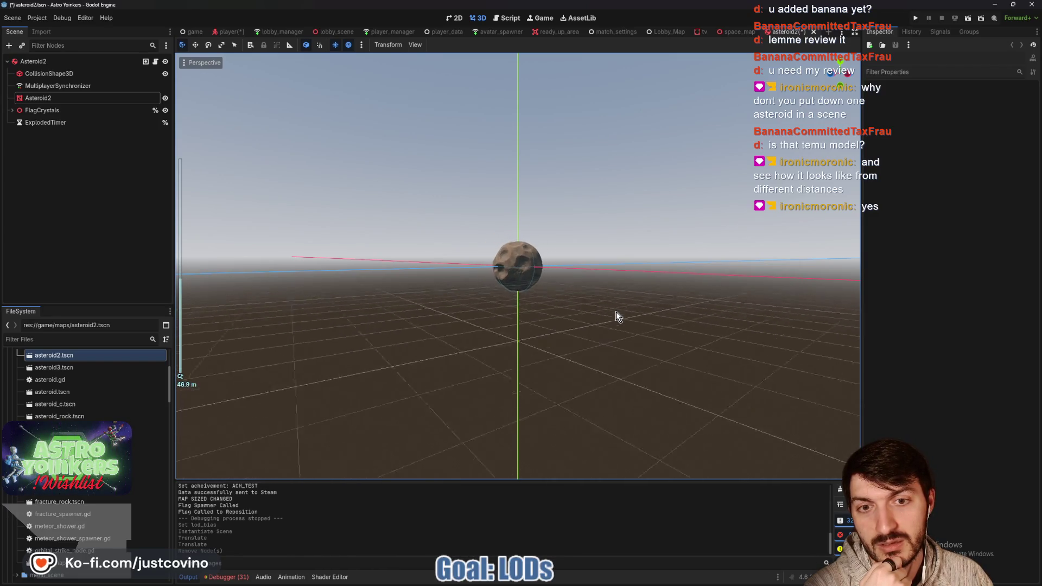
scroll(616, 311, "up", 5)
scroll(616, 311, "down", 5)
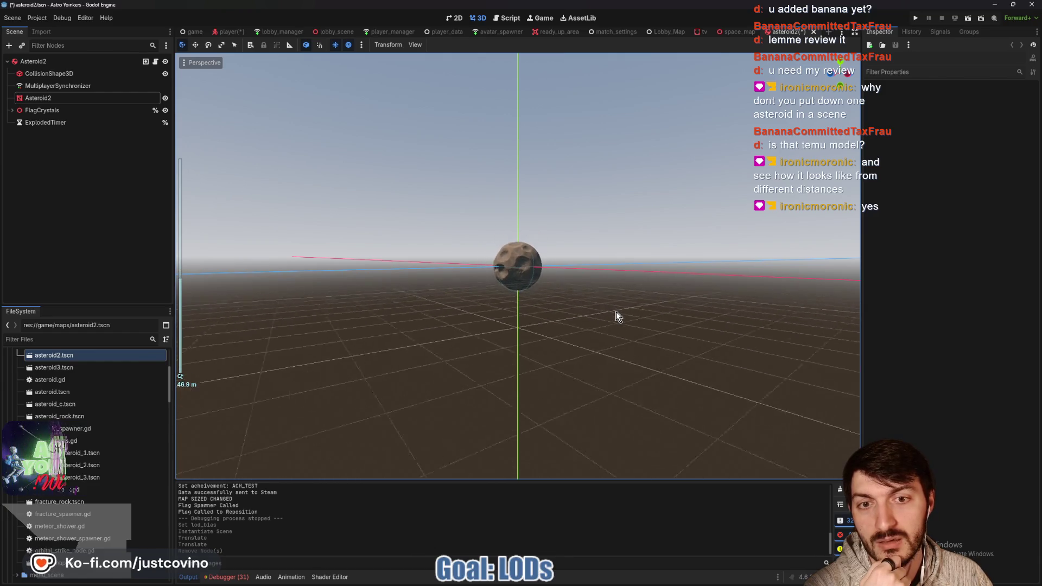
scroll(616, 315, "up", 6)
scroll(617, 315, "down", 4)
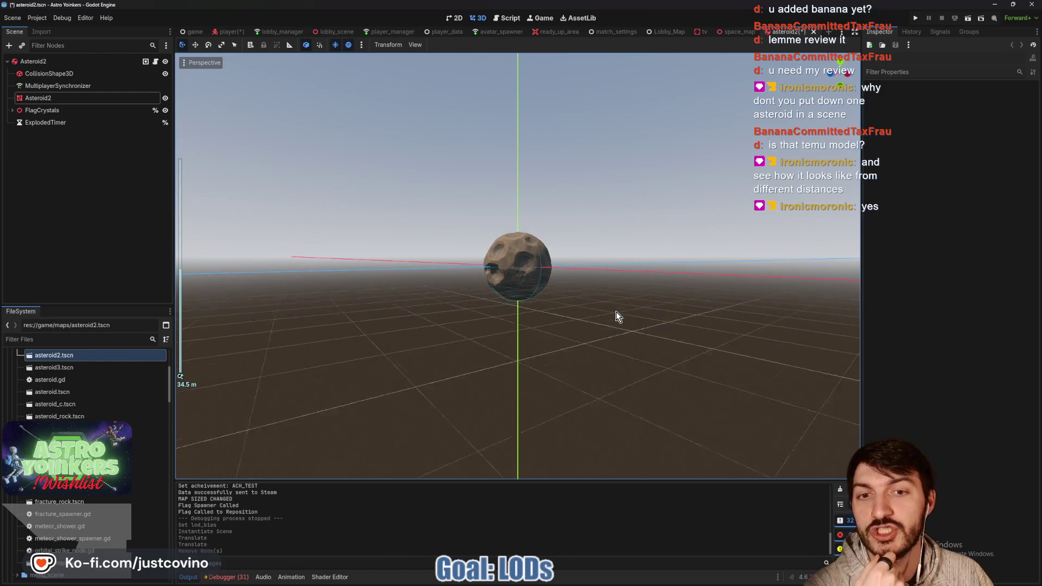
scroll(616, 316, "up", 6)
scroll(616, 317, "down", 4)
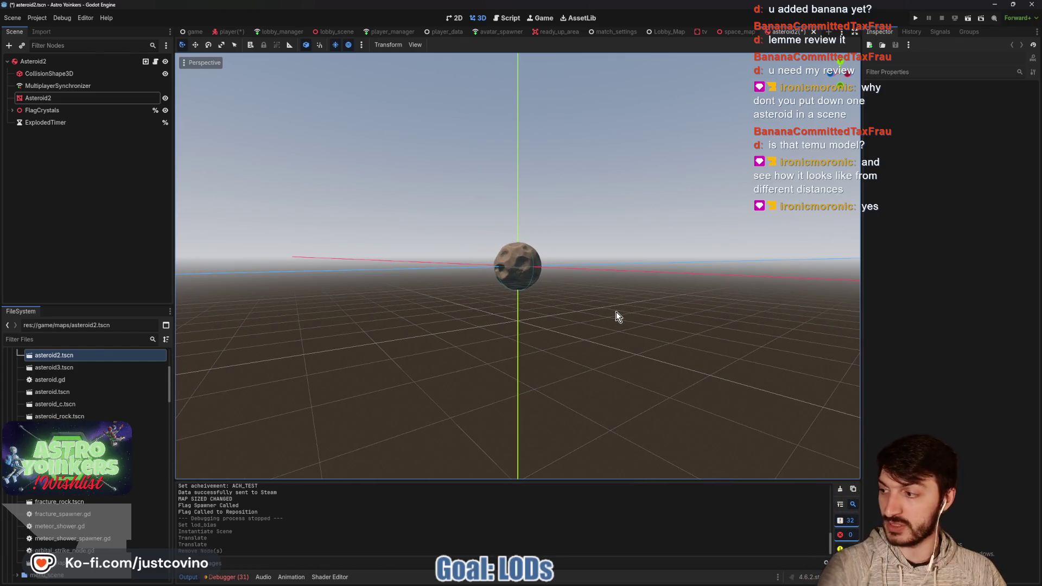
scroll(557, 293, "down", 2)
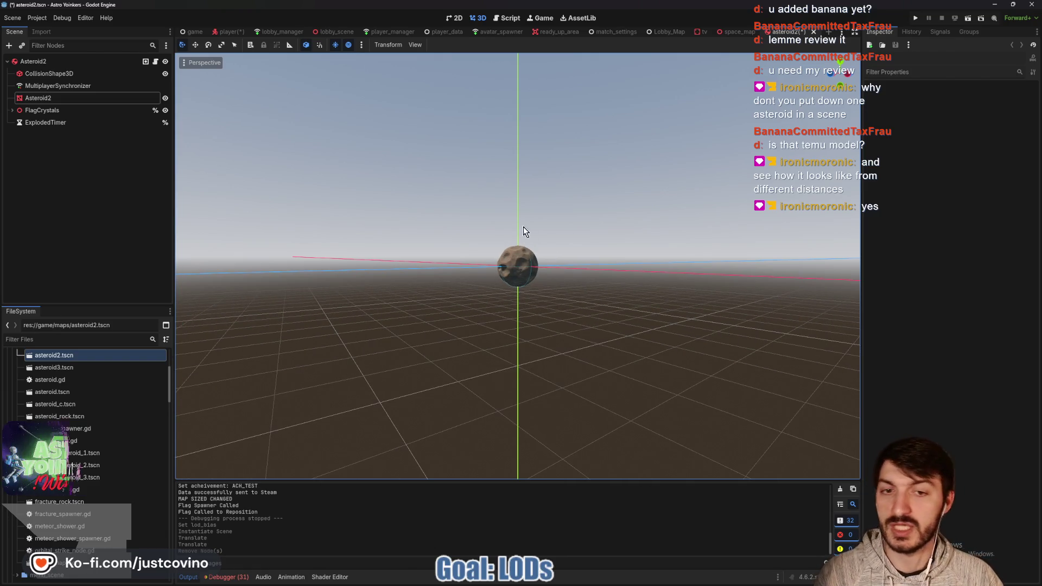
scroll(611, 295, "up", 2)
scroll(610, 294, "up", 2)
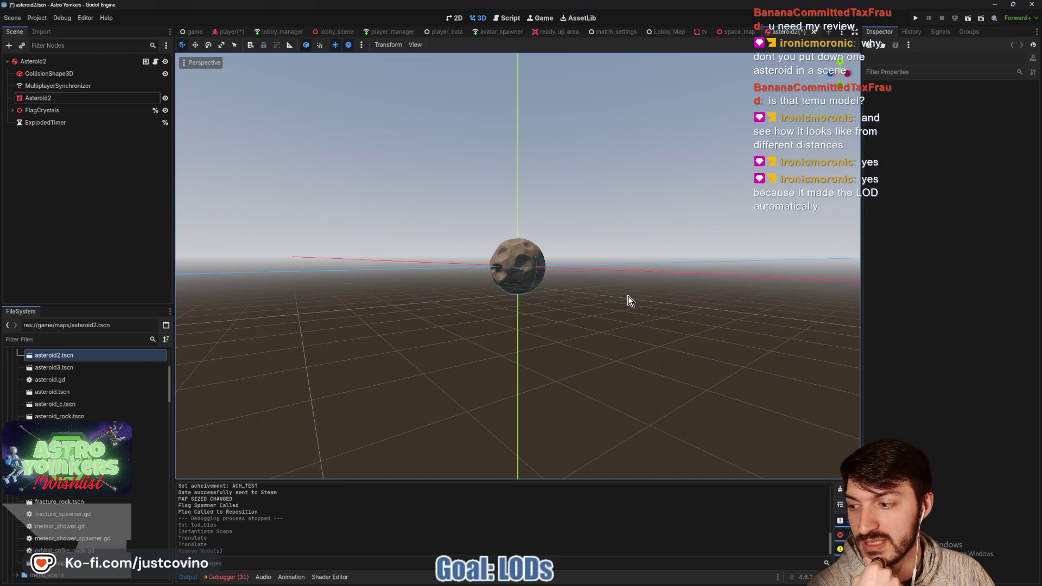
scroll(628, 300, "up", 3)
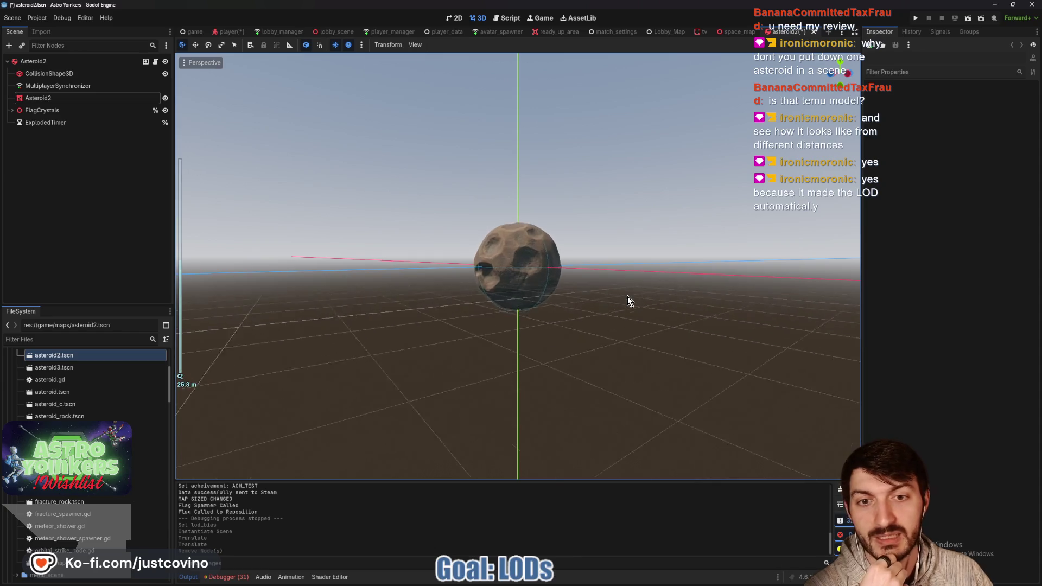
scroll(627, 296, "up", 1)
scroll(627, 296, "down", 3)
left_click(54, 98)
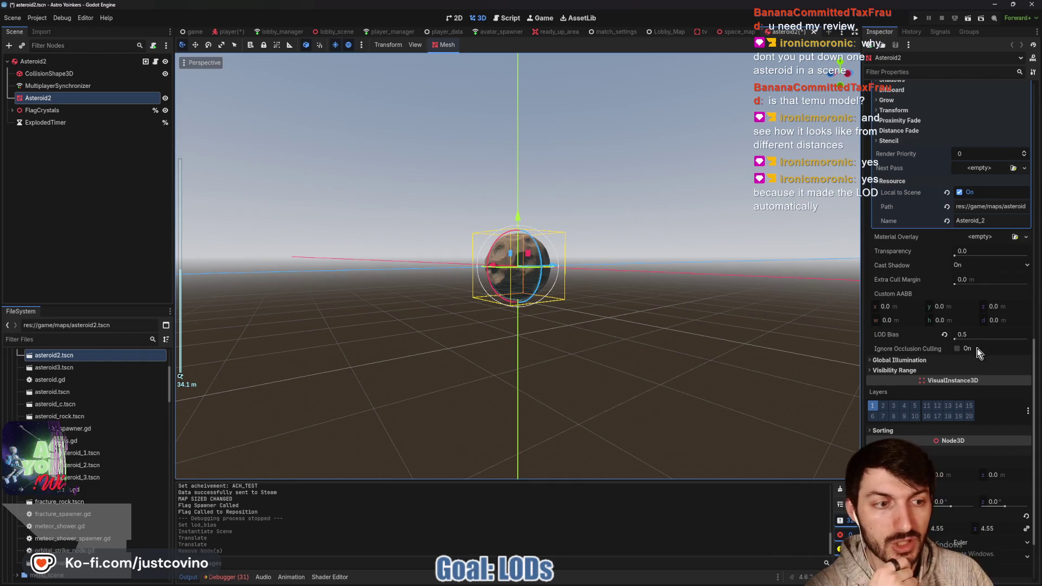
mouse_move(906, 339)
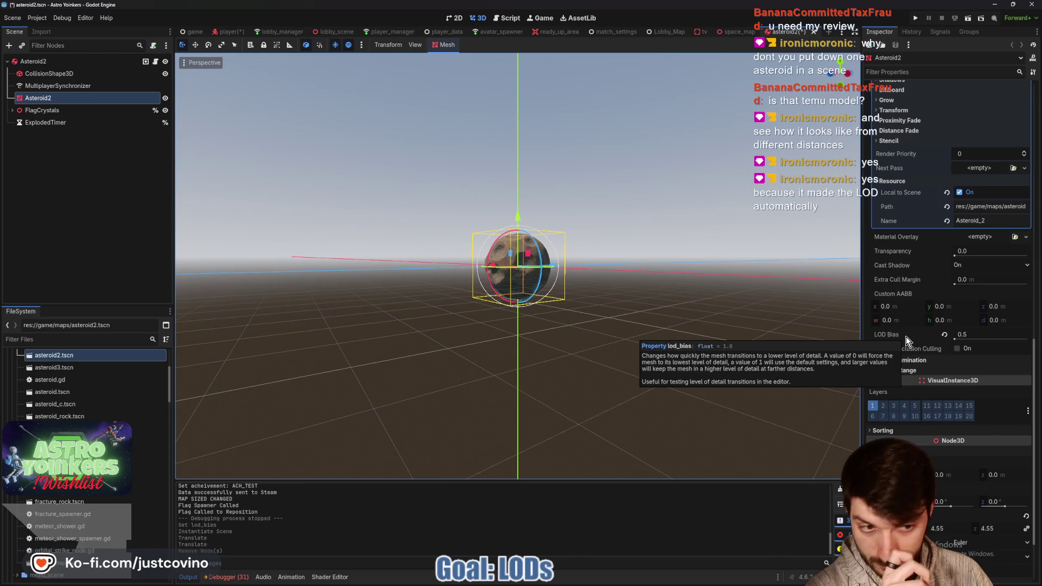
Enter 0.25 as the Asteroid2 mesh's LOD Bias and zoom in on the asteroid.
left_click(977, 333)
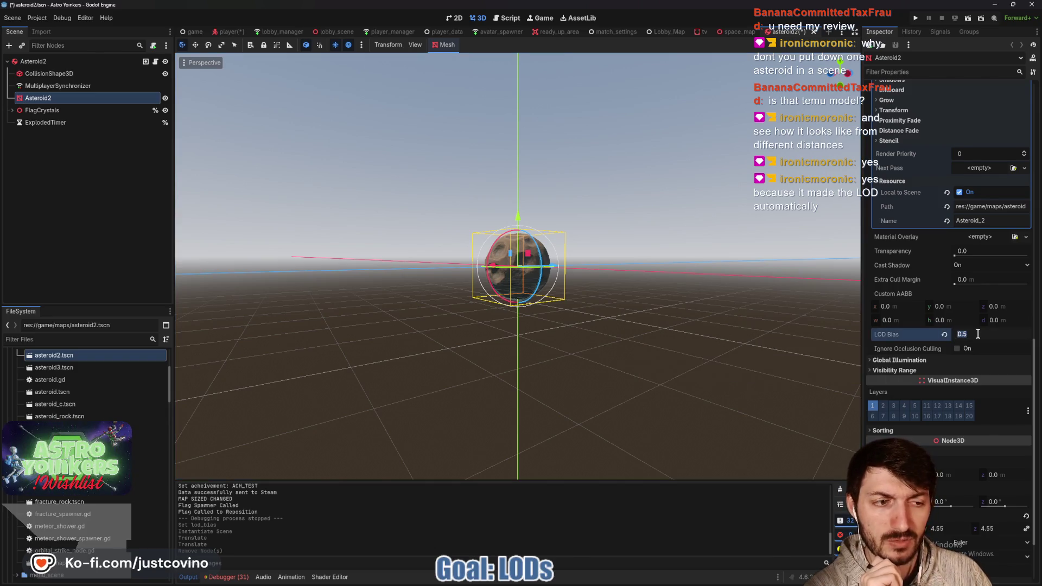
type("0.2")
key("Return")
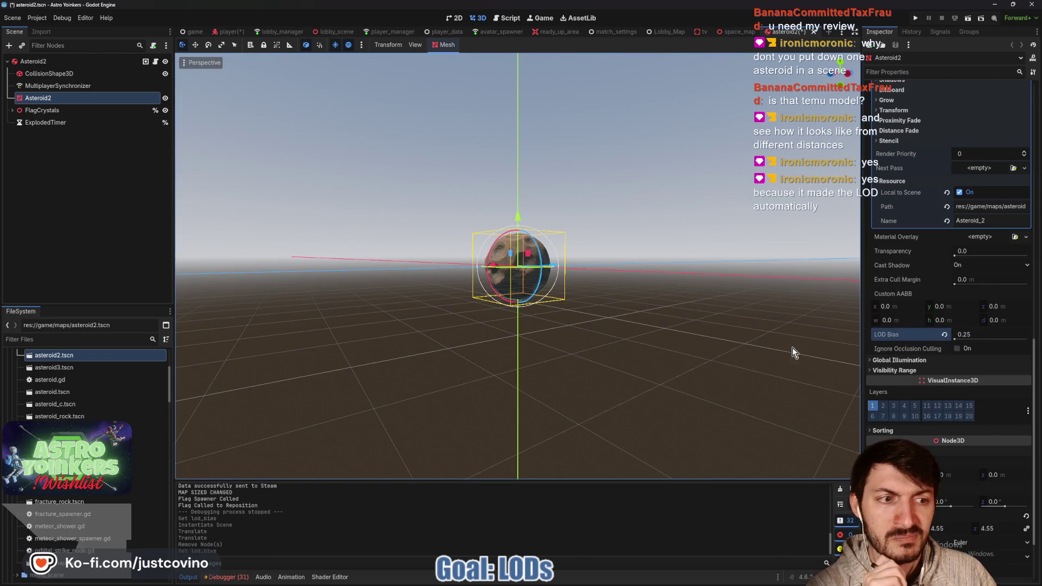
left_click(716, 348)
scroll(719, 344, "down", 10)
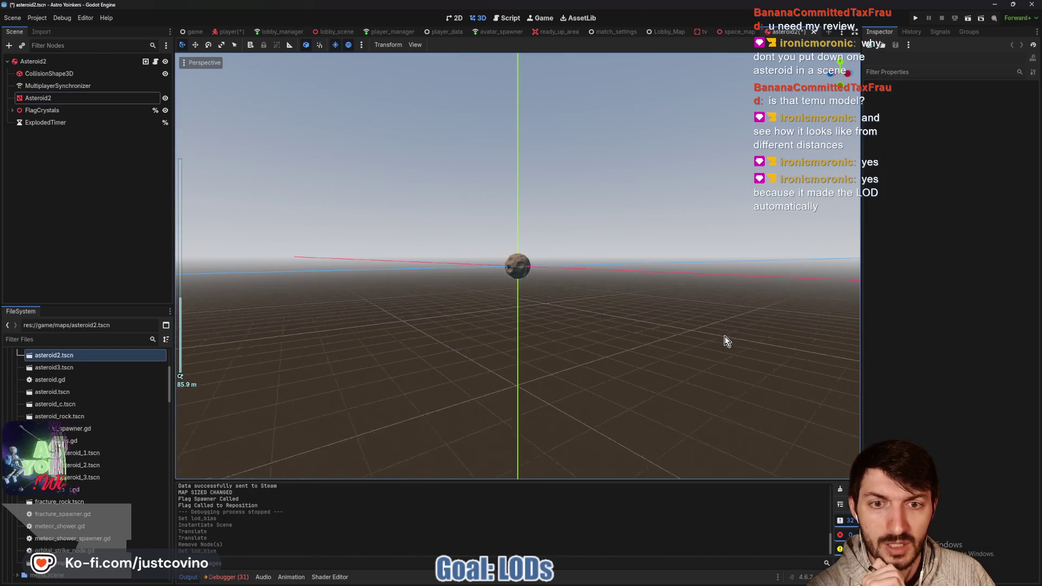
scroll(724, 341, "up", 10)
scroll(736, 343, "down", 10)
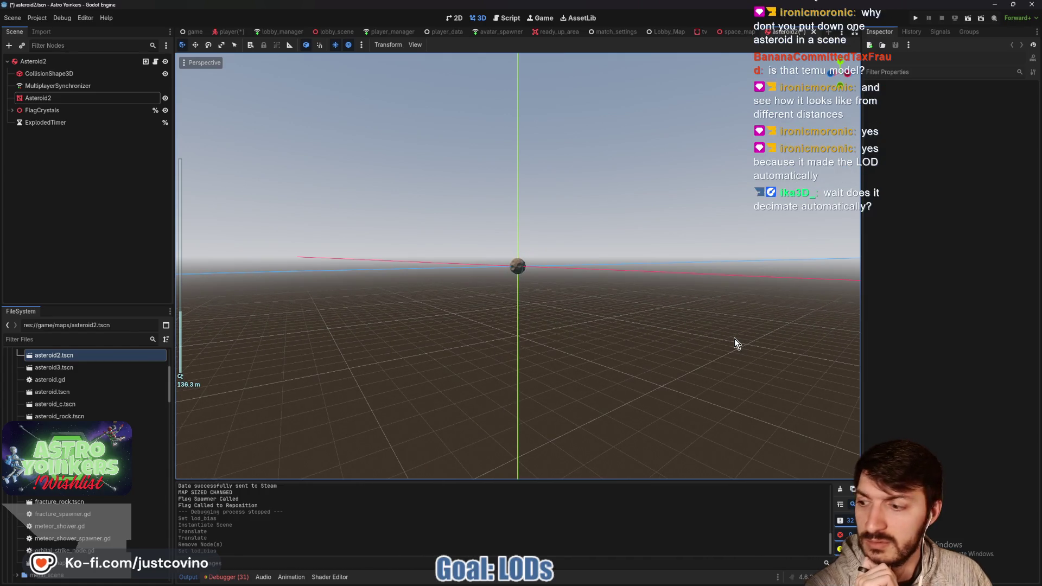
scroll(735, 342, "up", 15)
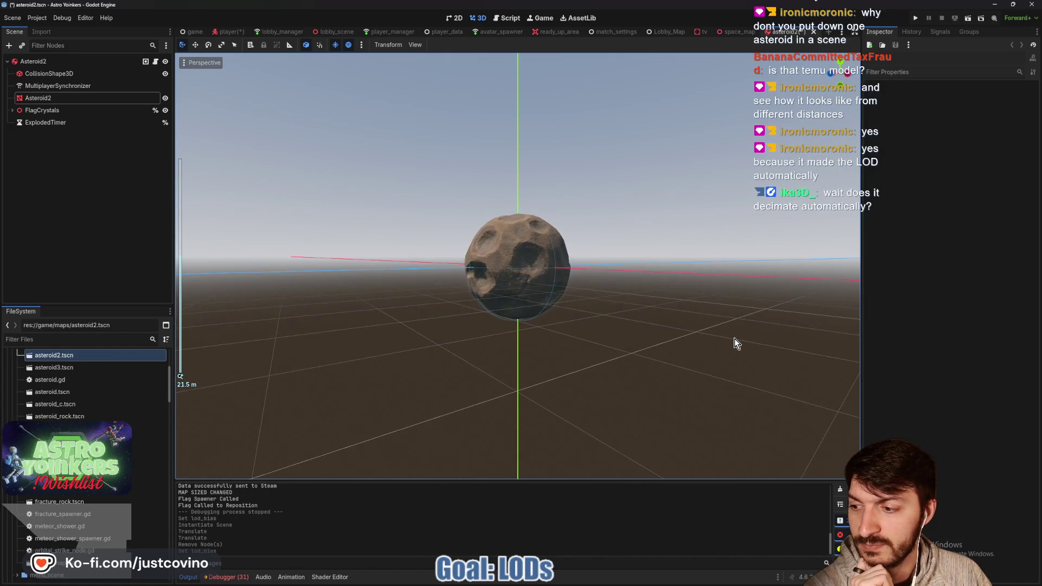
Orbit and zoom around the asteroid, then reselect the Asteroid2 mesh node.
left_click_drag(735, 334, 709, 336)
scroll(706, 333, "down", 5)
scroll(702, 332, "up", 5)
scroll(700, 336, "down", 9)
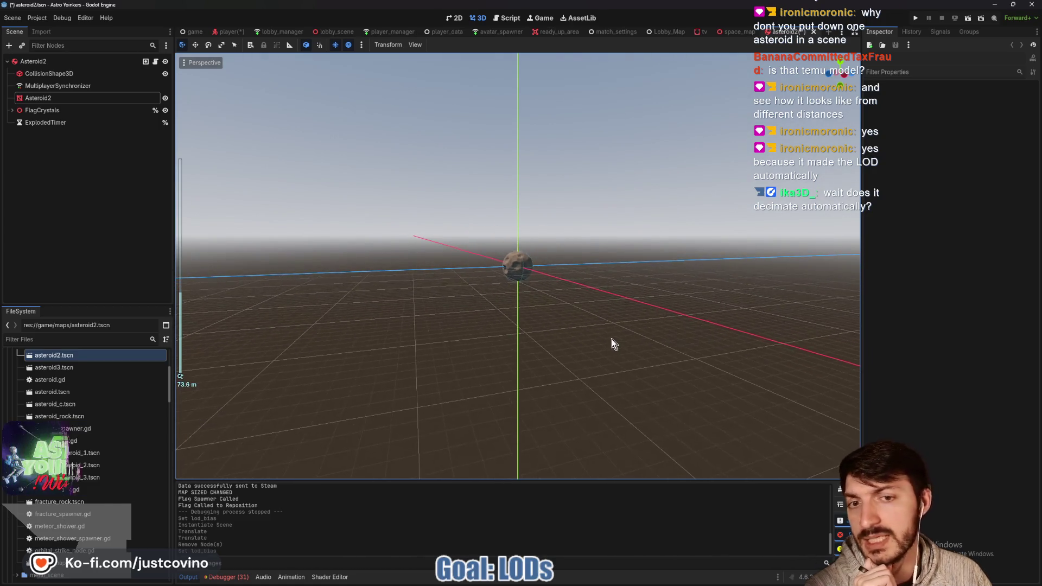
left_click(88, 99)
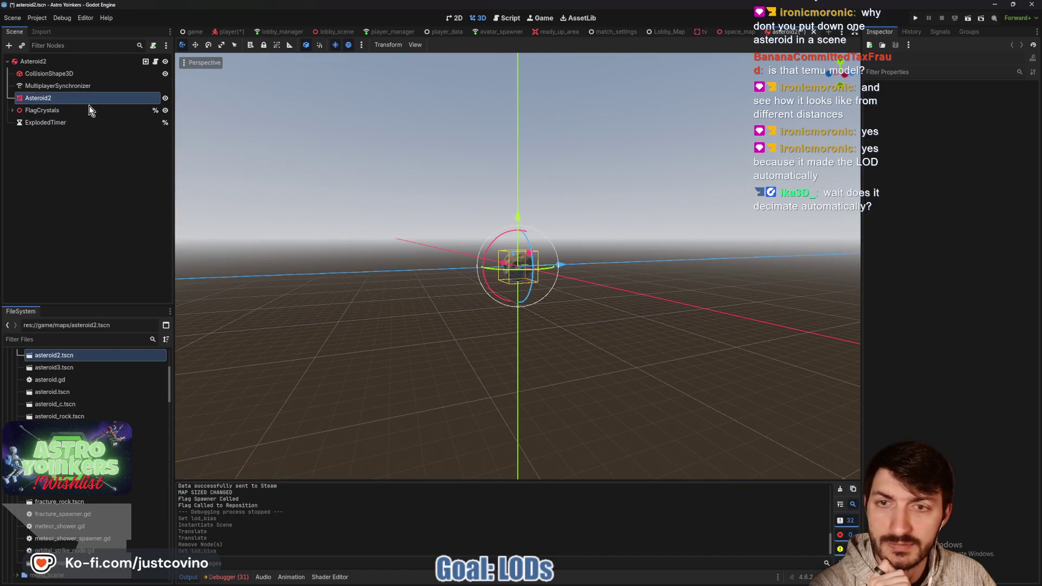
mouse_move(882, 339)
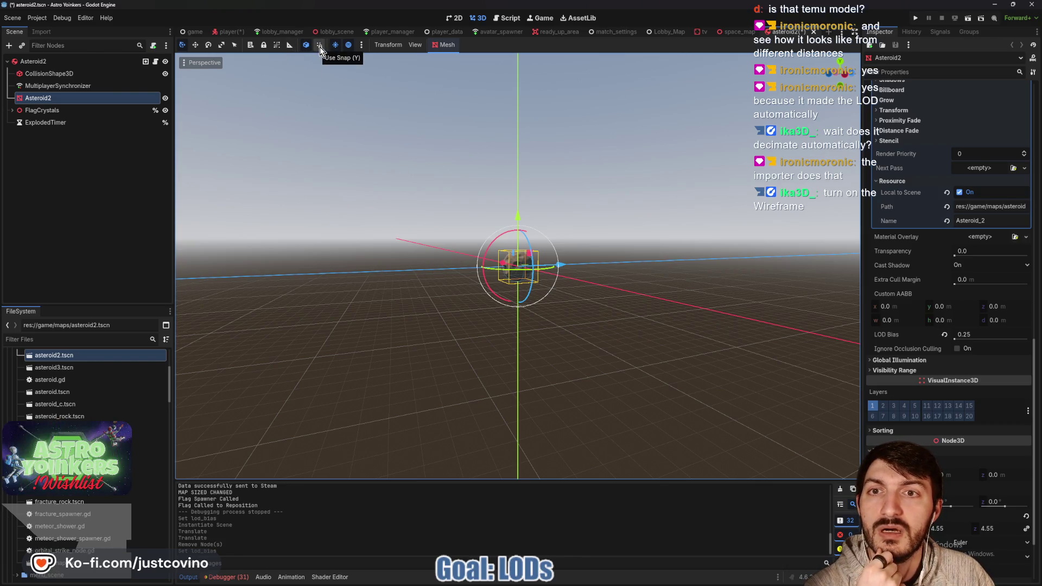
Look through the viewport's View menu and preview sun and environment settings.
left_click(414, 46)
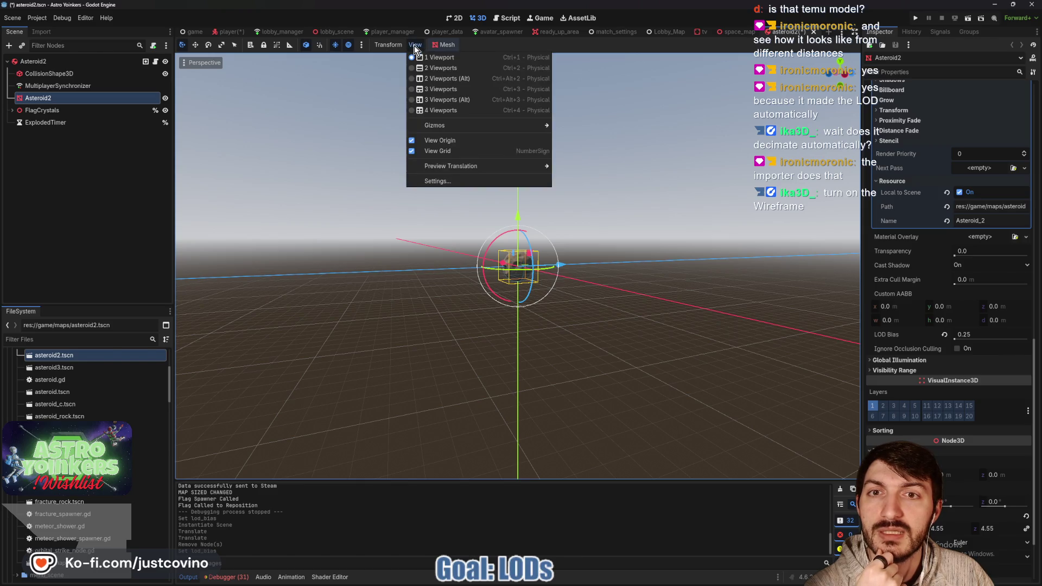
left_click(363, 46)
left_click(363, 46)
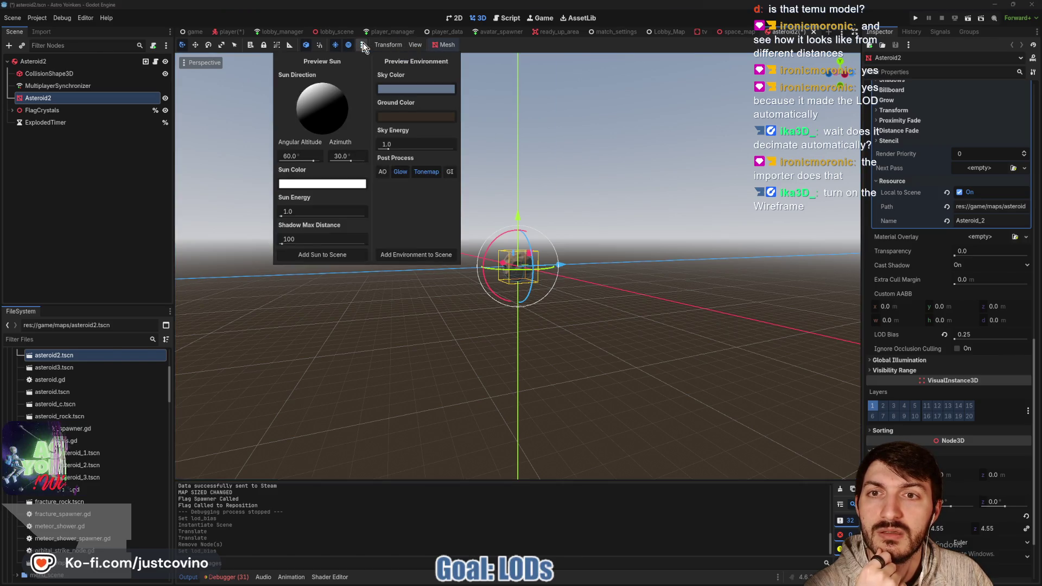
left_click(363, 46)
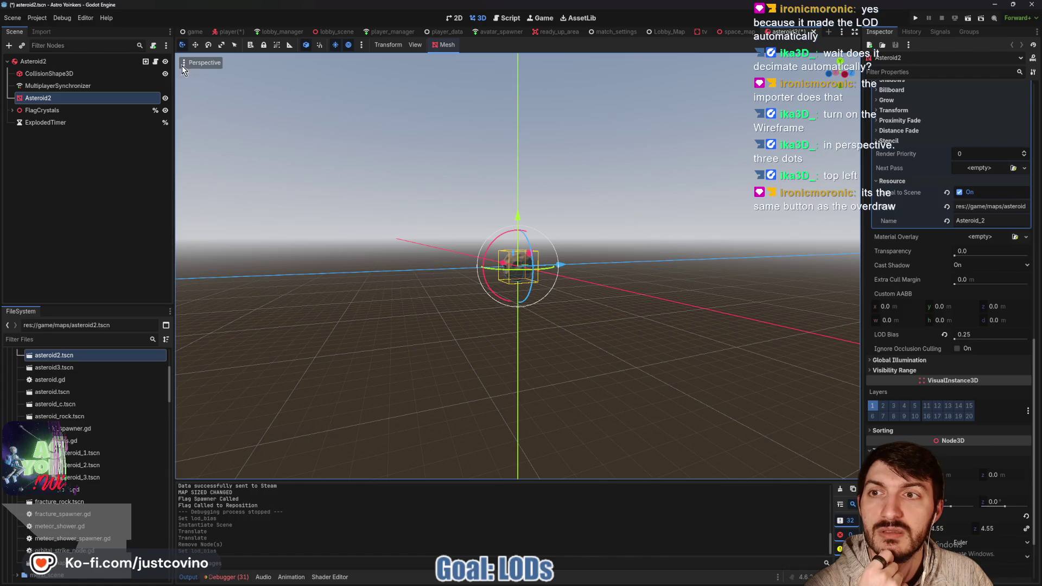
Switch the viewport to Display Wireframe and zoom toward the asteroid.
left_click(204, 62)
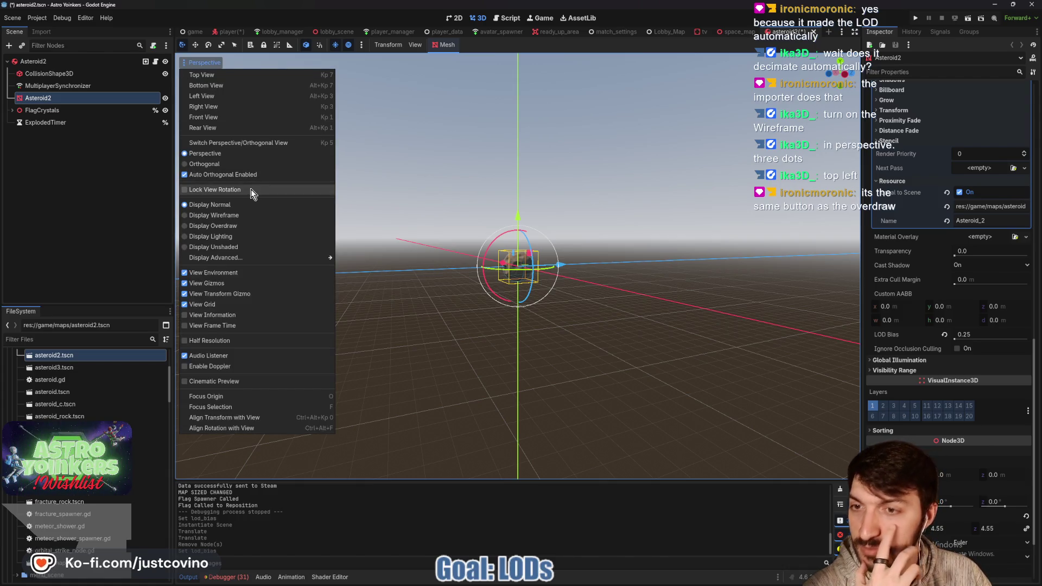
left_click(242, 215)
left_click(697, 267)
scroll(692, 264, "down", 5)
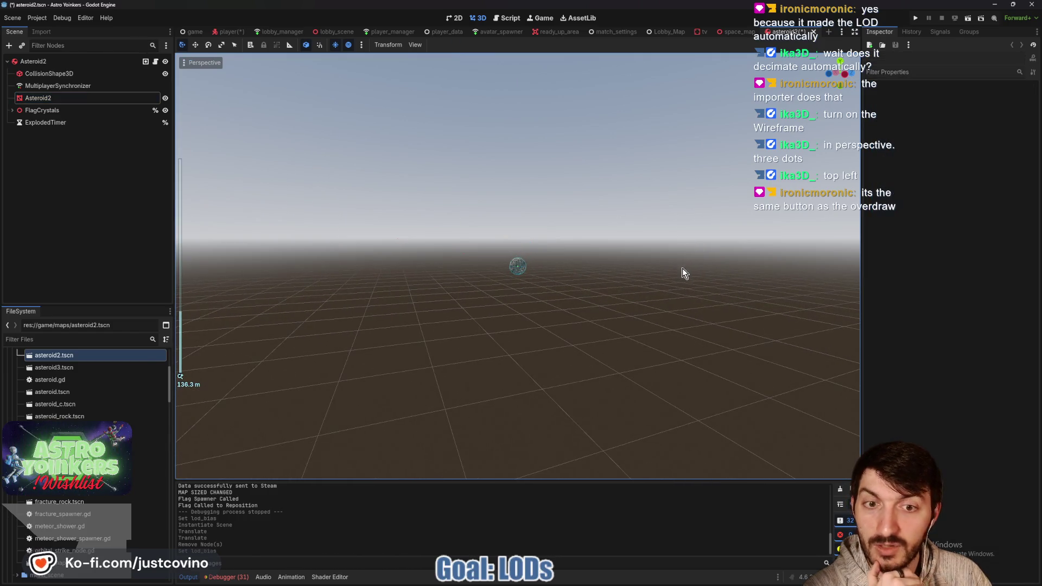
scroll(663, 287, "up", 5)
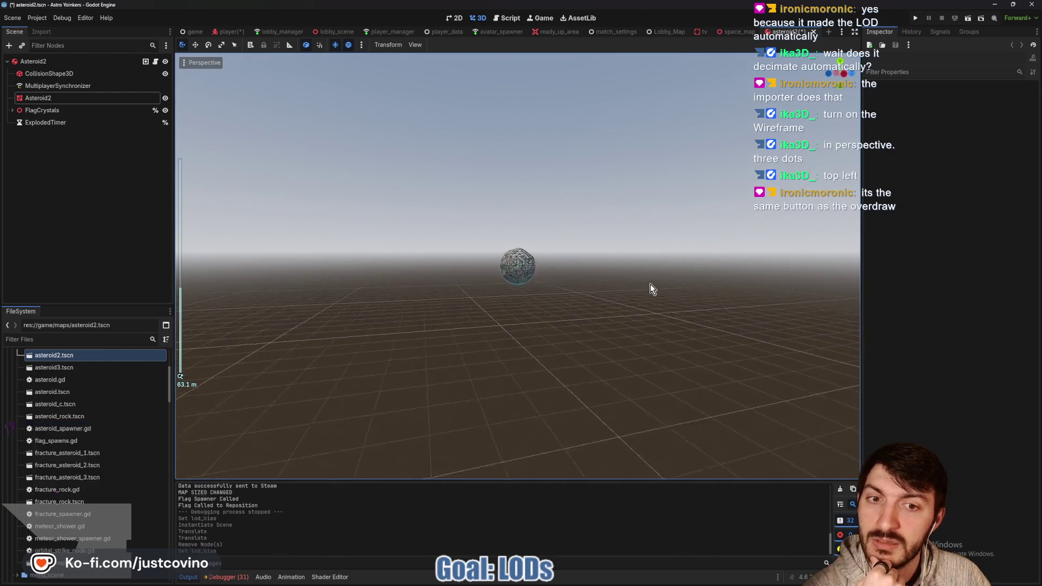
scroll(650, 284, "up", 12)
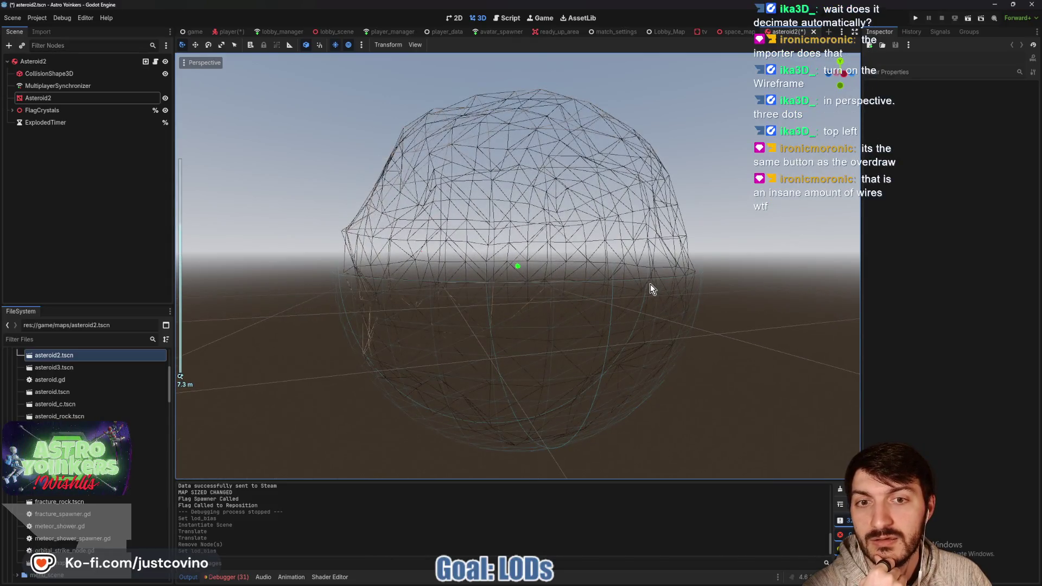
scroll(650, 284, "down", 6)
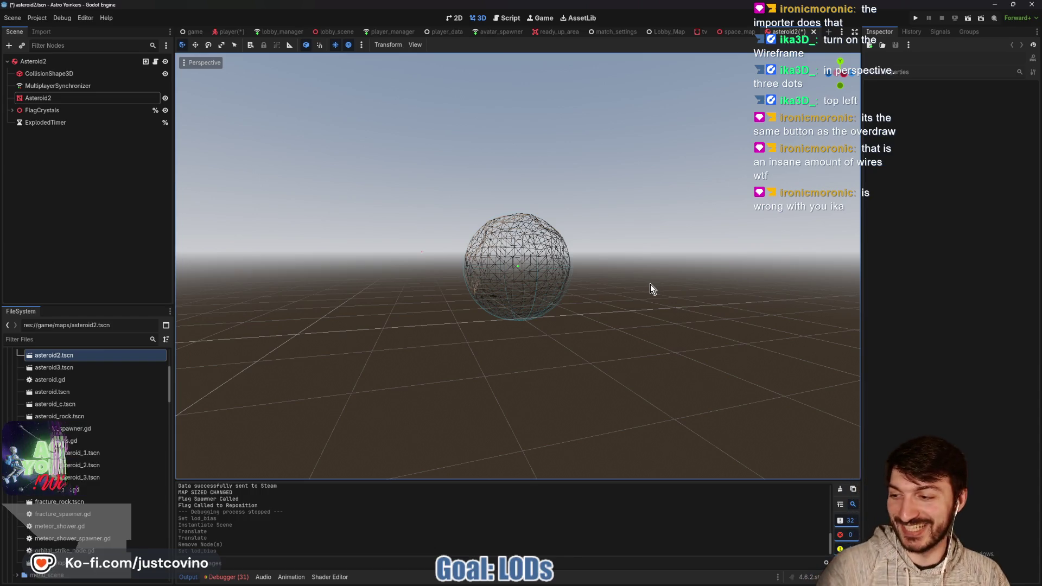
scroll(649, 284, "down", 6)
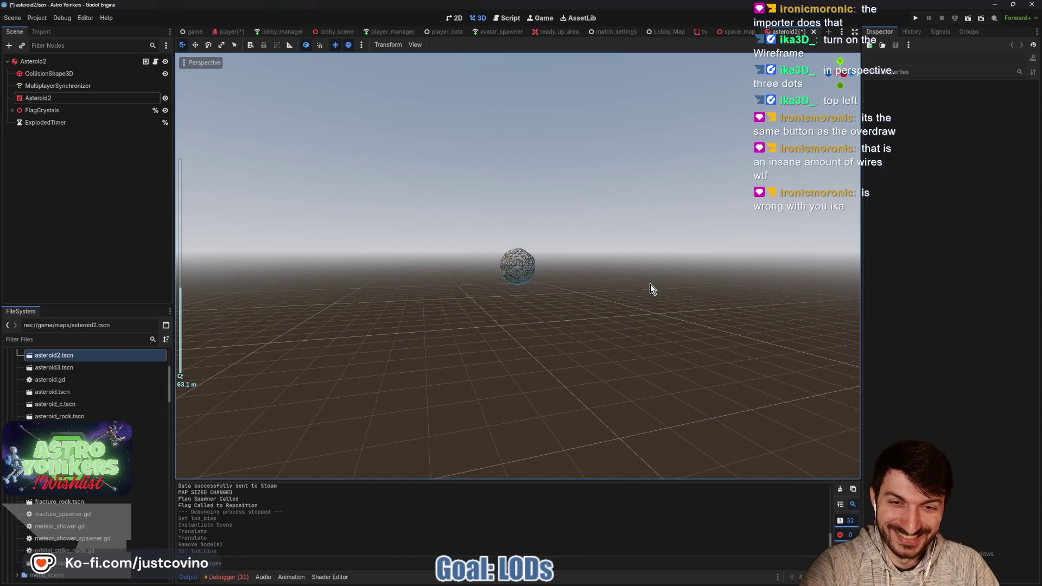
scroll(650, 284, "down", 4)
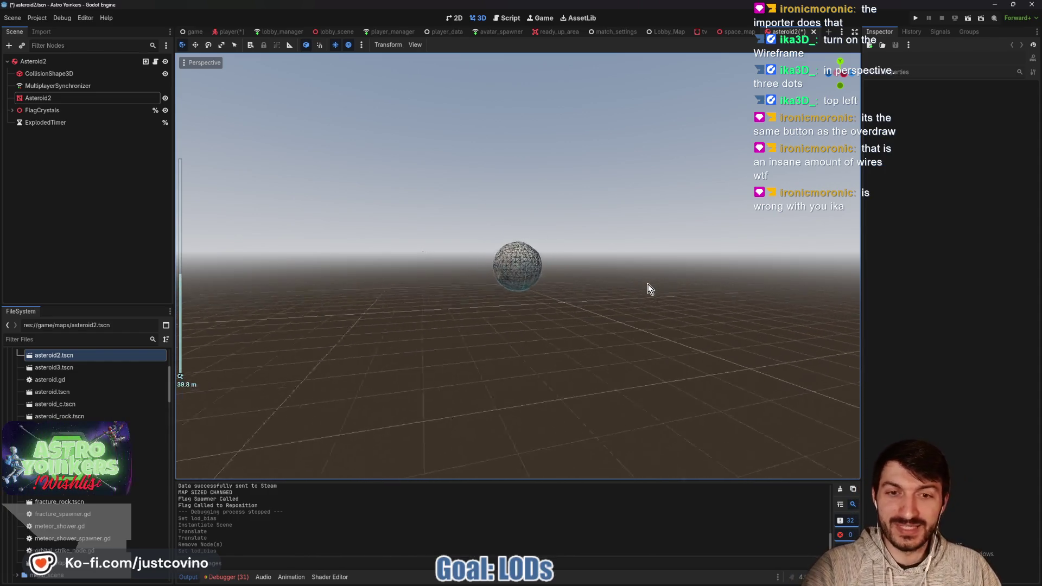
scroll(650, 288, "up", 20)
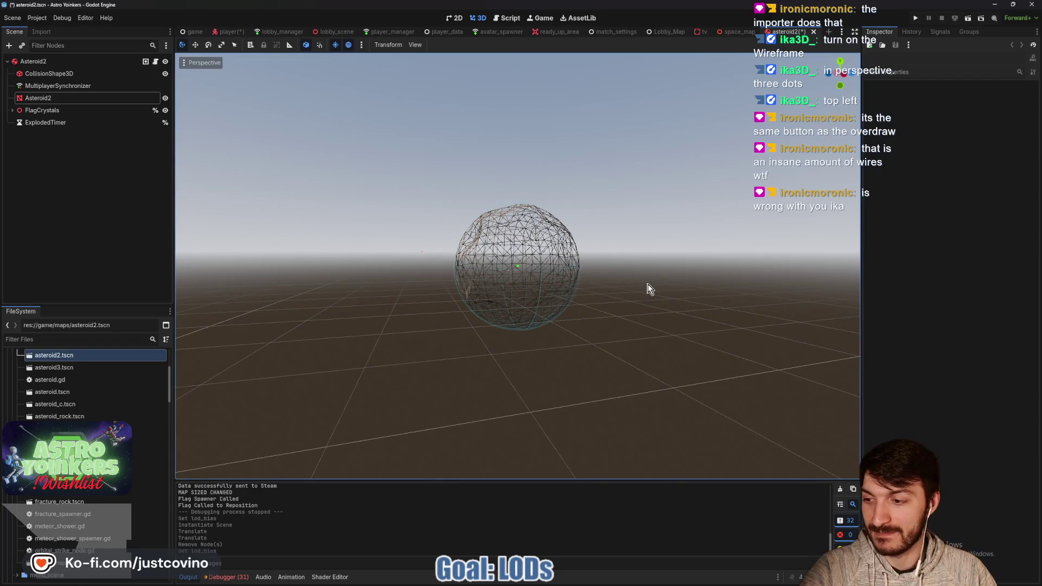
scroll(650, 289, "up", 5)
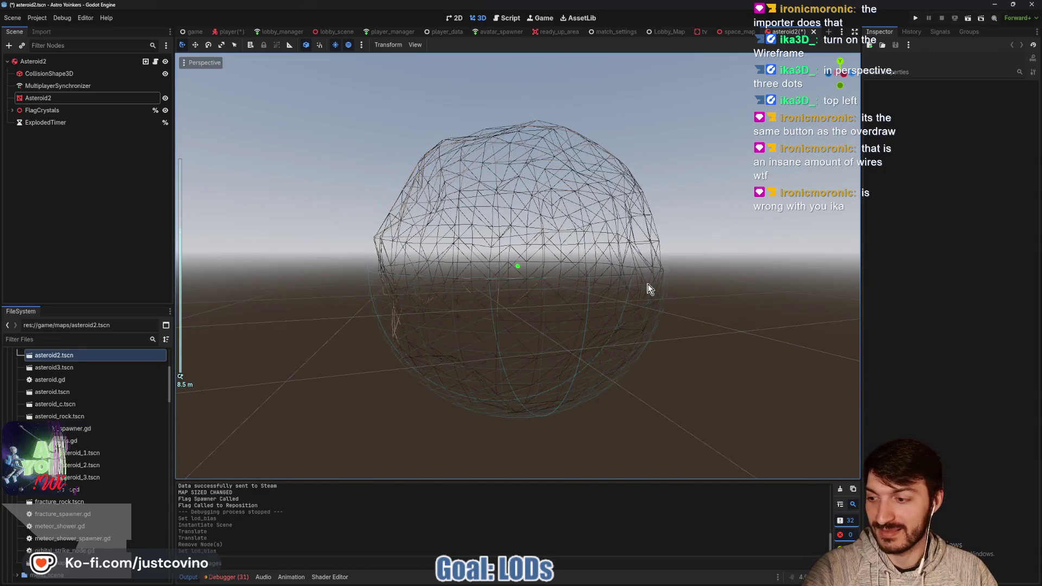
scroll(650, 289, "down", 20)
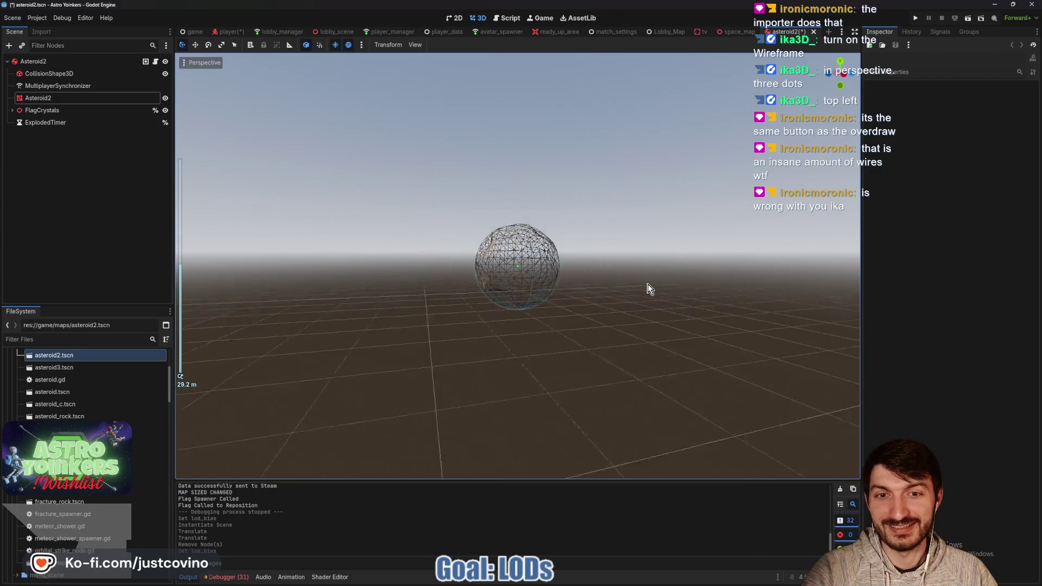
scroll(650, 289, "up", 20)
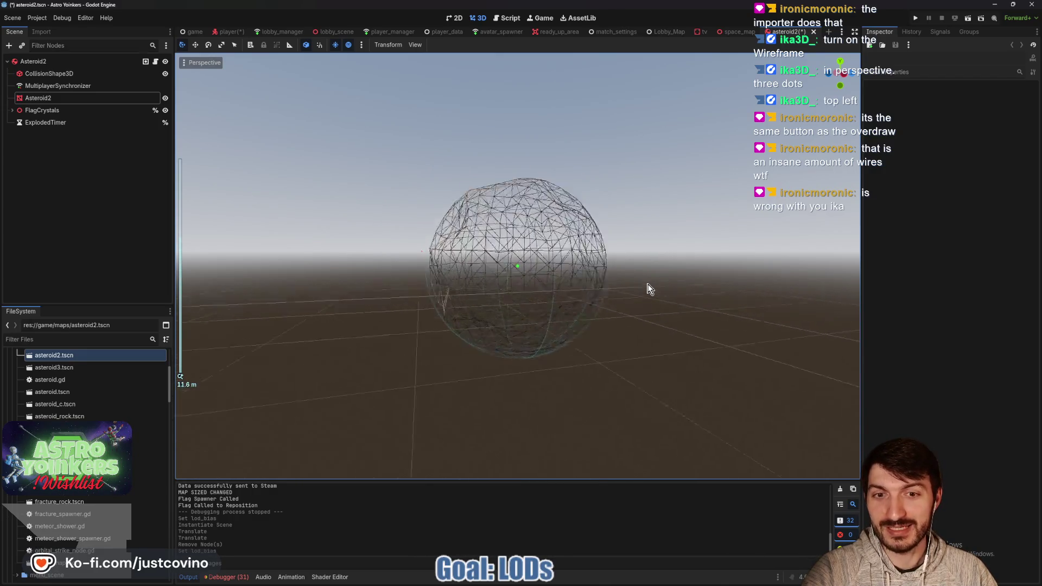
scroll(650, 288, "down", 15)
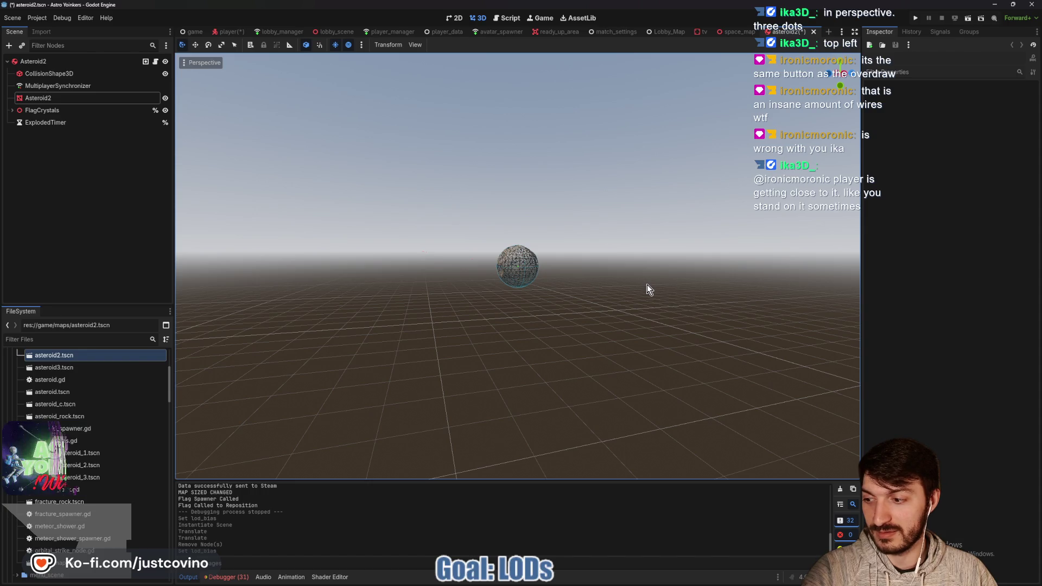
scroll(647, 285, "up", 15)
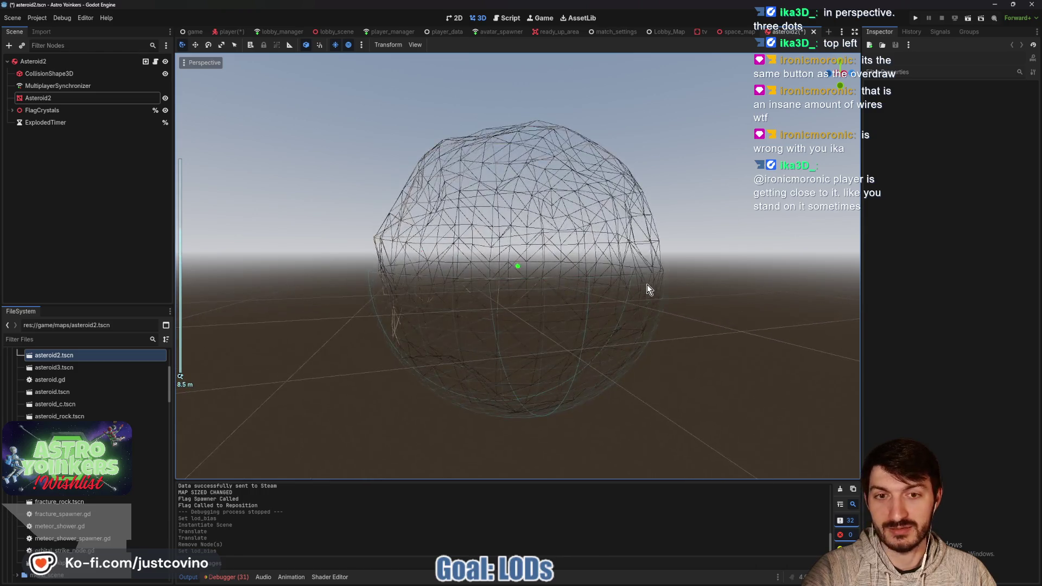
scroll(647, 286, "up", 4)
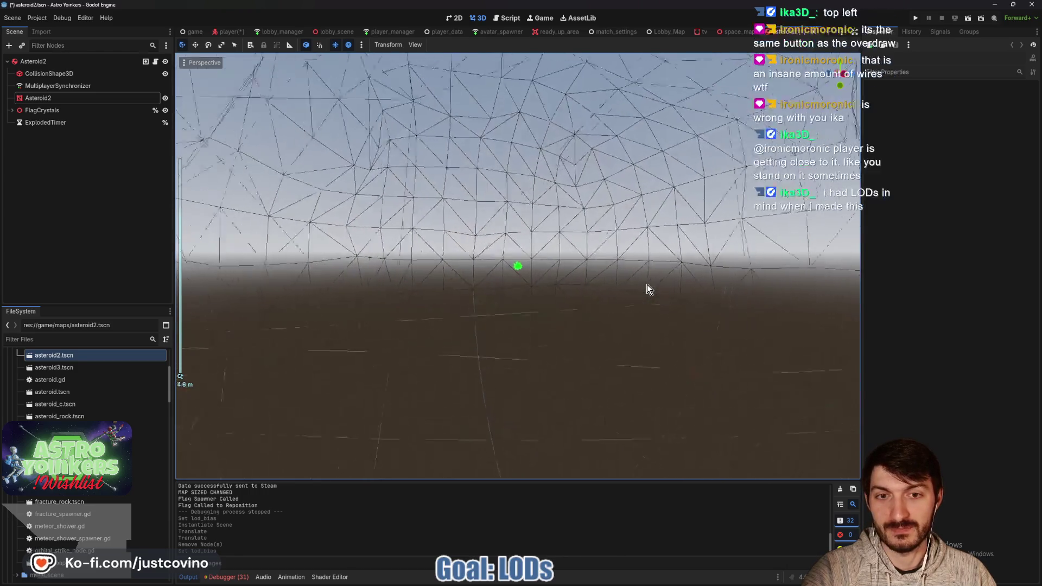
scroll(647, 285, "down", 6)
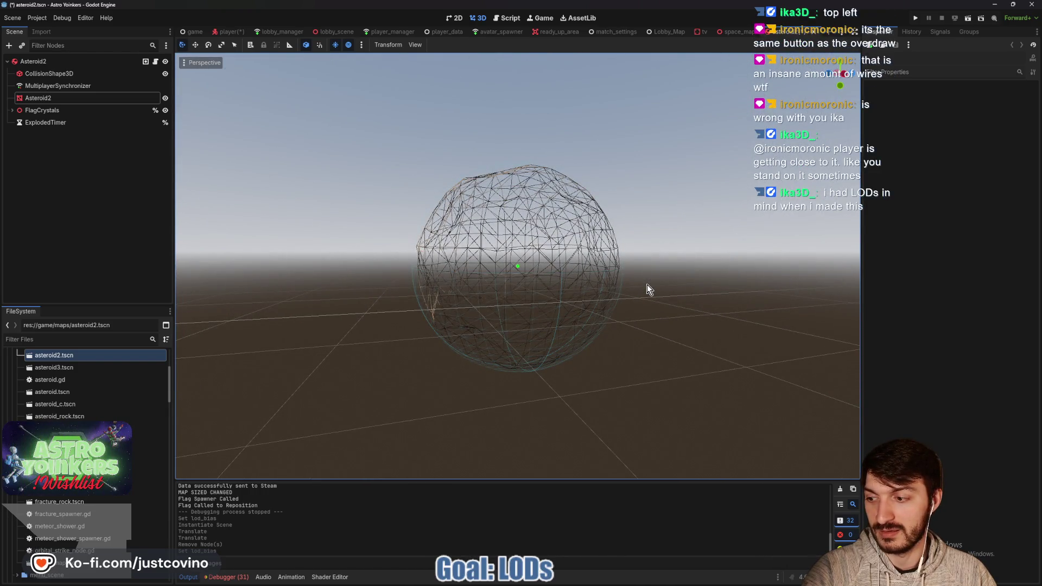
scroll(646, 285, "down", 10)
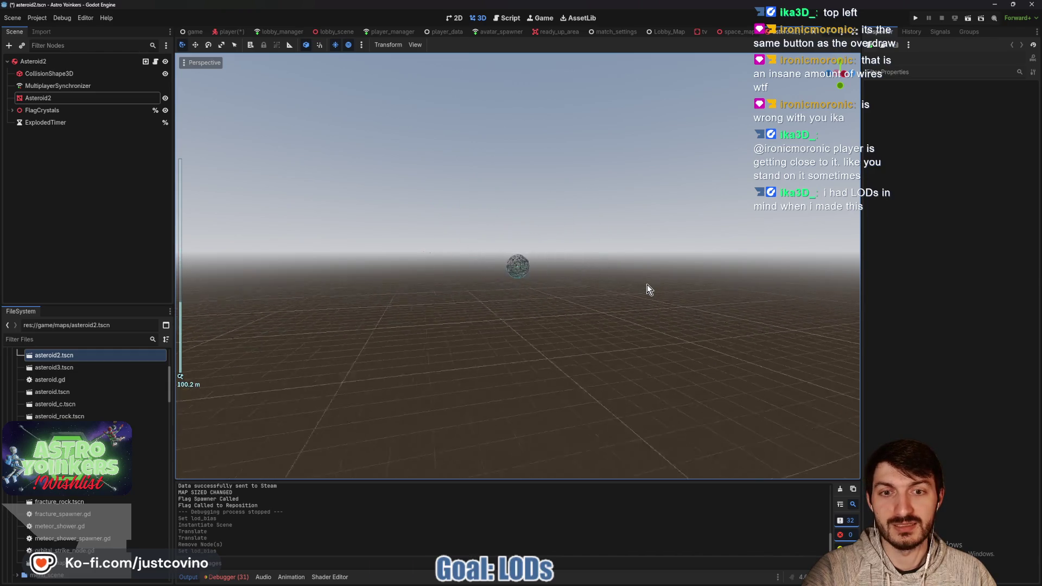
scroll(647, 284, "up", 15)
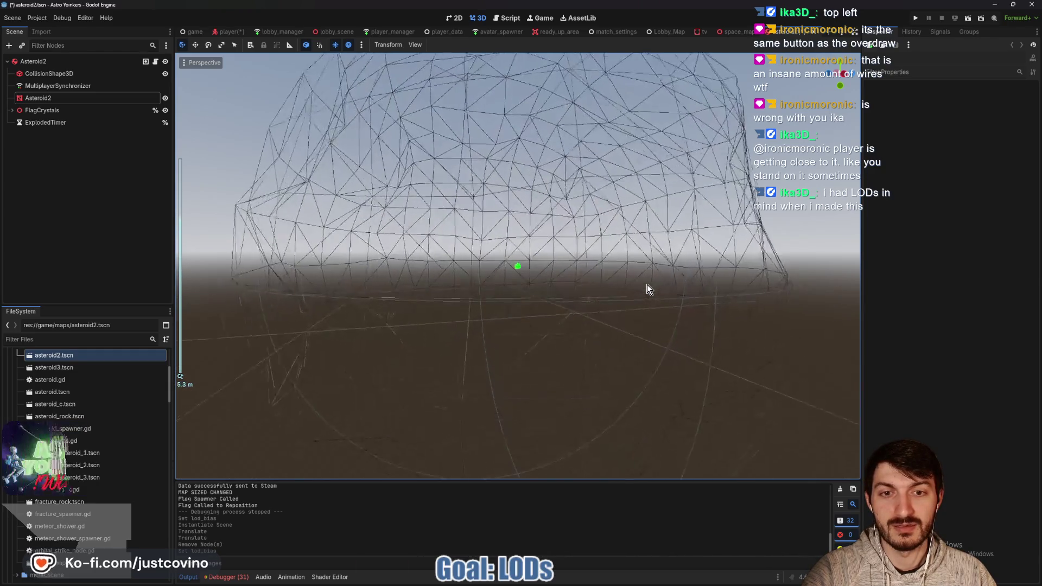
scroll(647, 284, "down", 7)
scroll(646, 284, "down", 10)
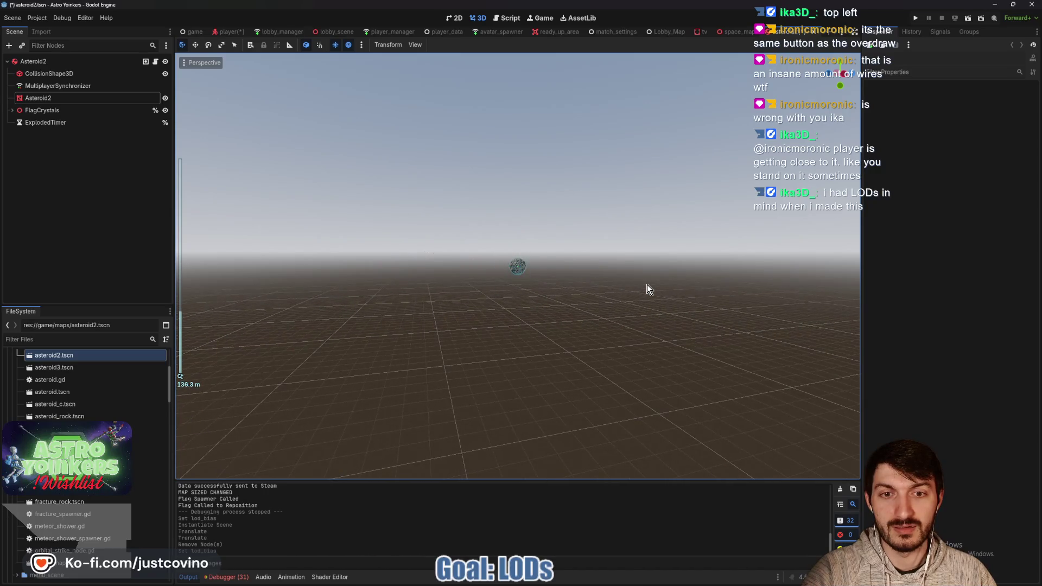
scroll(647, 284, "up", 8)
scroll(646, 285, "down", 7)
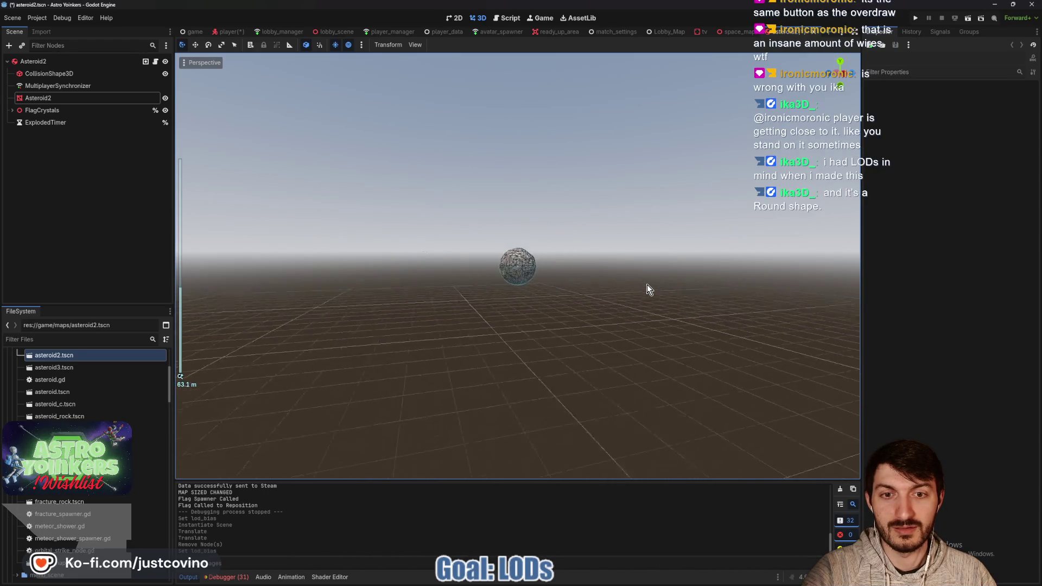
scroll(647, 284, "up", 8)
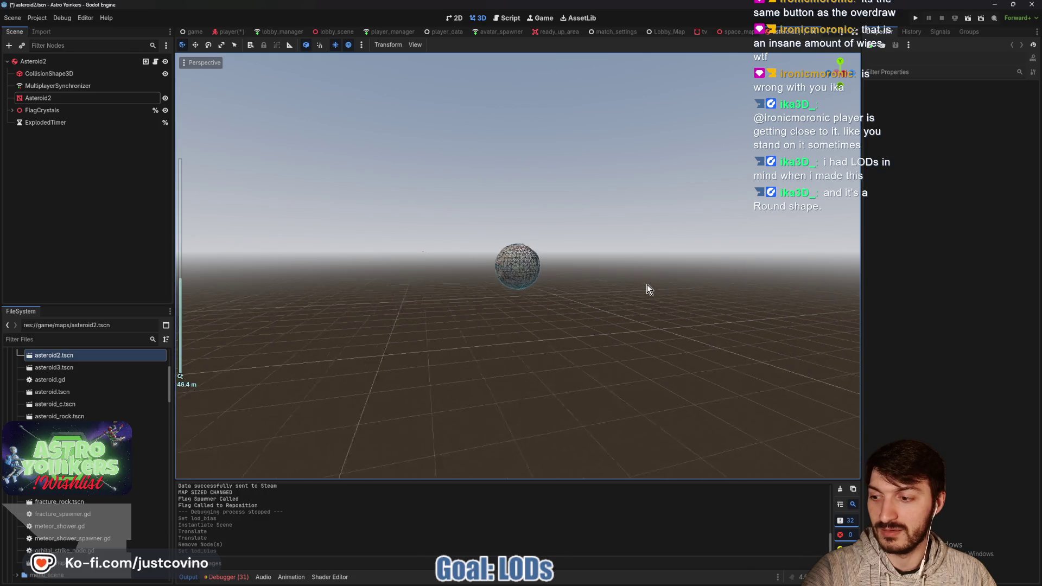
scroll(646, 285, "up", 6)
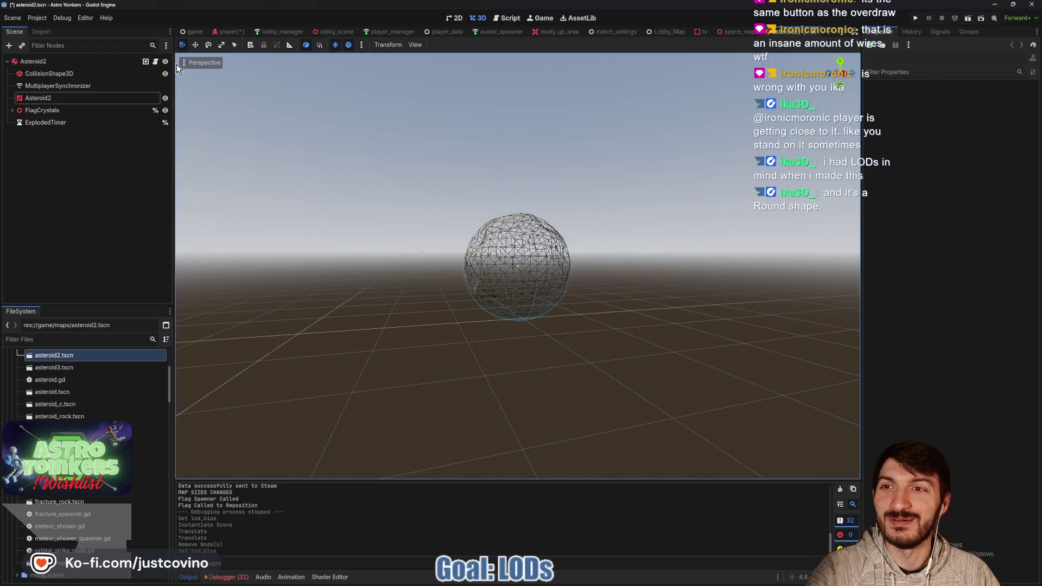
Select the Asteroid2 mesh and set its LOD Bias to 0.1.
left_click(191, 64)
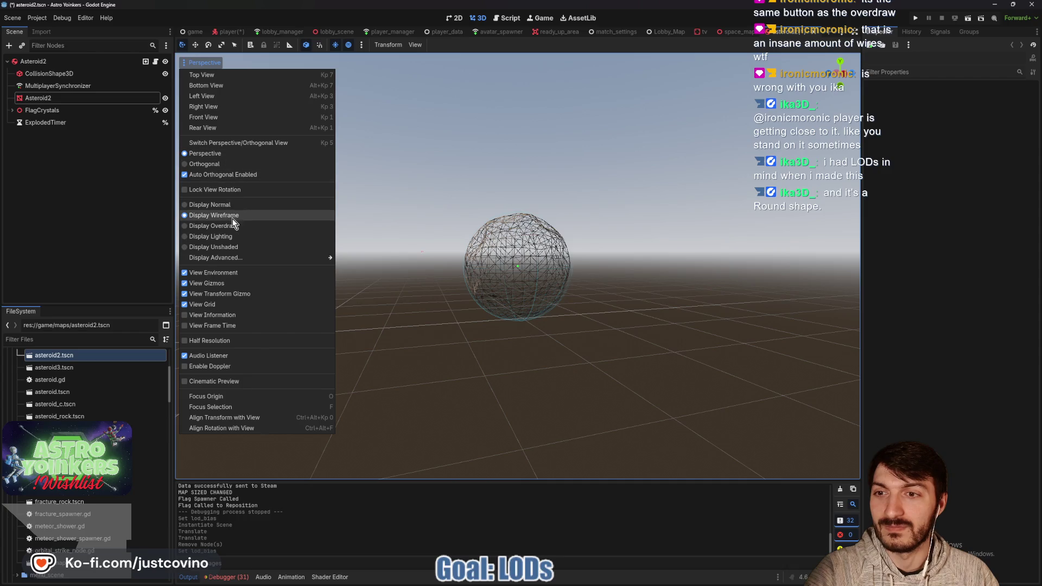
left_click(96, 172)
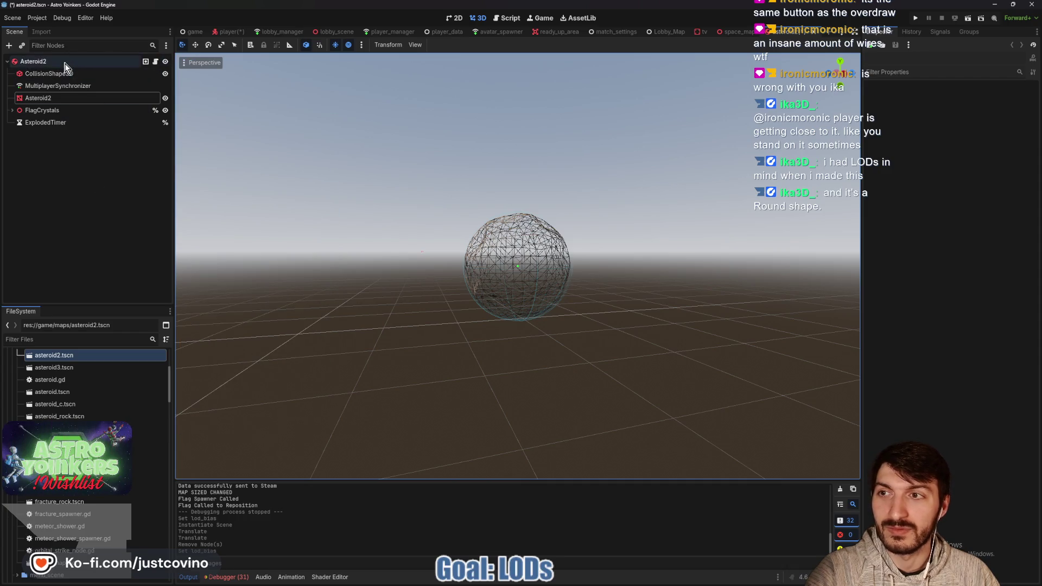
left_click(60, 98)
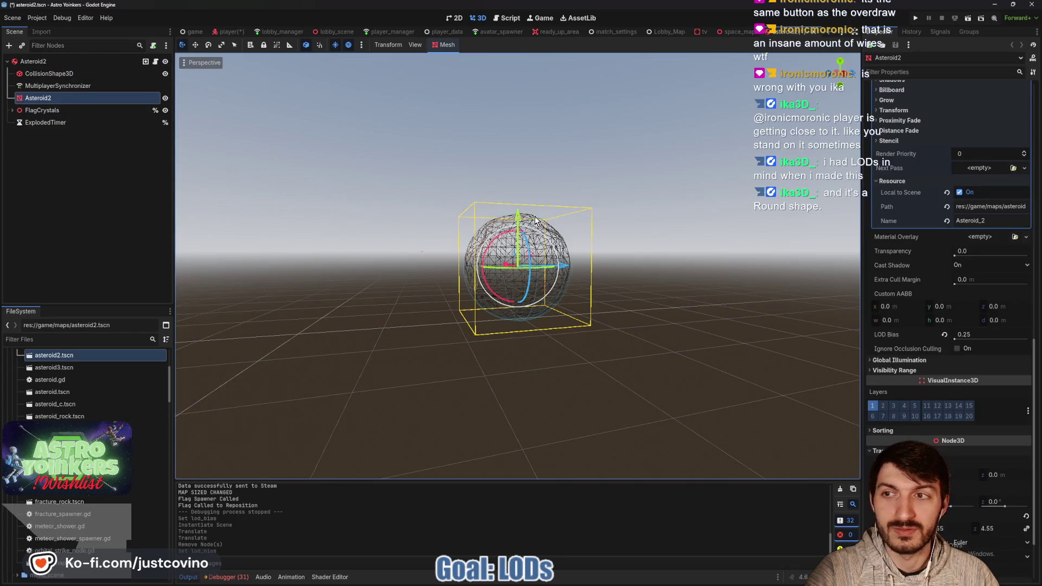
left_click(970, 336)
type("0.1")
key("Return")
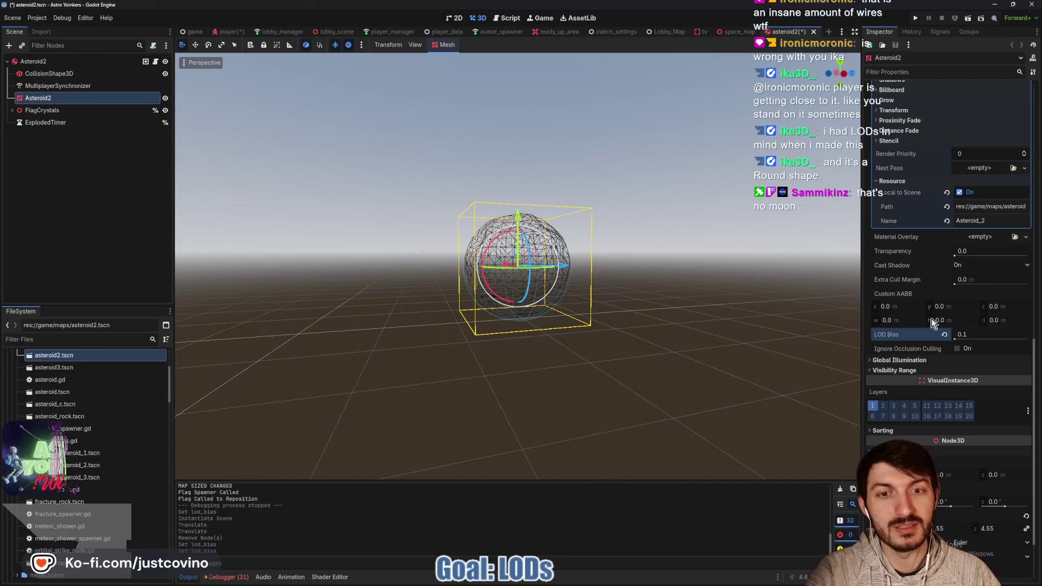
Check the asteroid at LOD Bias 0.1 and save the asteroid2 scene.
scroll(680, 305, "up", 3)
scroll(679, 307, "down", 10)
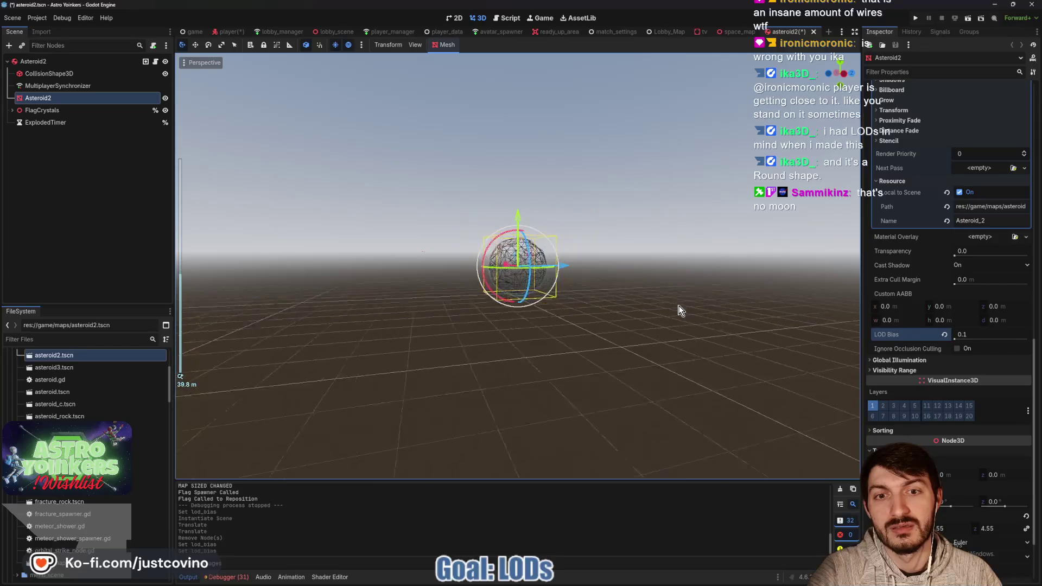
scroll(679, 309, "up", 2)
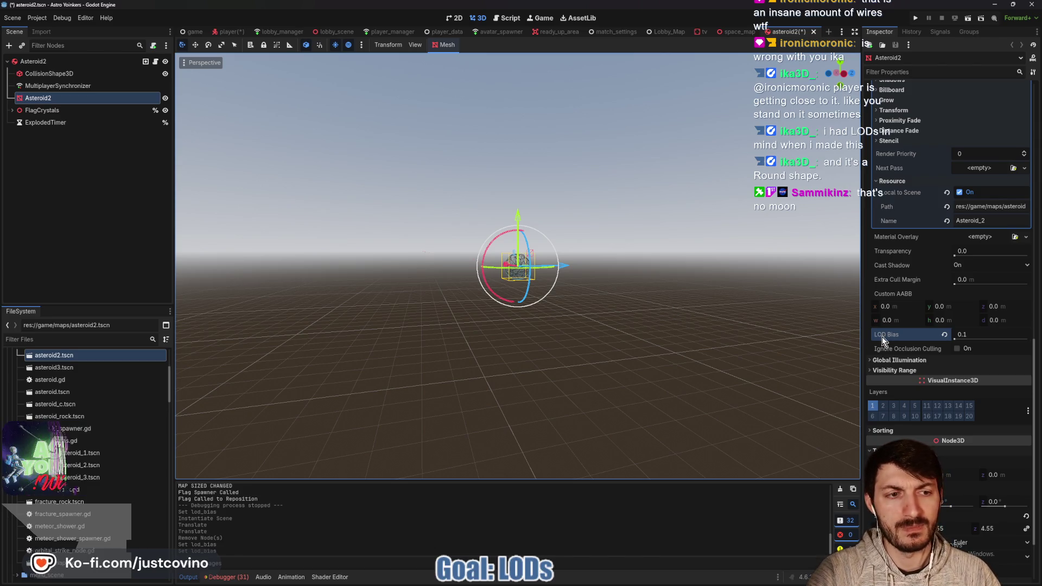
mouse_move(881, 337)
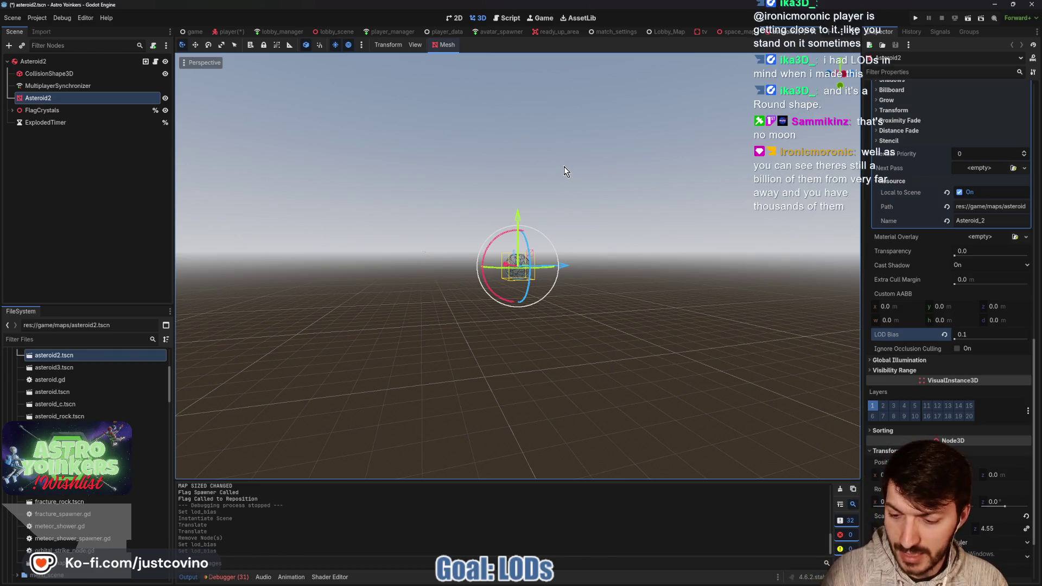
key("ctrl+s")
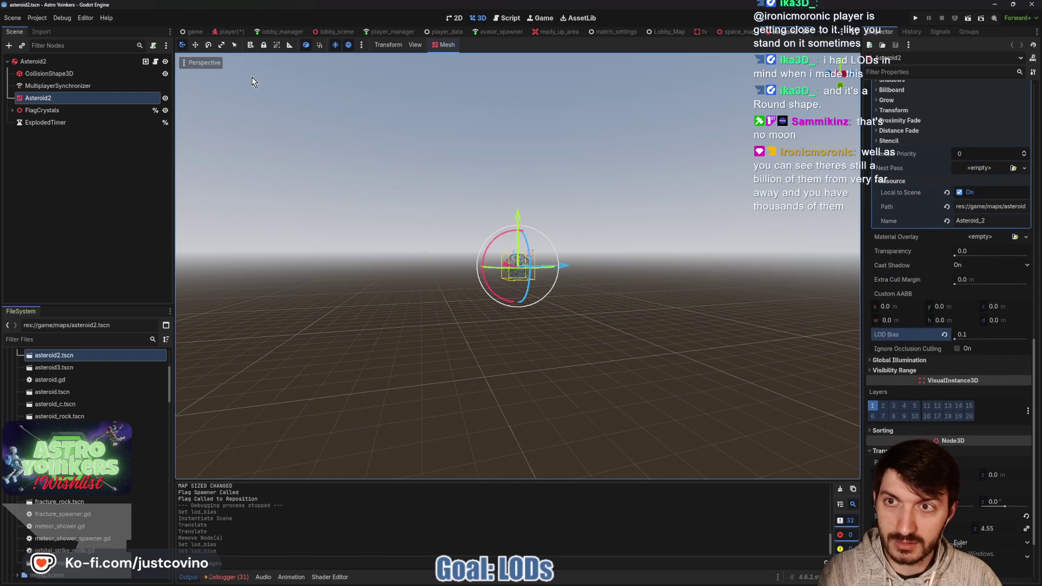
left_click(183, 64)
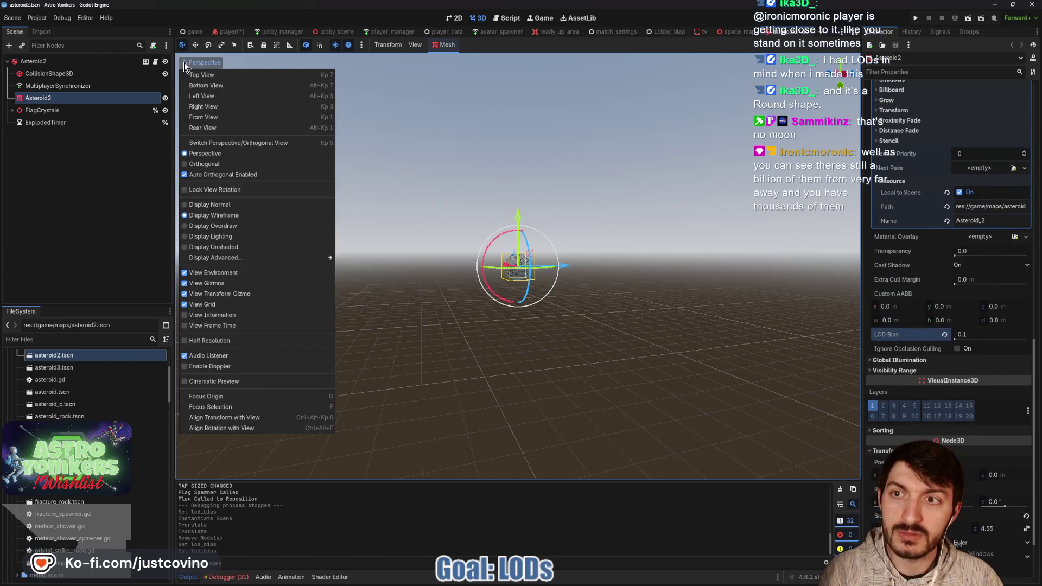
Switch the 3D viewport back to Display Normal, save the scene, and reselect Asteroid2.
left_click(225, 205)
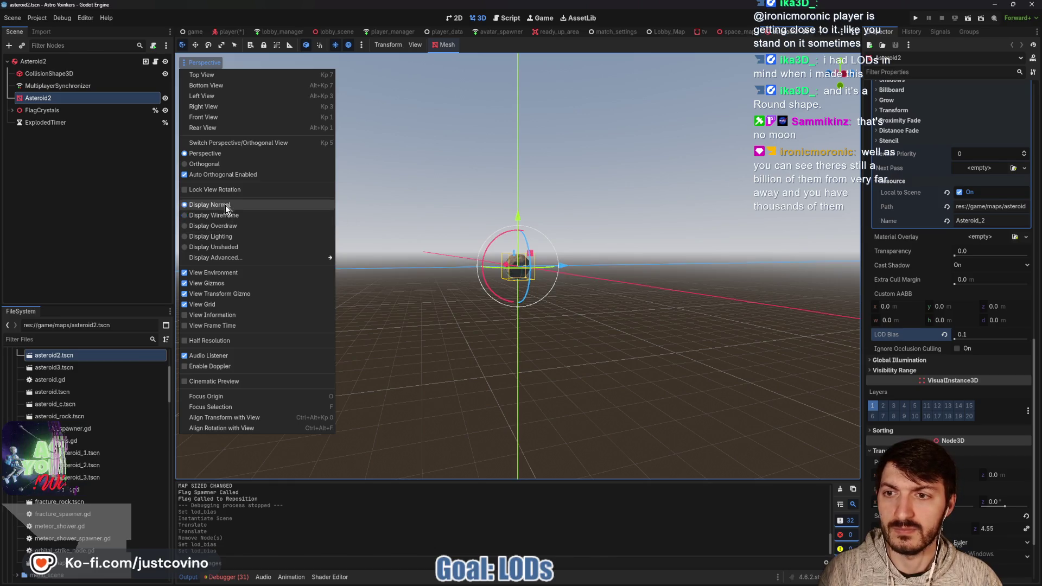
key("Escape")
left_click(578, 231)
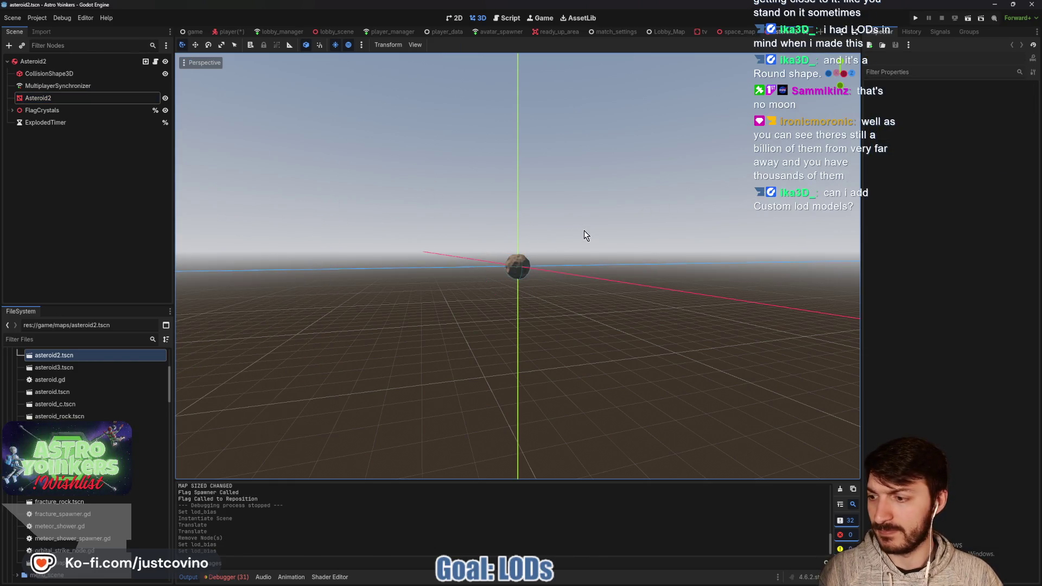
key("ctrl+s")
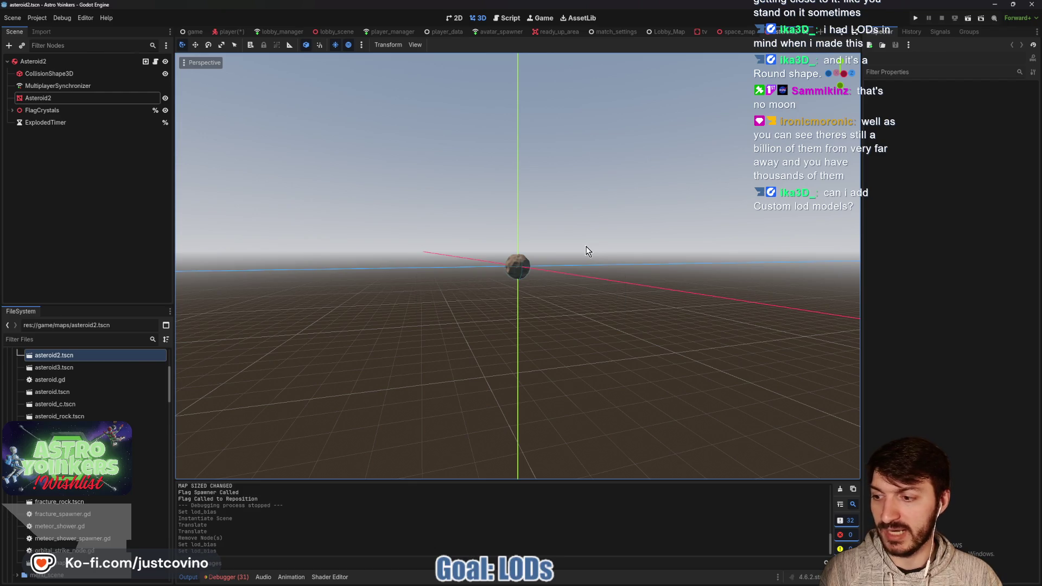
left_click(55, 98)
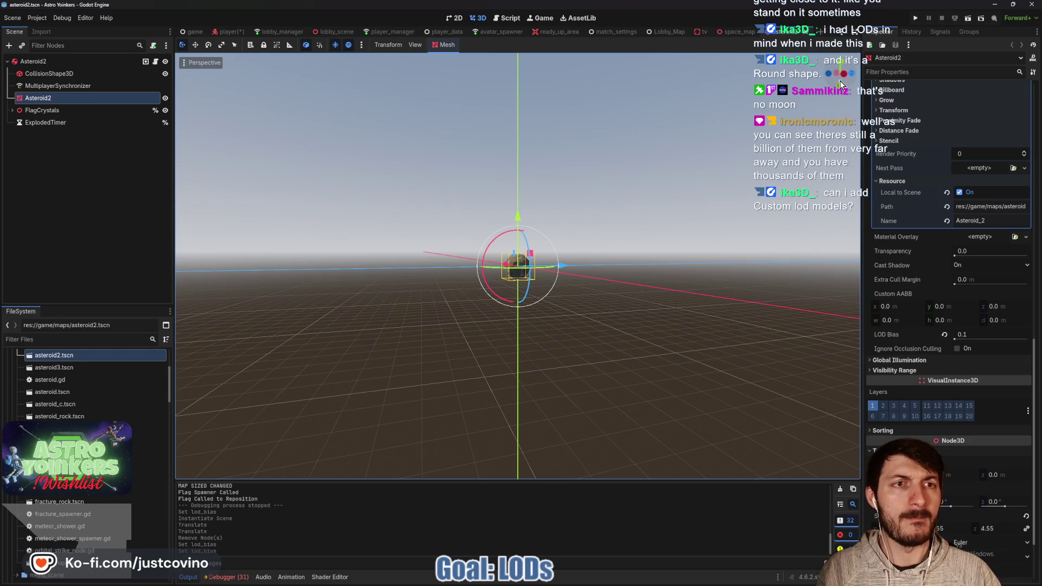
Open the asteroid3 scene and set its Asteroid2 mesh's LOD Bias to 0.1.
double_click(83, 369)
left_click(54, 99)
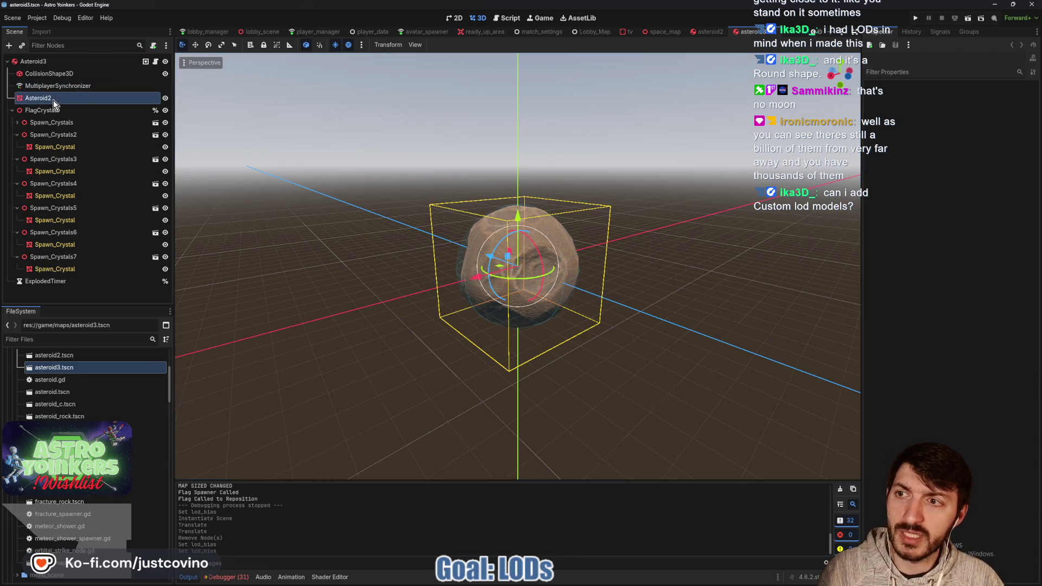
scroll(976, 326, "down", 5)
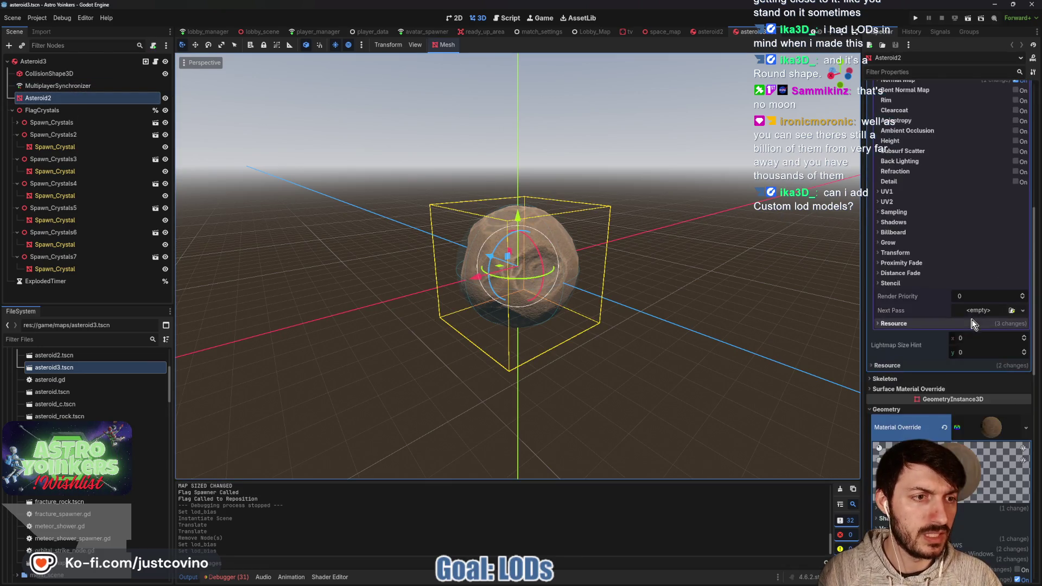
scroll(957, 362, "down", 3)
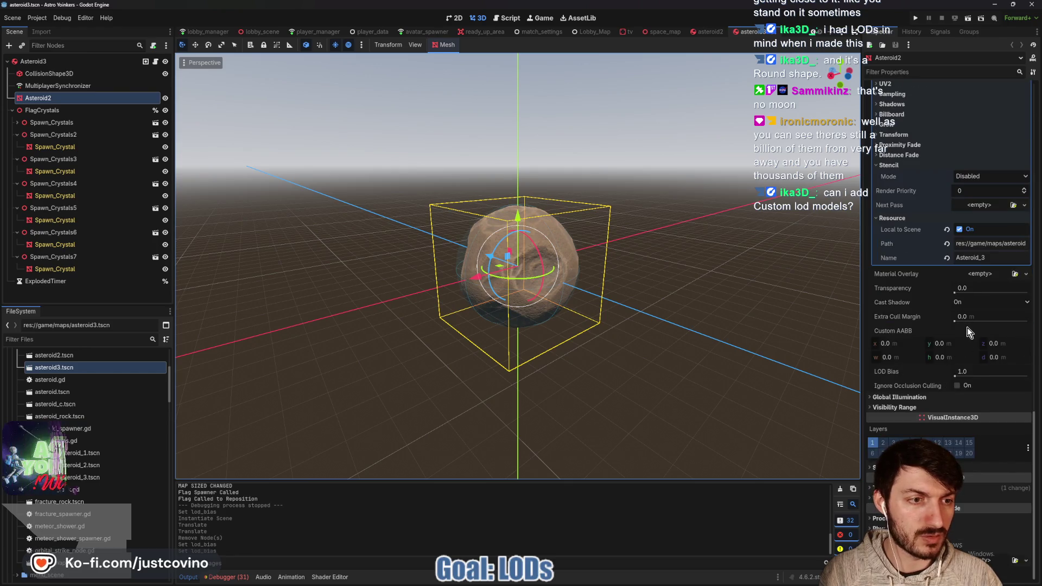
left_click(969, 369)
type("1")
key("Return")
Zoom the viewport to check the result, then open the asteroid_rock scene.
scroll(681, 307, "down", 5)
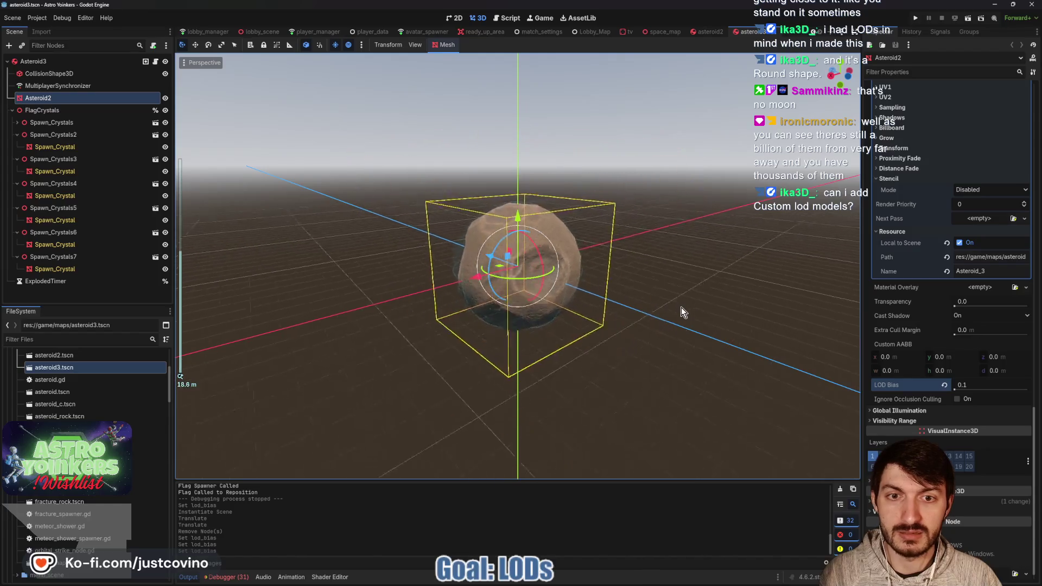
scroll(681, 307, "up", 4)
scroll(680, 307, "down", 1)
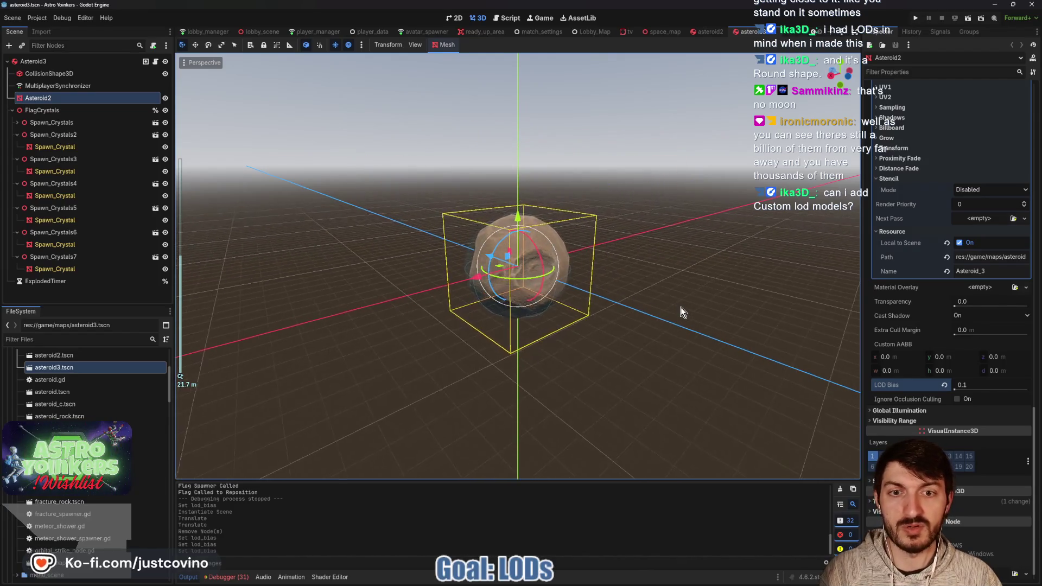
scroll(697, 319, "down", 2)
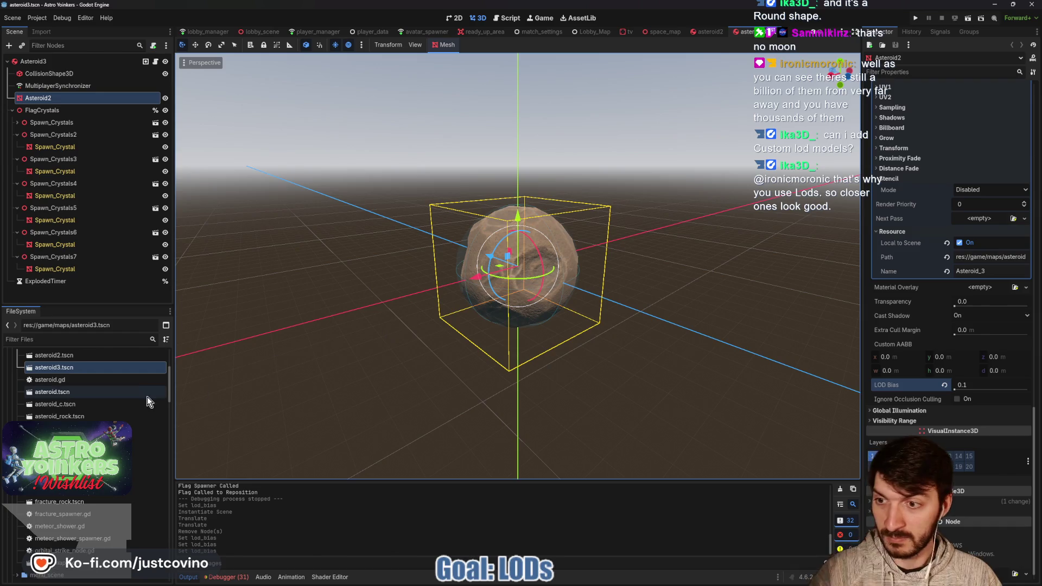
scroll(89, 382, "up", 2)
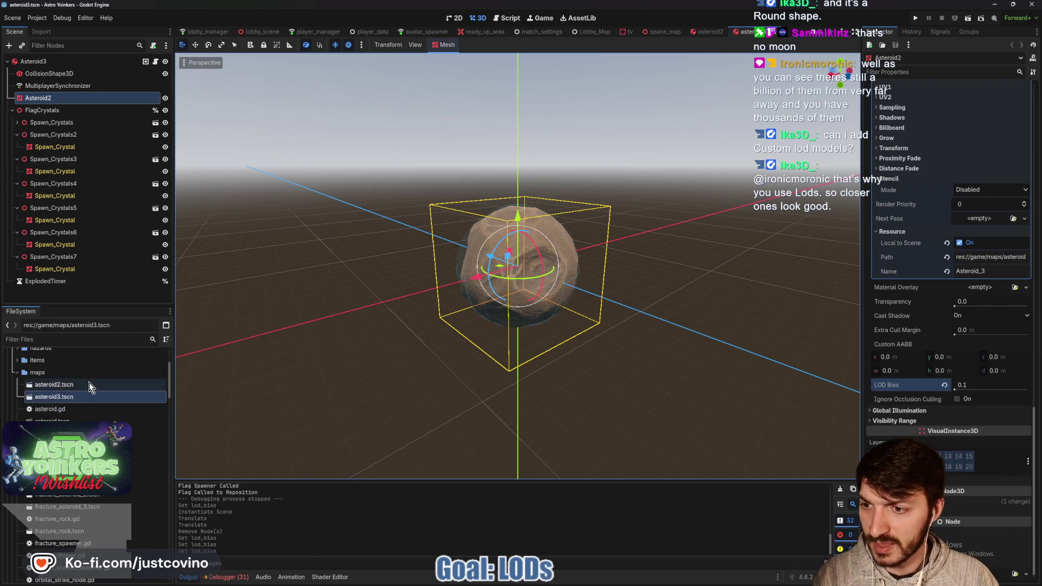
double_click(79, 425)
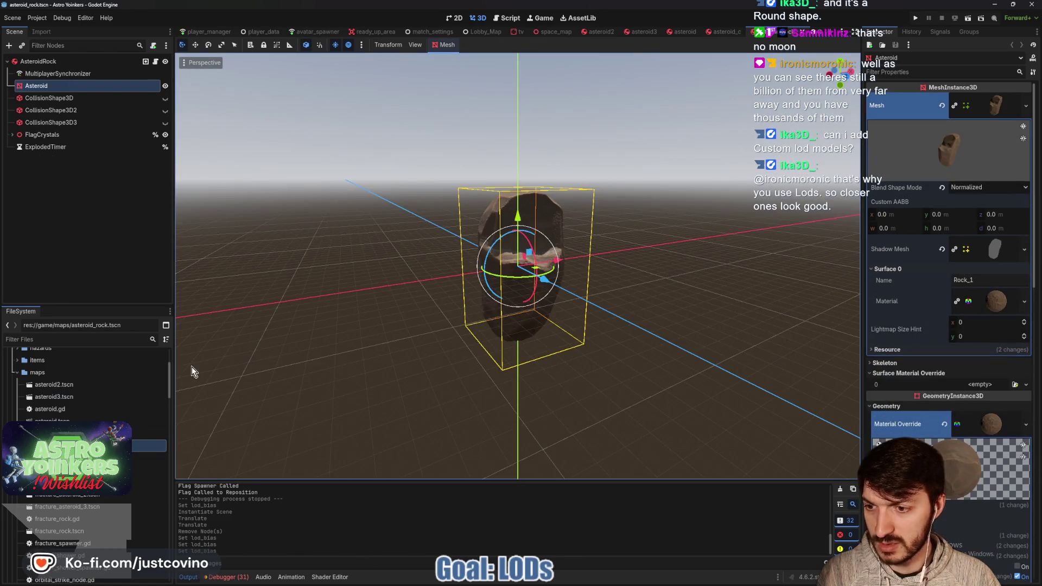
Set the rock Asteroid mesh's LOD Bias to 0.1, save asteroid_rock, and switch to asteroid_c.
scroll(891, 337, "down", 10)
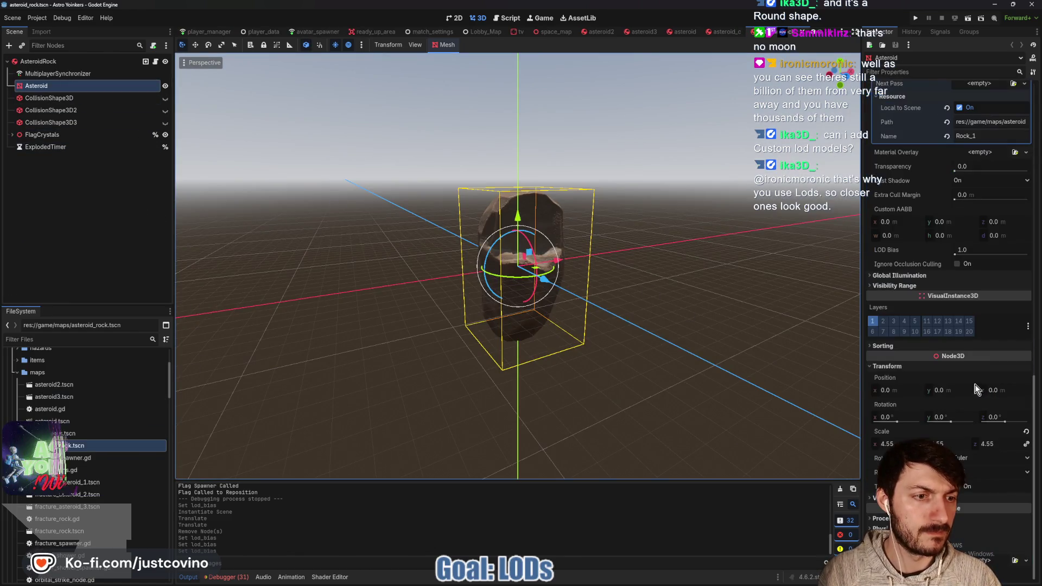
left_click(967, 253)
type("0.1")
key("Return")
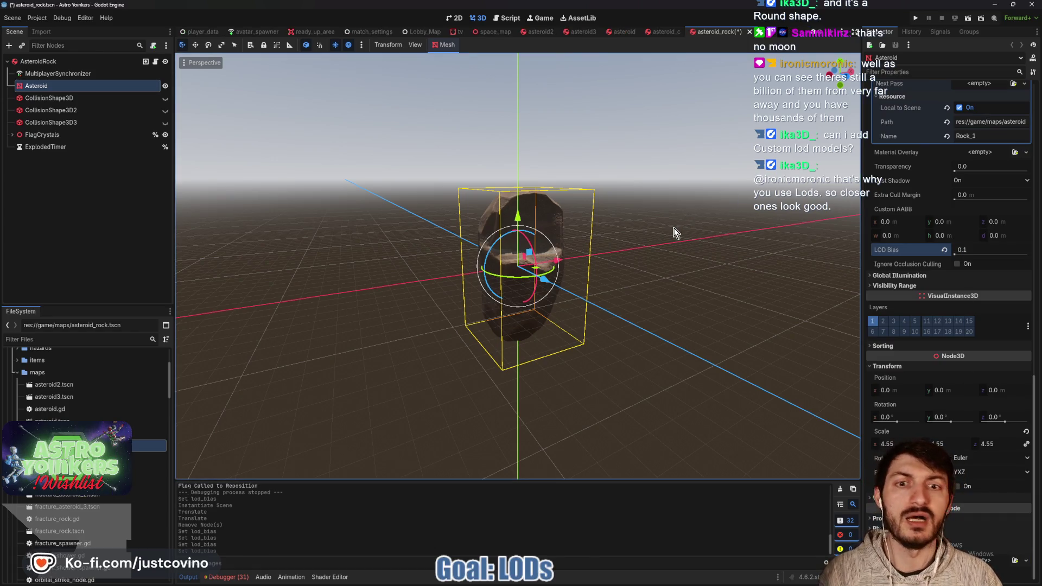
key("ctrl+s")
left_click(663, 31)
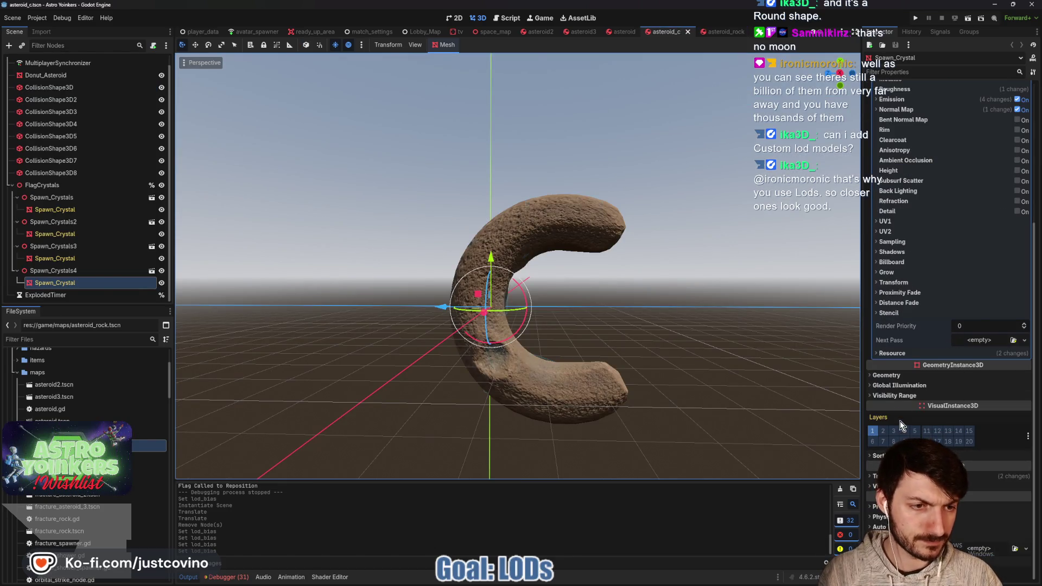
Drag the crystal mesh's LOD Bias down to 0.1 in asteroid_c, then switch to the asteroid scene.
left_click(889, 375)
left_click_drag(975, 498, 982, 498)
type("0.1")
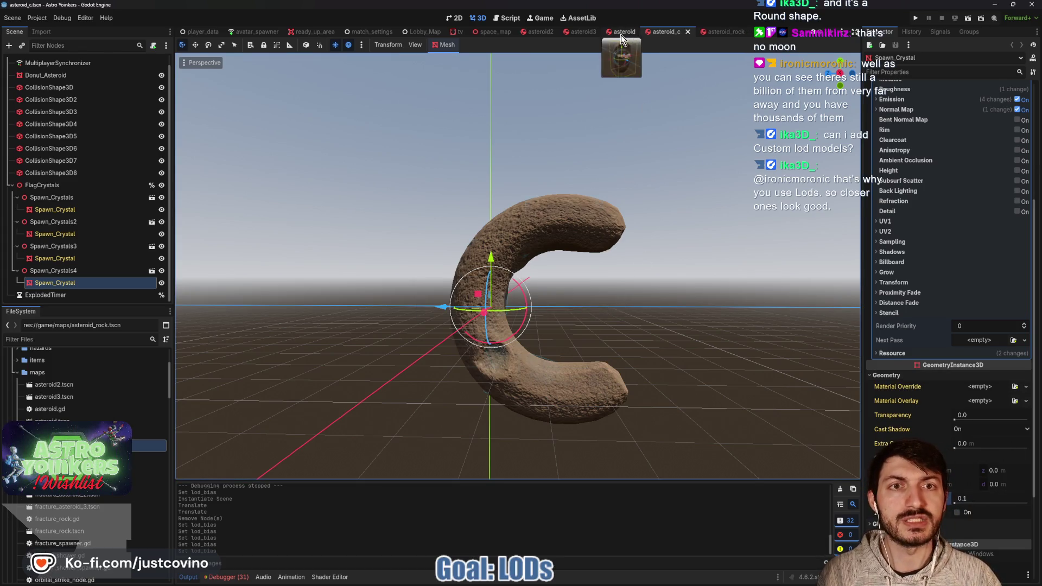
left_click(622, 32)
scroll(925, 335, "down", 5)
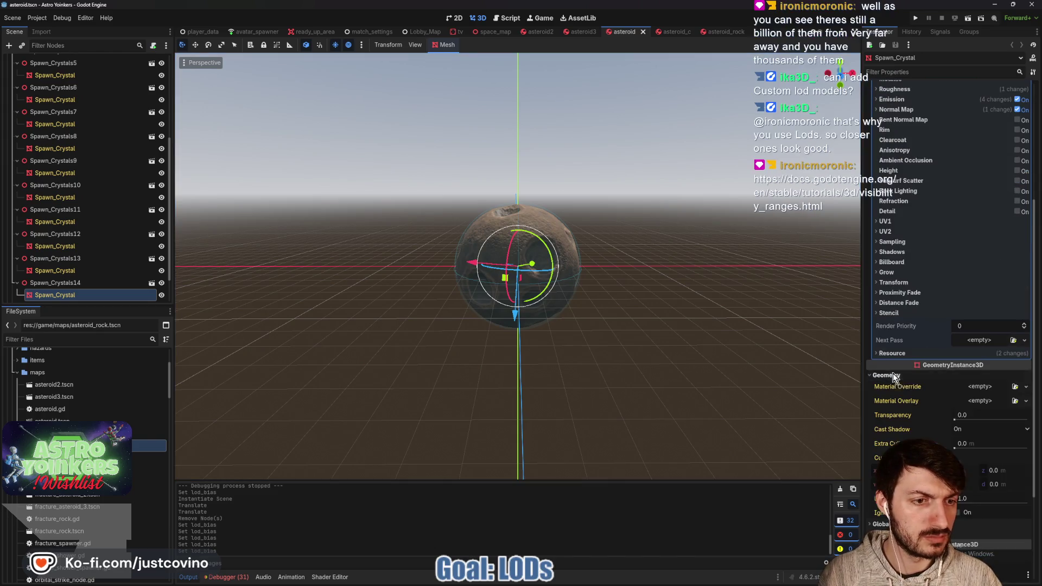
scroll(981, 461, "down", 2)
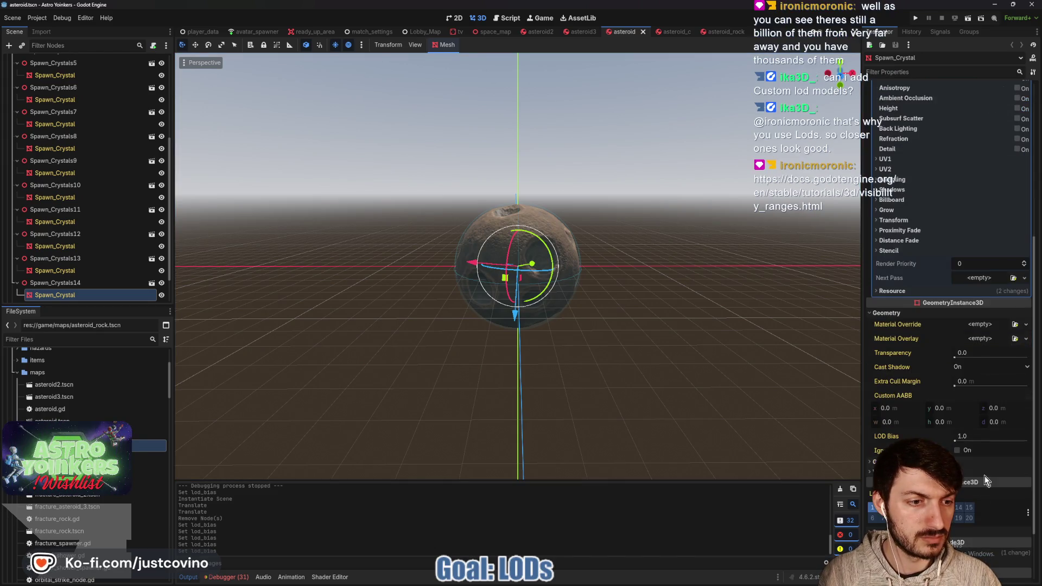
Give the asteroid scene's AsteroidMesh a 0.1 LOD Bias and save the scene.
scroll(70, 279, "up", 8)
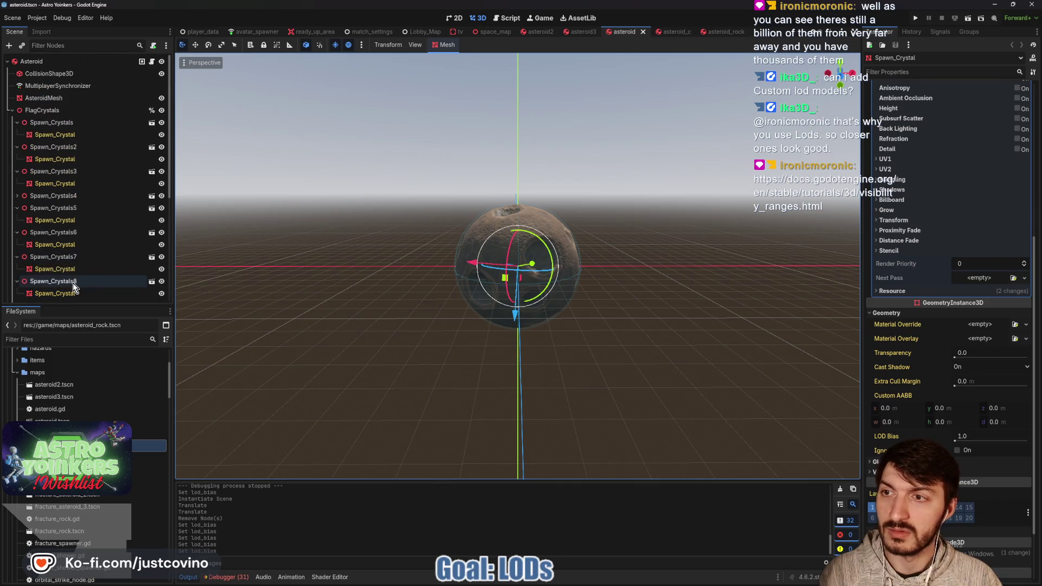
left_click(39, 99)
scroll(911, 391, "down", 10)
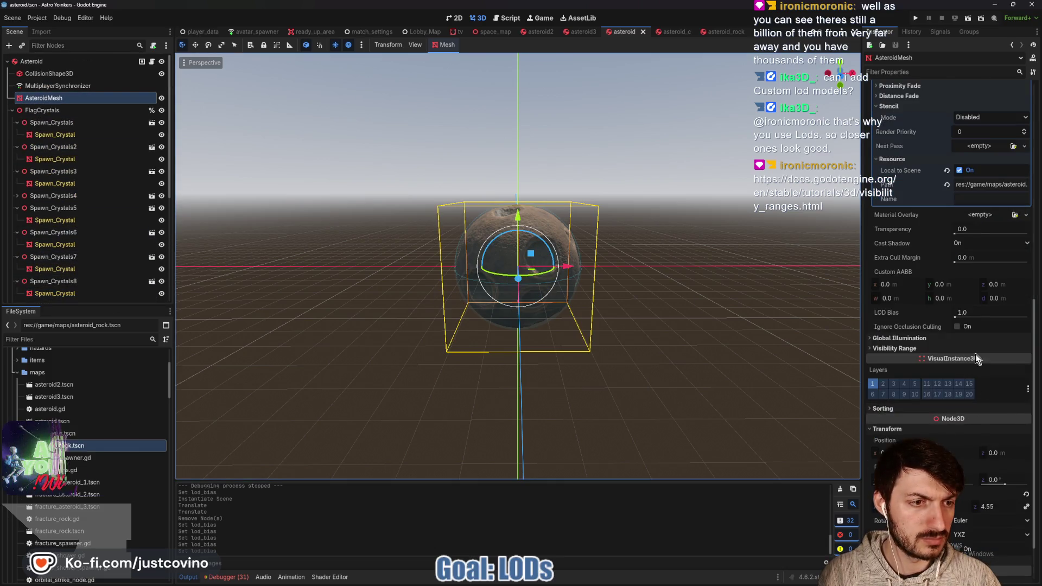
left_click(970, 310)
type("0.1")
key("Return")
key("ctrl+s")
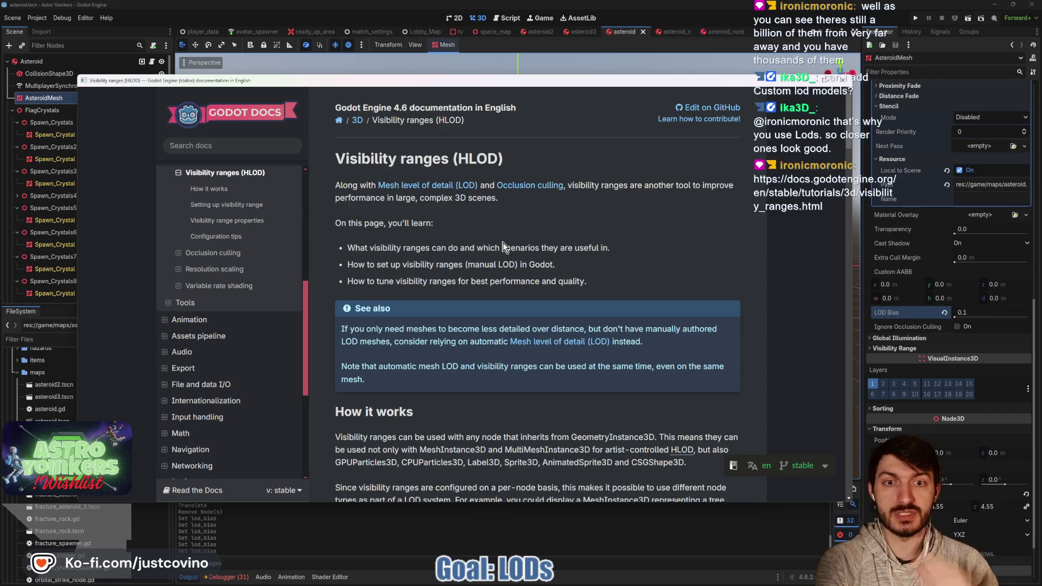
Read the Visibility ranges docs, highlighting the sentence about fading objects.
scroll(561, 224, "down", 5)
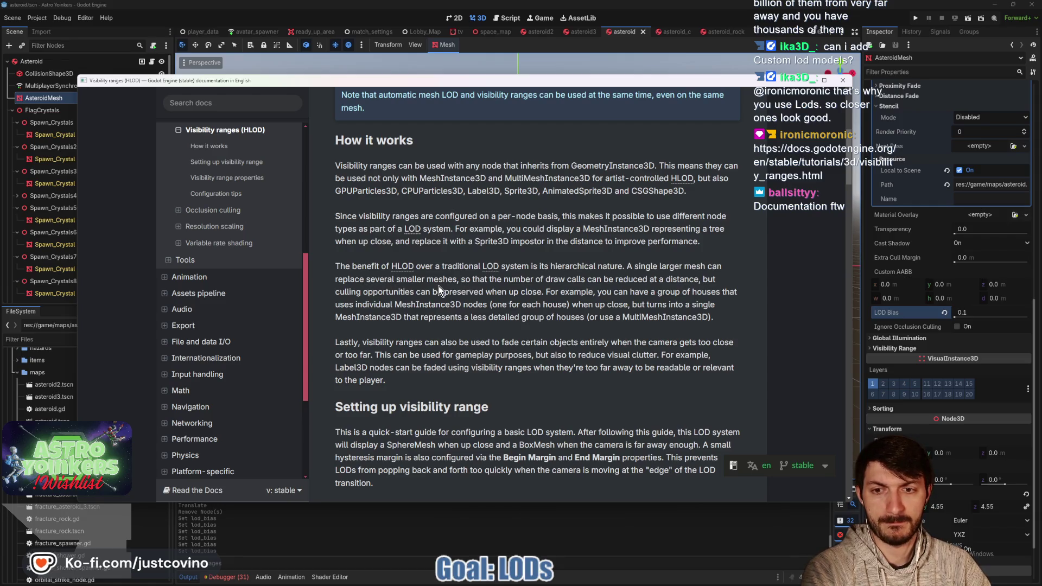
scroll(447, 287, "down", 3)
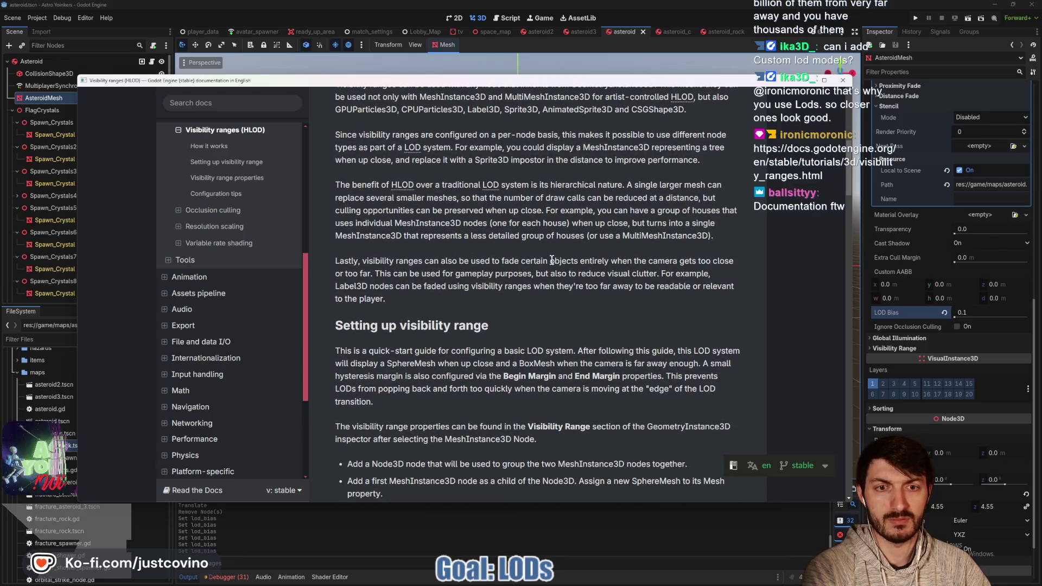
left_click_drag(735, 262, 334, 263)
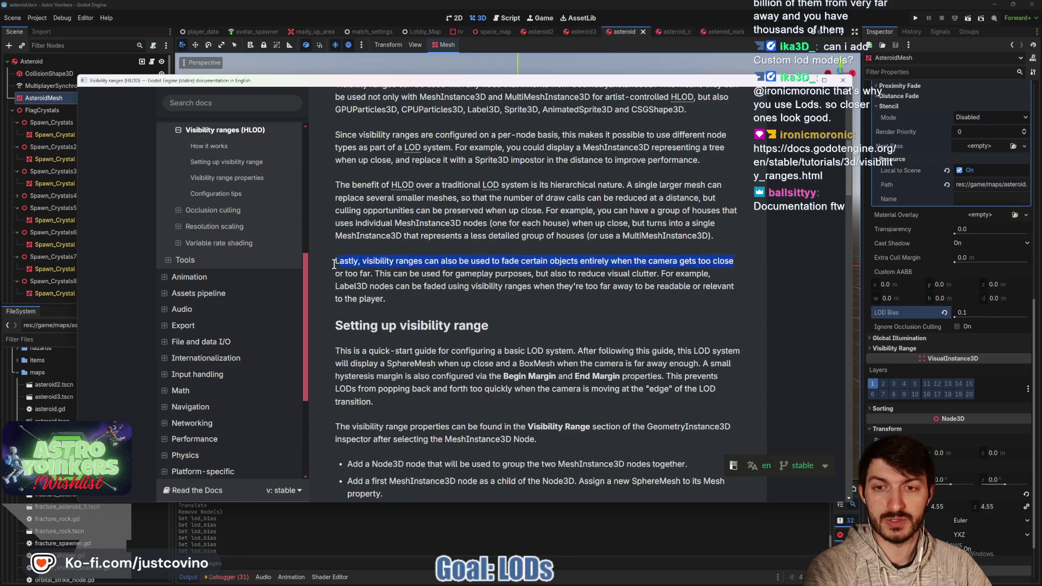
left_click(516, 281)
scroll(514, 280, "down", 3)
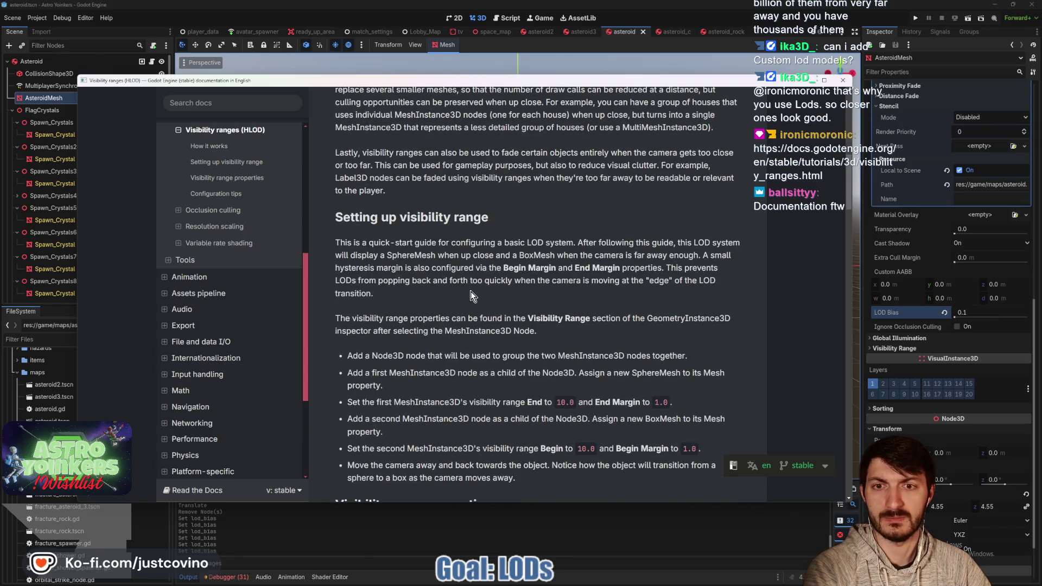
scroll(470, 295, "down", 3)
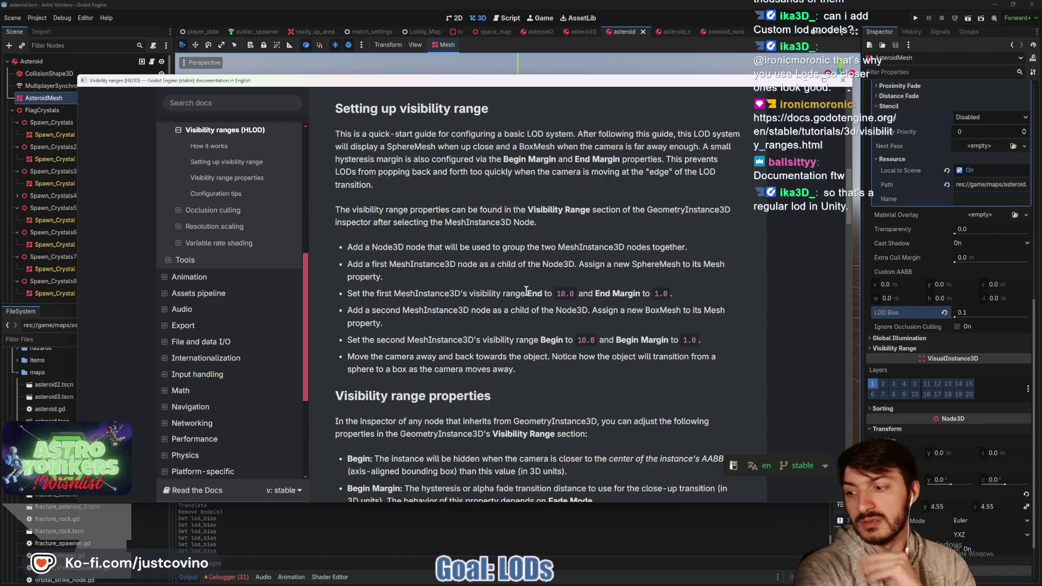
Read on through Fade mode and Visibility parent, then close the documentation.
scroll(524, 291, "down", 3)
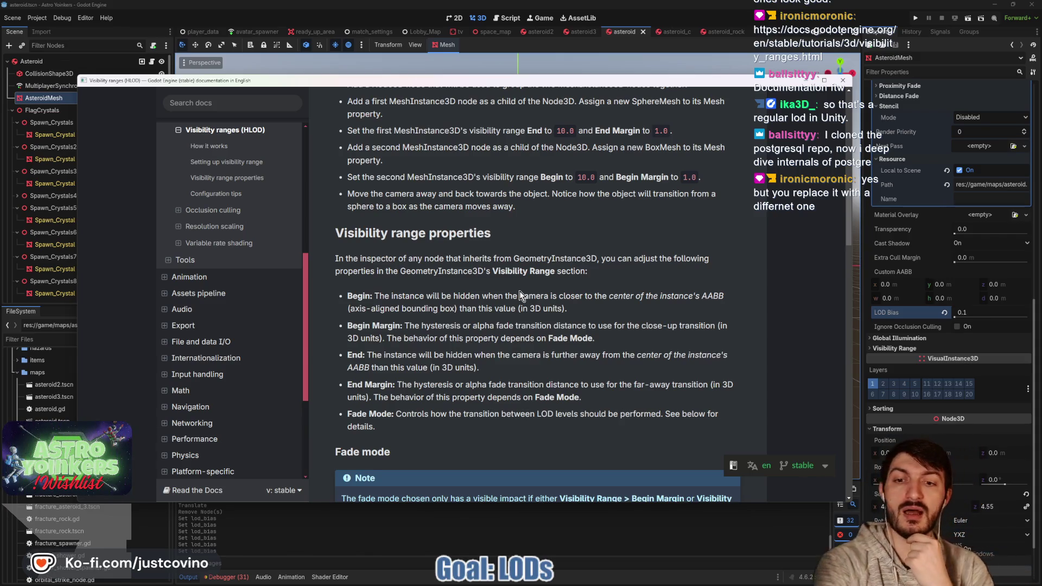
scroll(519, 290, "down", 3)
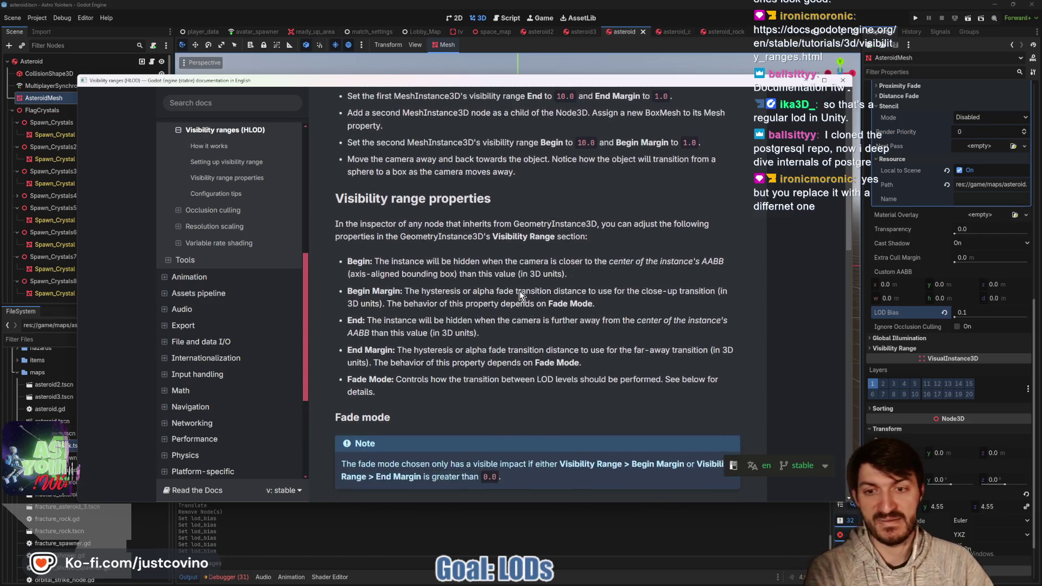
scroll(519, 291, "down", 2)
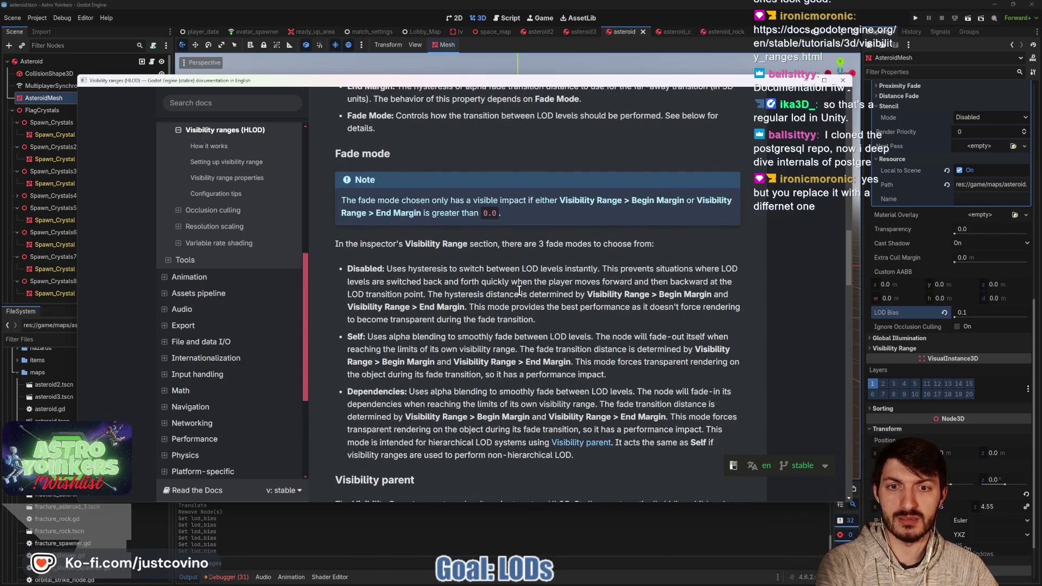
scroll(519, 290, "down", 2)
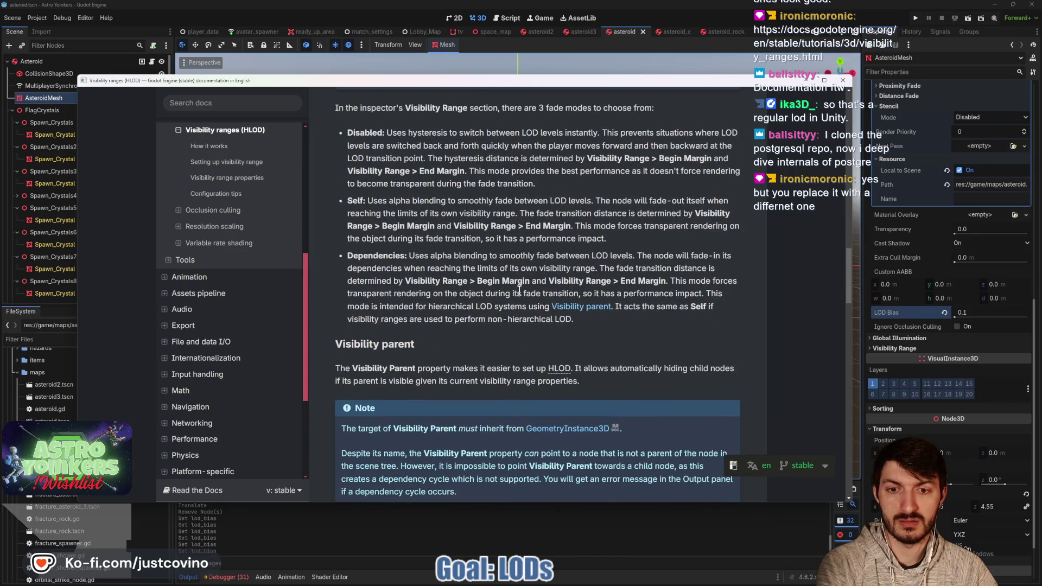
scroll(519, 291, "down", 2)
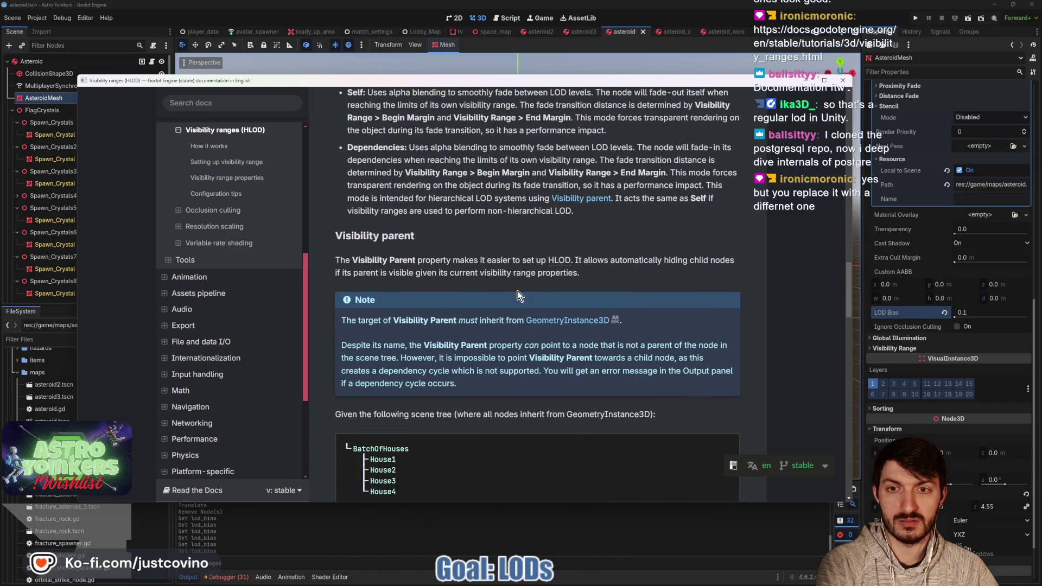
scroll(519, 296, "up", 2)
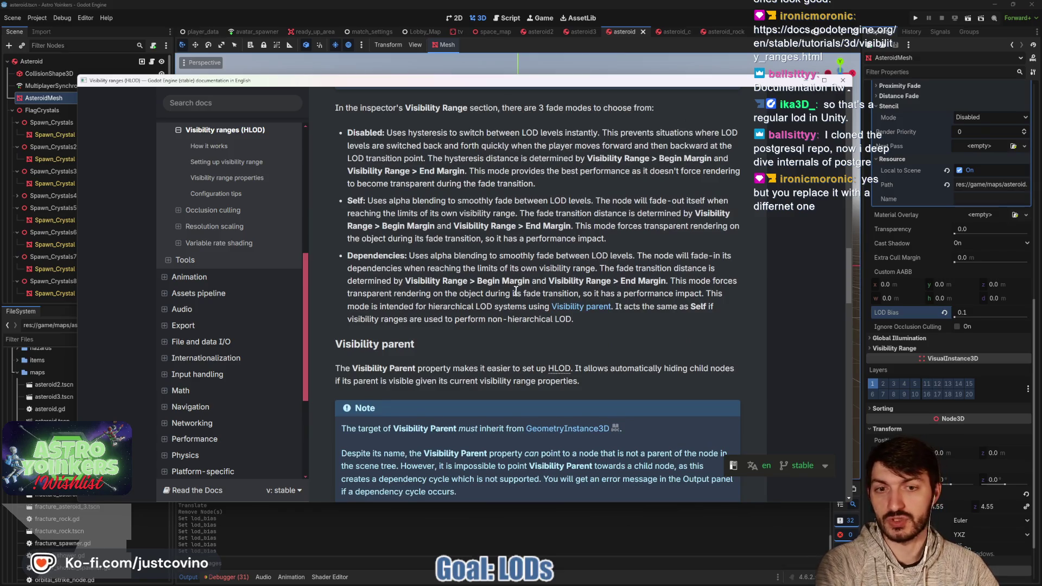
left_click(872, 227)
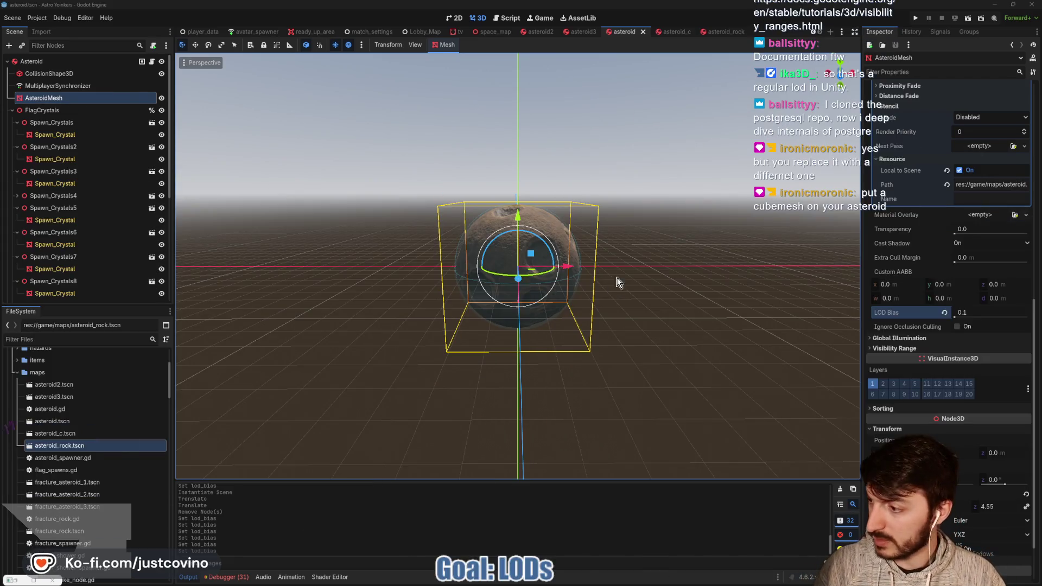
Deselect the mesh and move through the asteroid3 and asteroid2 tabs to space_map.
left_click(649, 243)
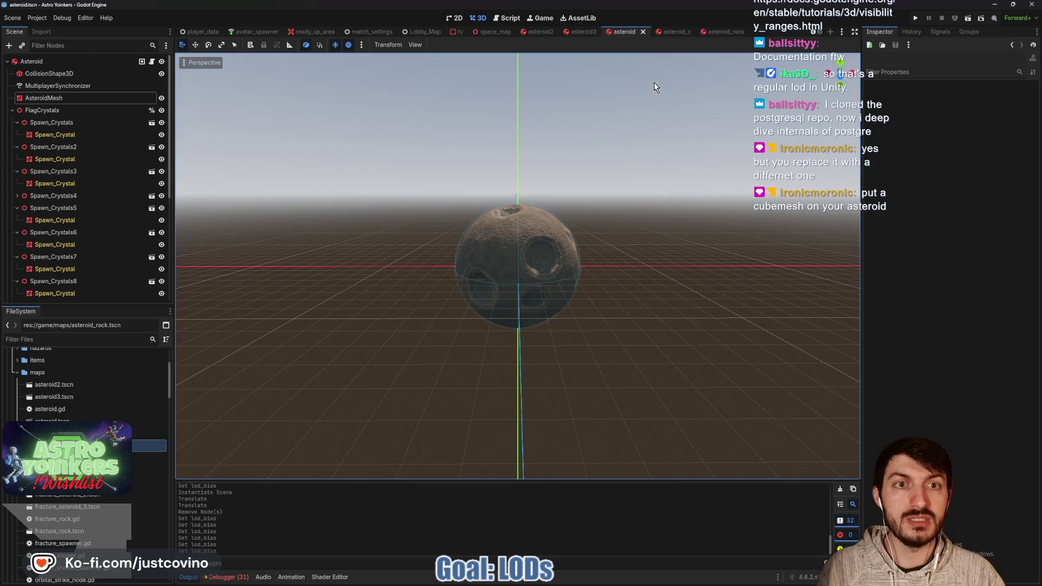
left_click(590, 32)
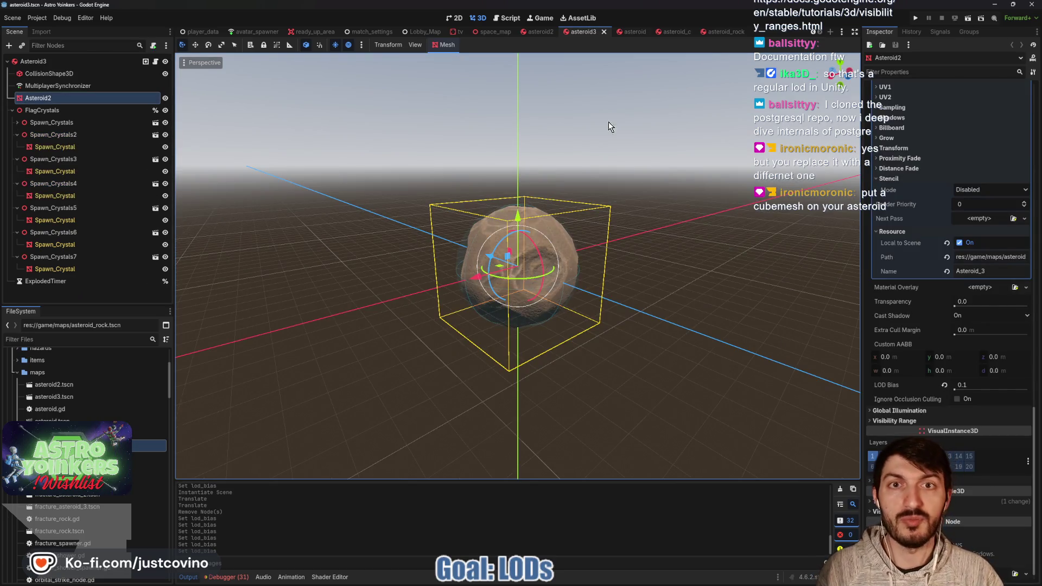
left_click(540, 33)
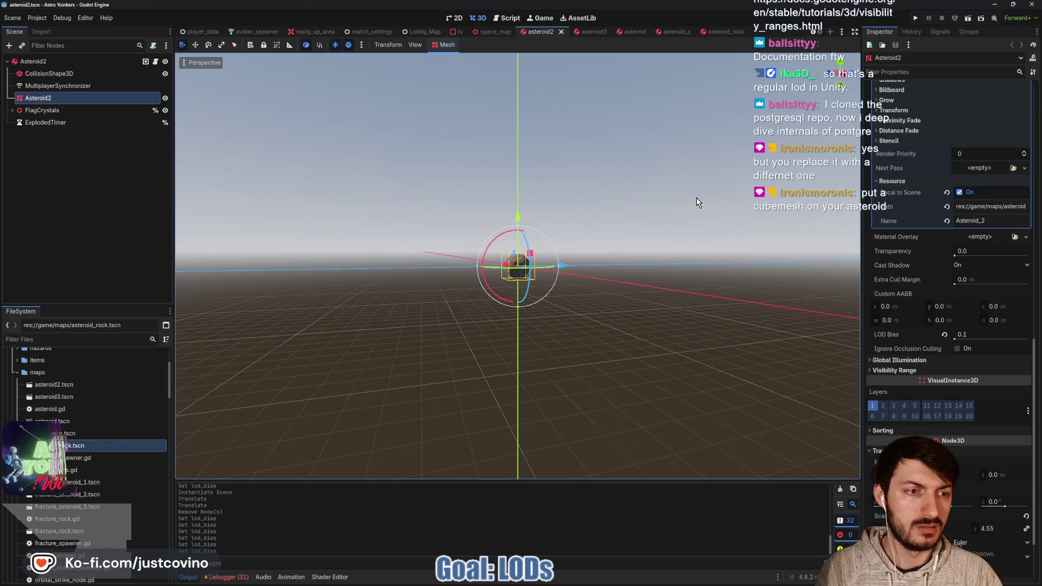
left_click(495, 33)
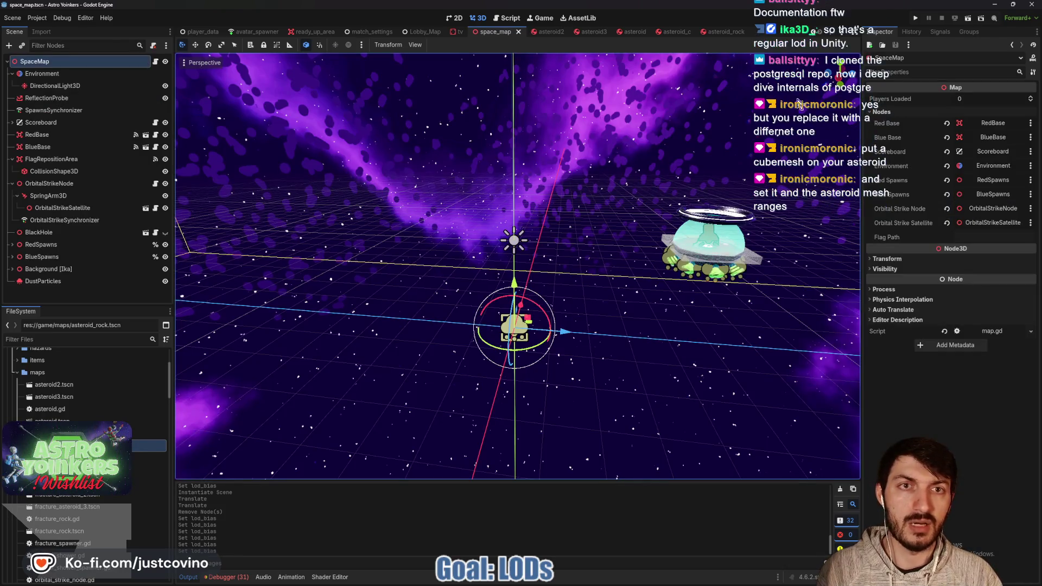
Run the project with F5, close the extra game window, and host a new lobby.
key("F5")
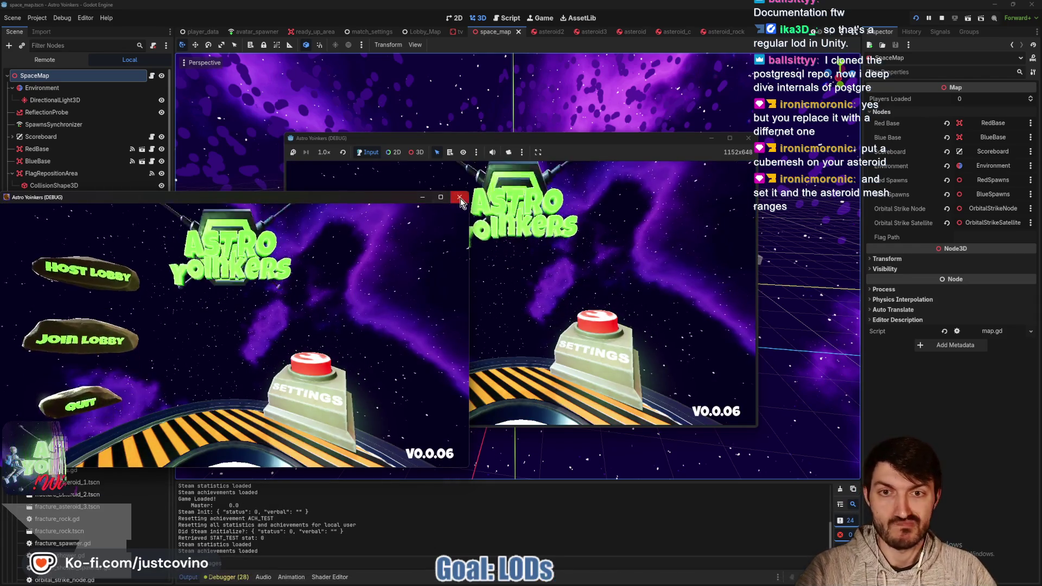
left_click(460, 197)
left_click(373, 244)
left_click(509, 268)
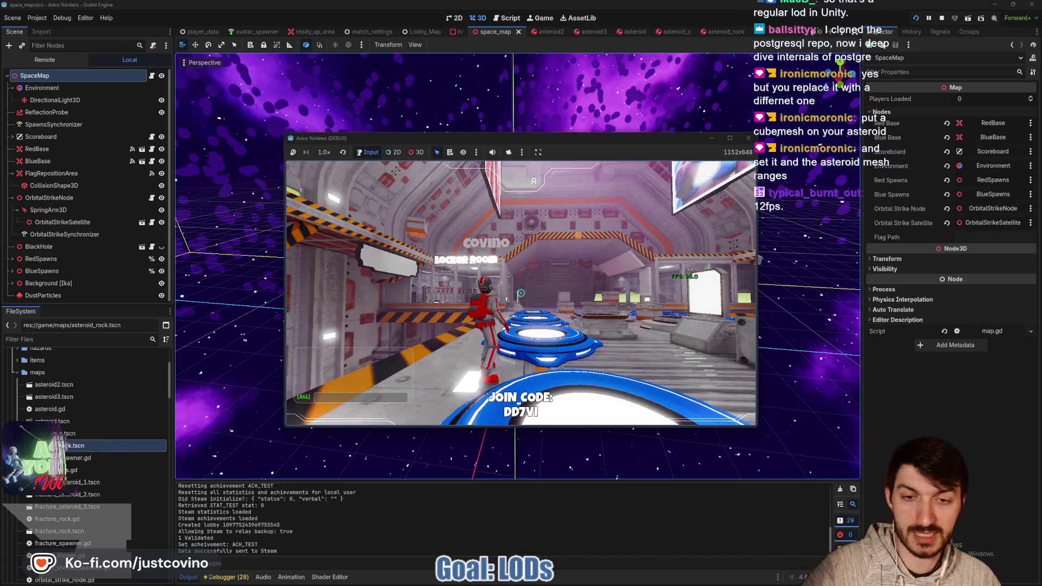
Walk to the Asteroid Map board, open map selection, and change the map size.
key("w")
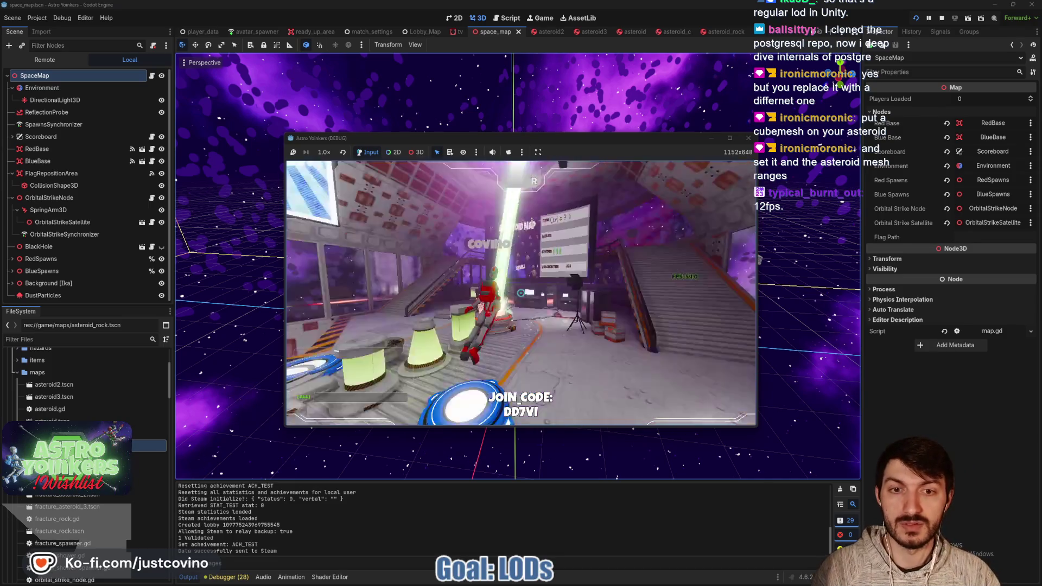
key("w")
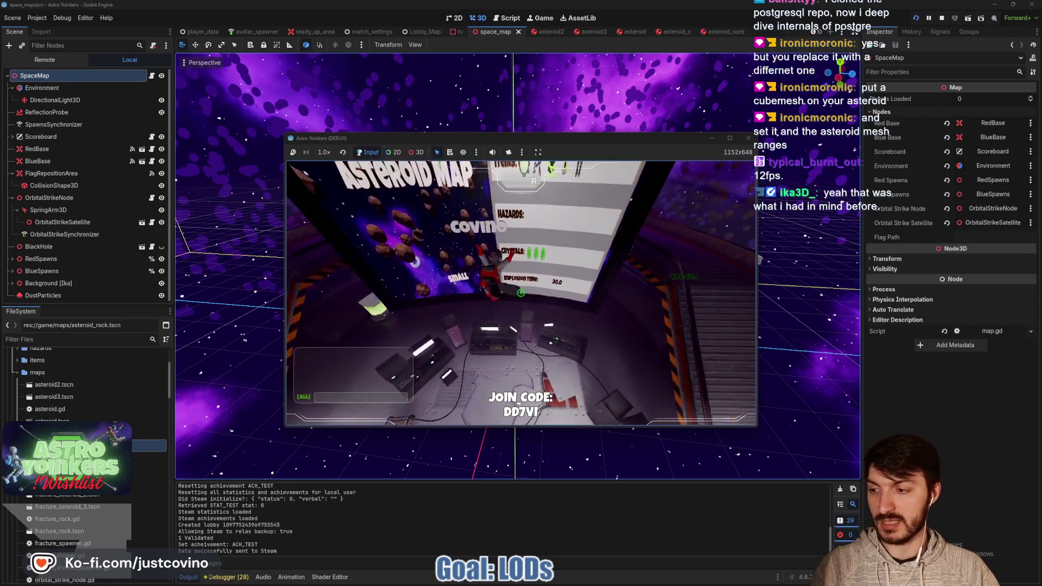
key("e")
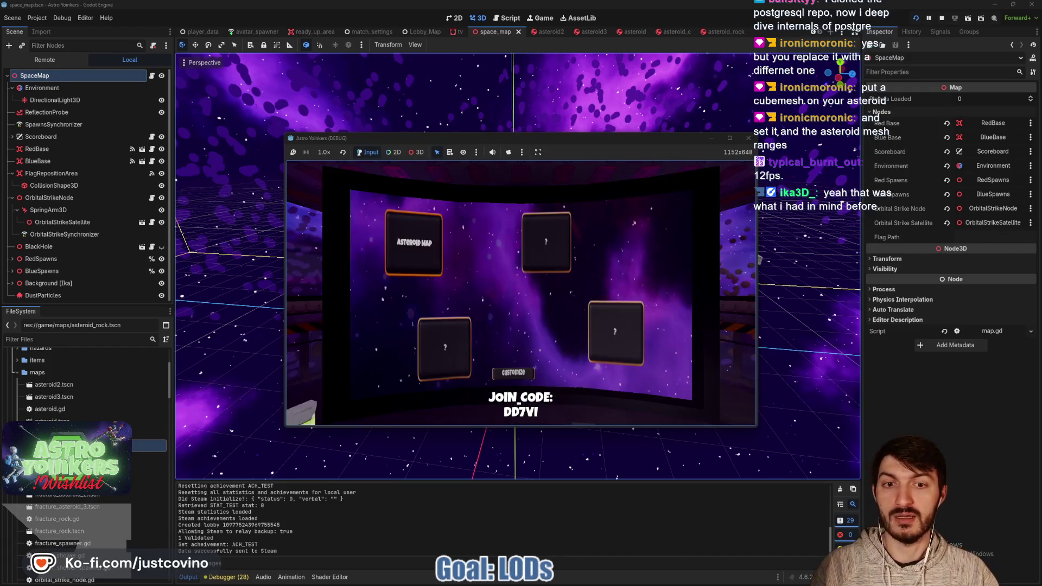
left_click(541, 305)
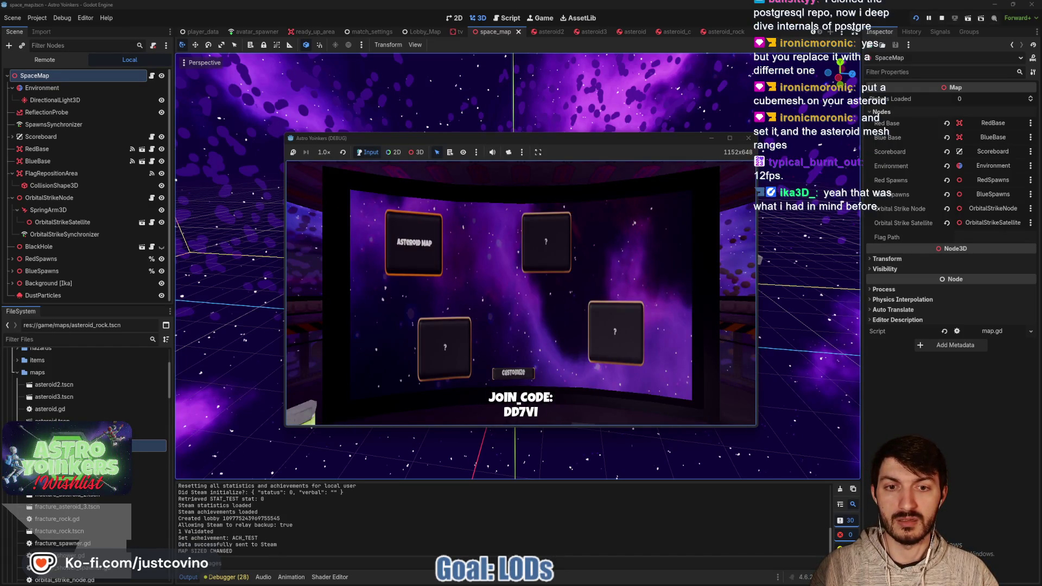
Leave the board, run across the platform inspecting the asteroids, then stop the game with F8.
key("e")
key("w")
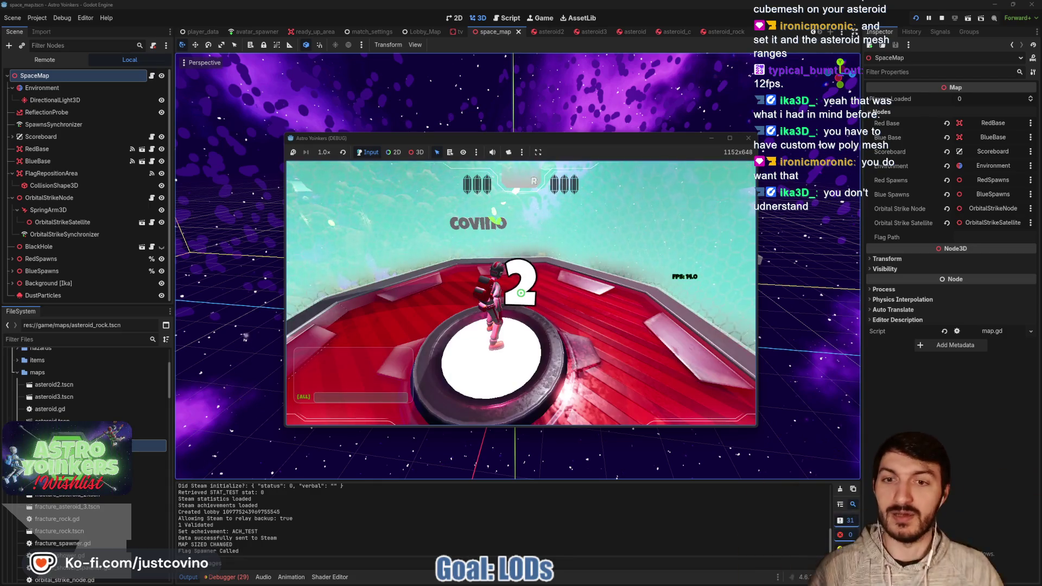
key("w")
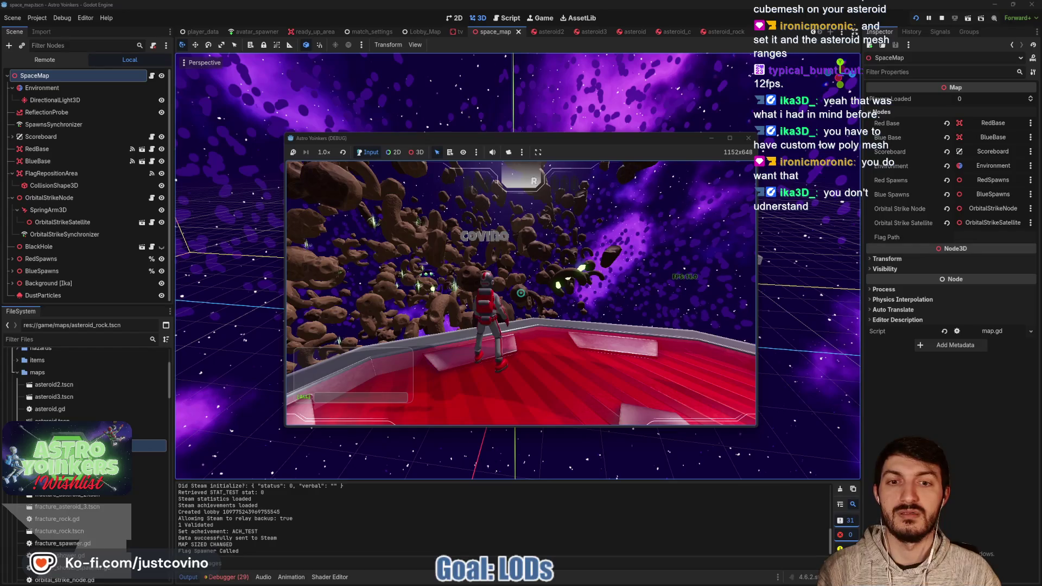
key("a")
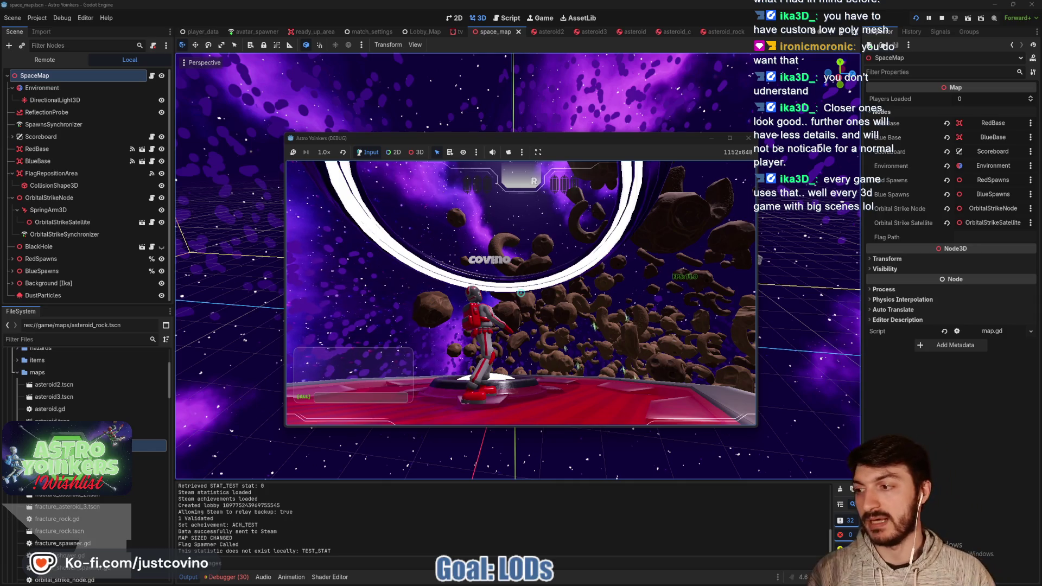
key("w")
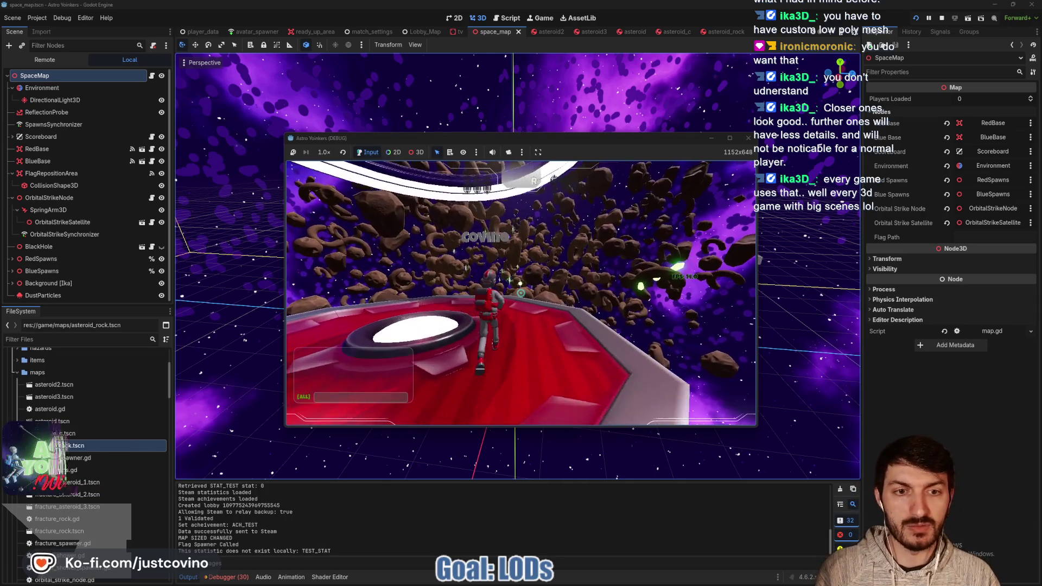
key("w")
key("w")
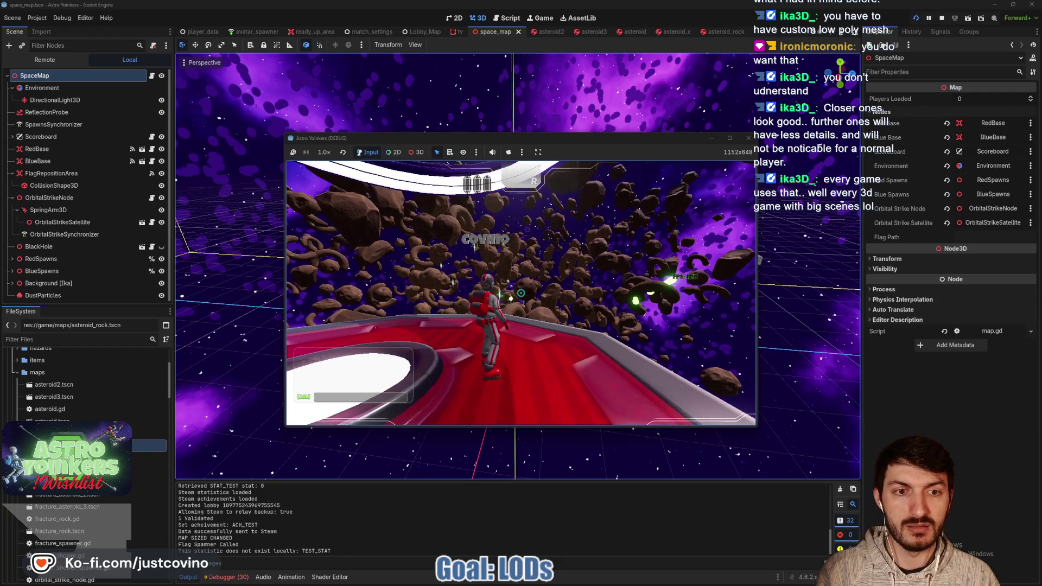
key("w")
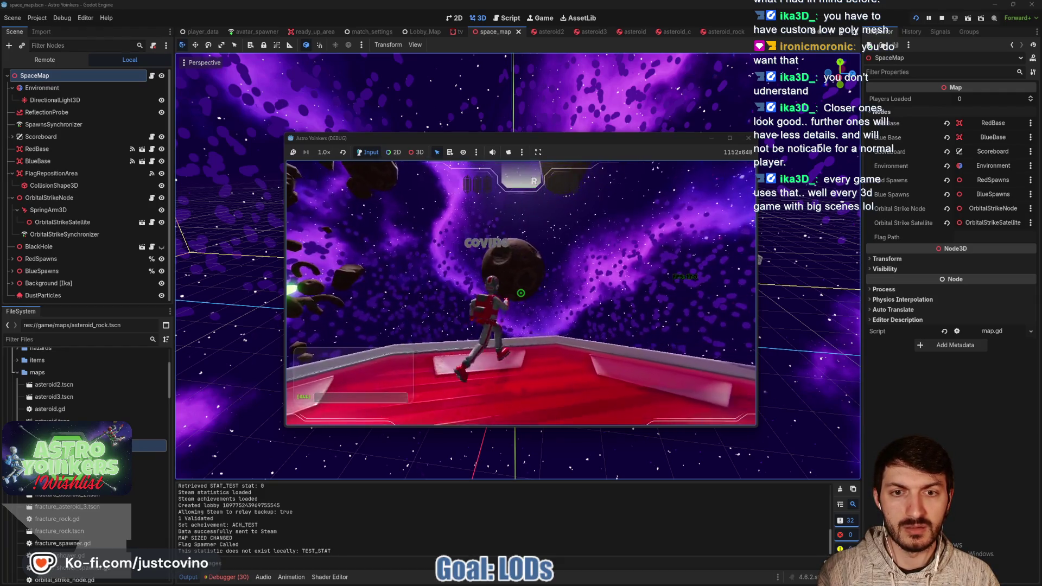
key("w")
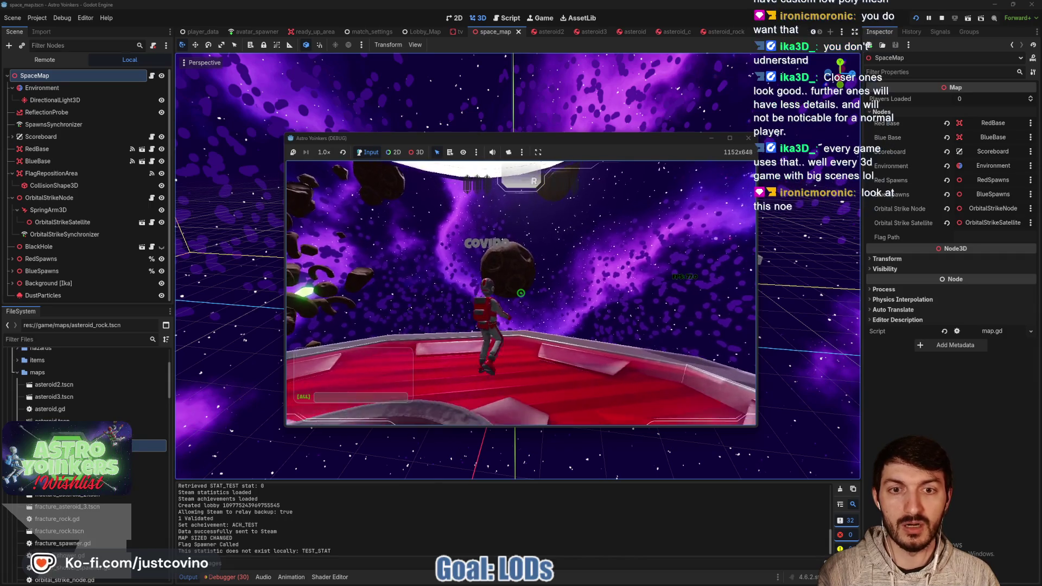
key("w")
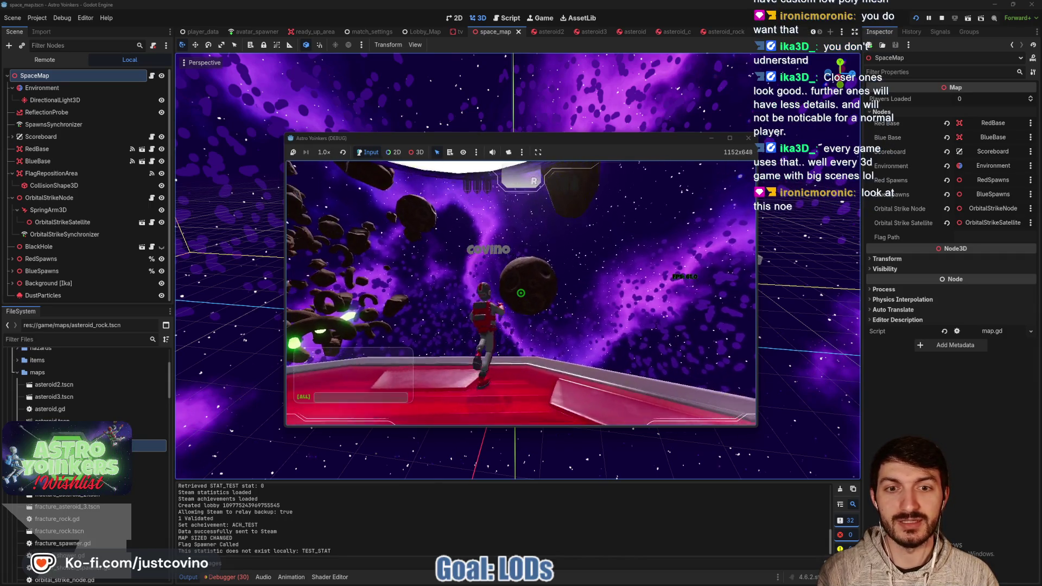
key("w")
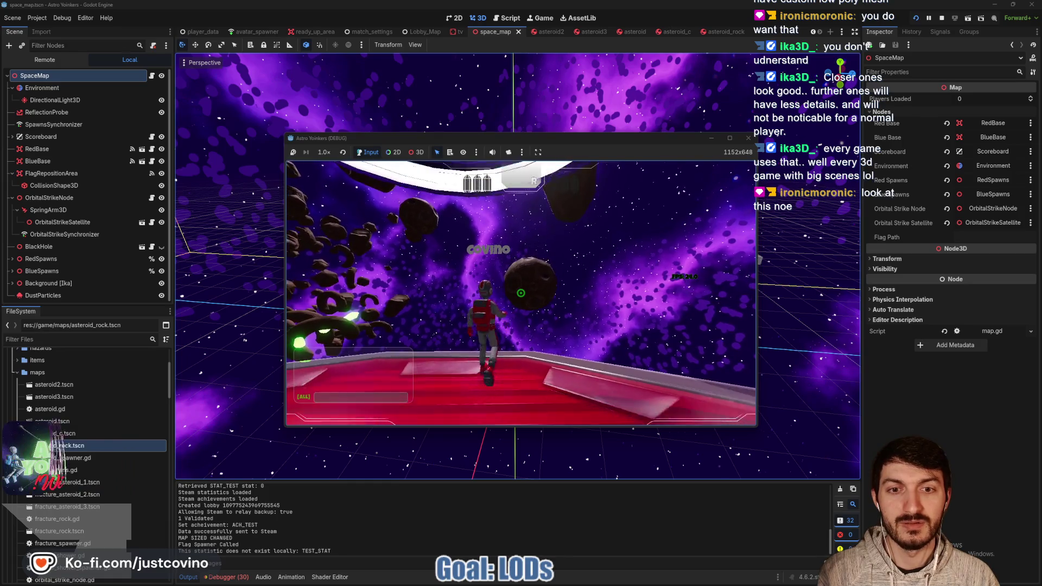
key("F8")
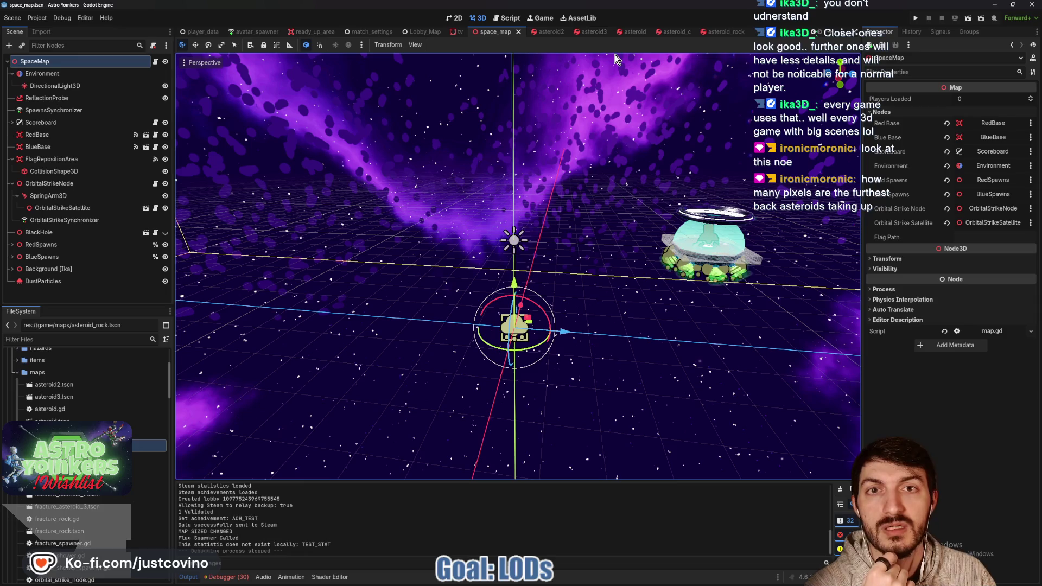
Switch to the asteroid scene, check the LOD Bias tooltip, and expand Visibility Range.
left_click(626, 31)
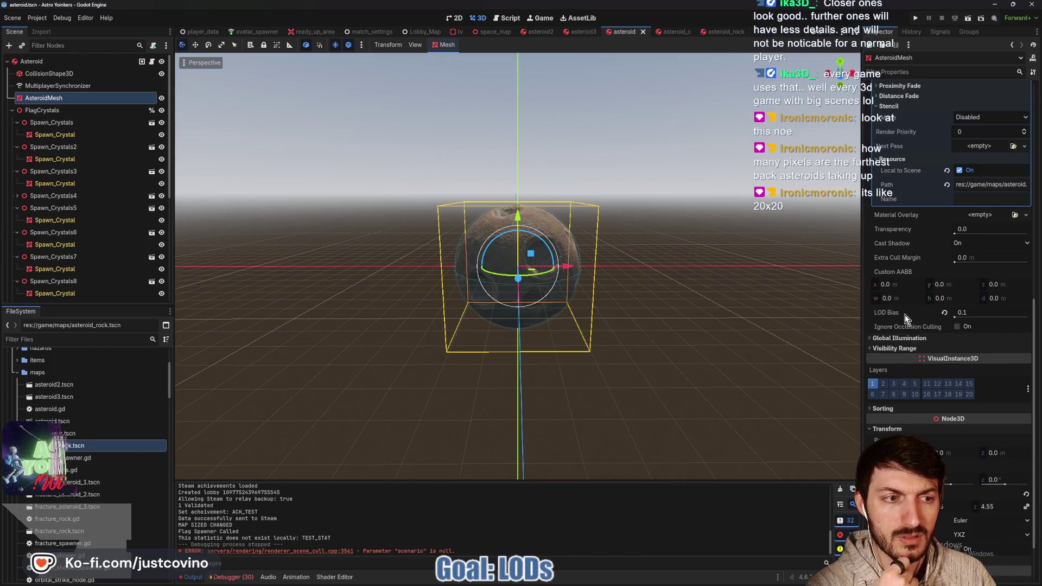
mouse_move(904, 319)
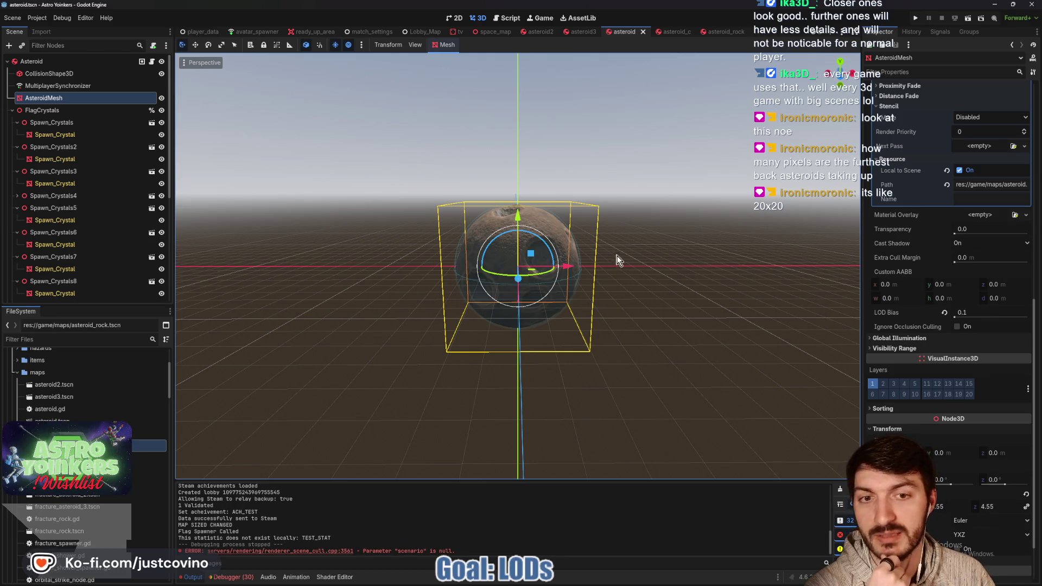
scroll(590, 245, "down", 2)
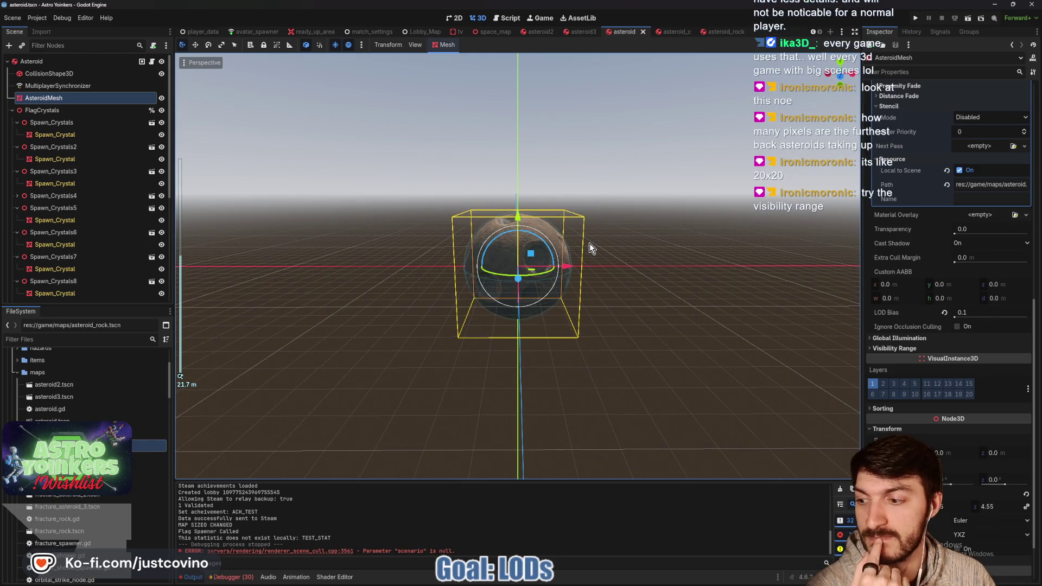
left_click(917, 349)
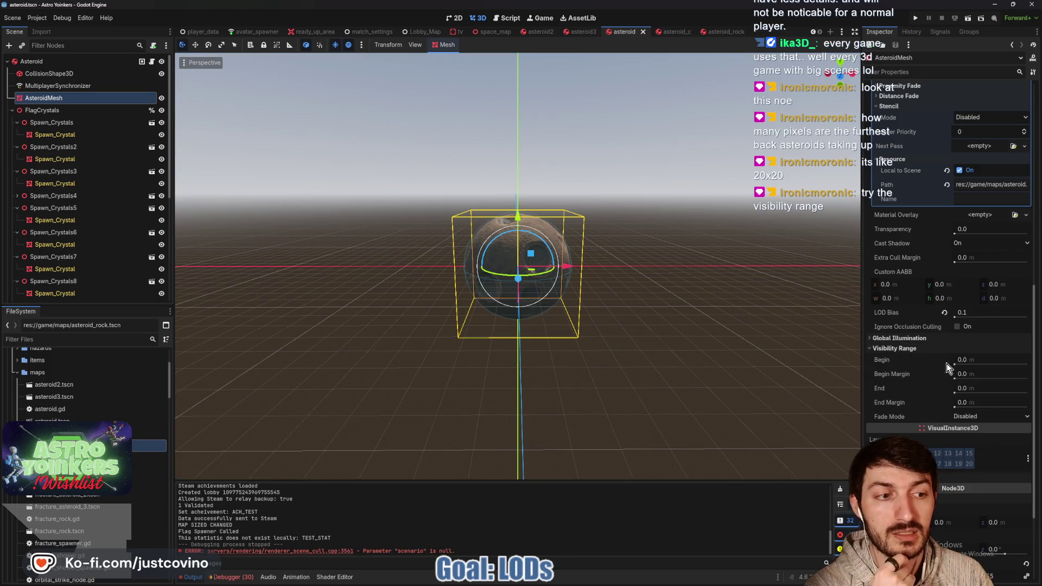
Set the AsteroidMesh's LOD Bias to 0.25 in the Inspector.
left_click(965, 313)
type("0.25")
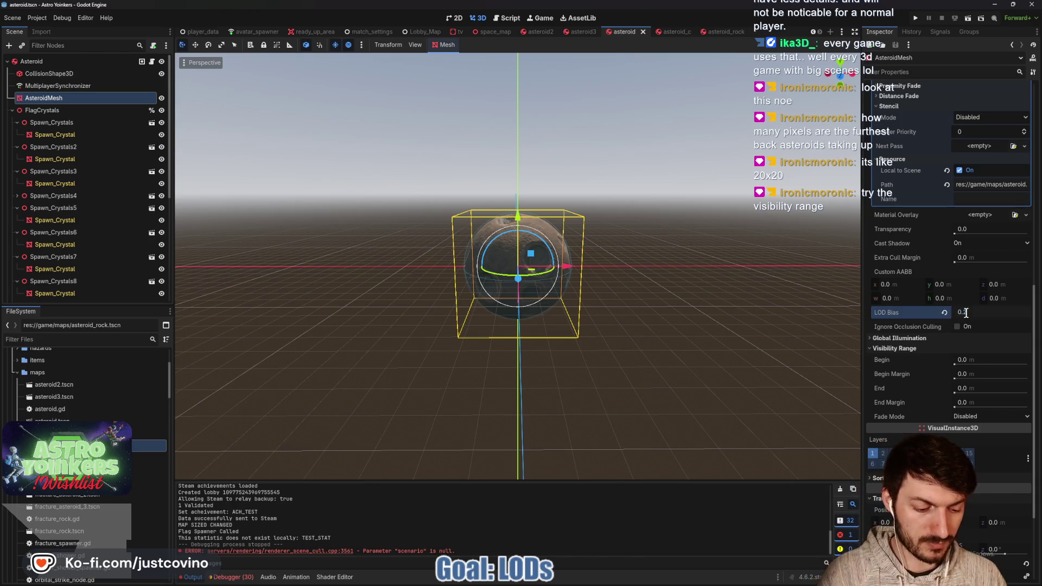
key("Return")
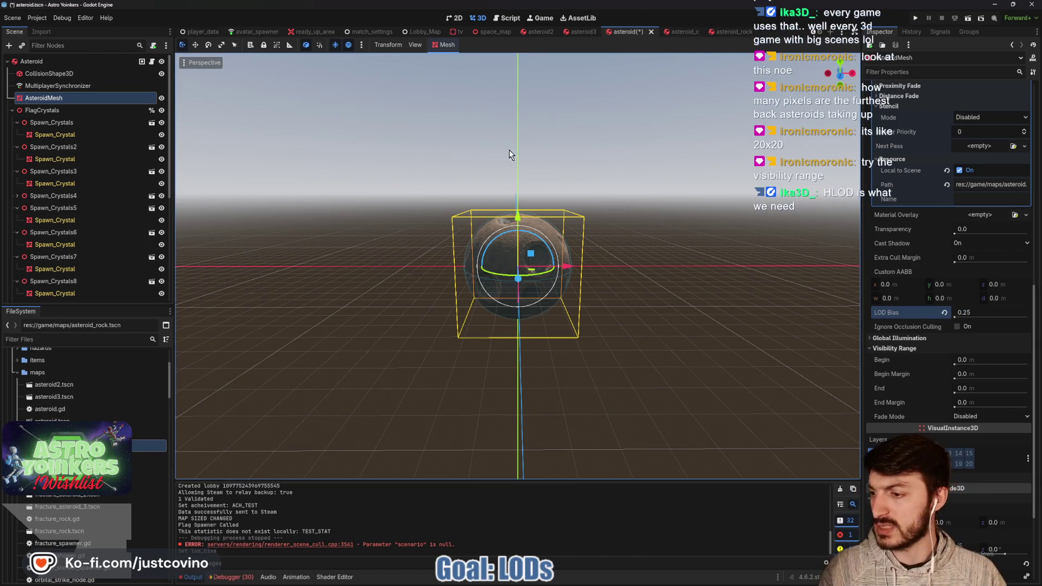
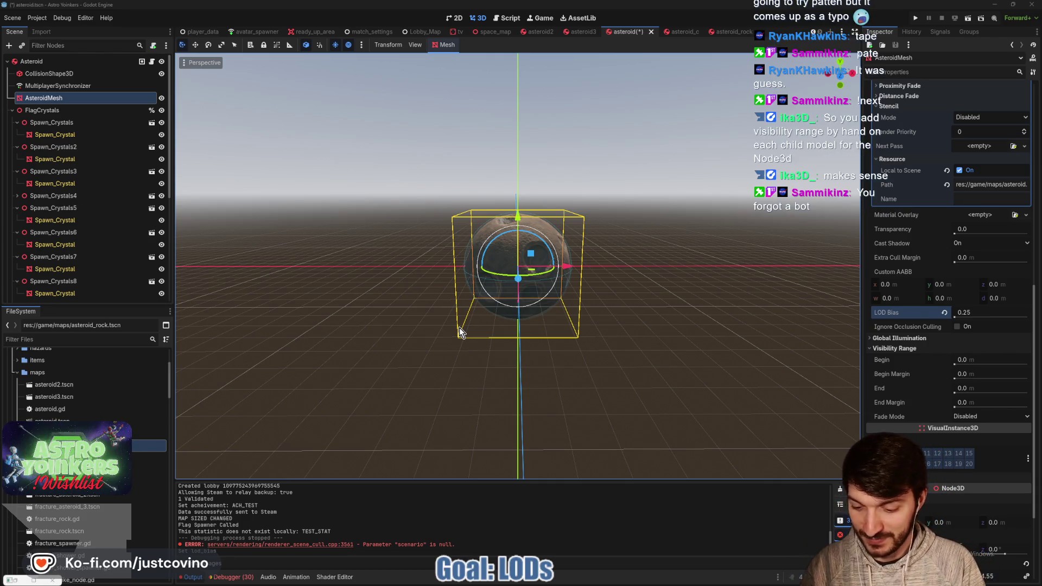
Launch Streamer.bot from Windows search, then minimize it to return to the Godot asteroid scene.
key("super")
type("streamer.bo")
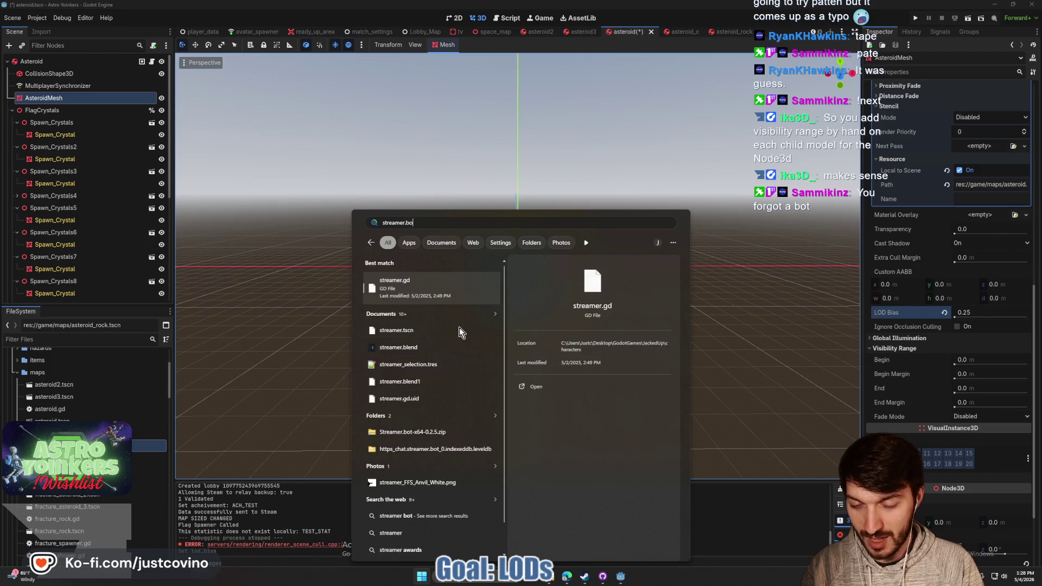
type("t")
left_click(441, 287)
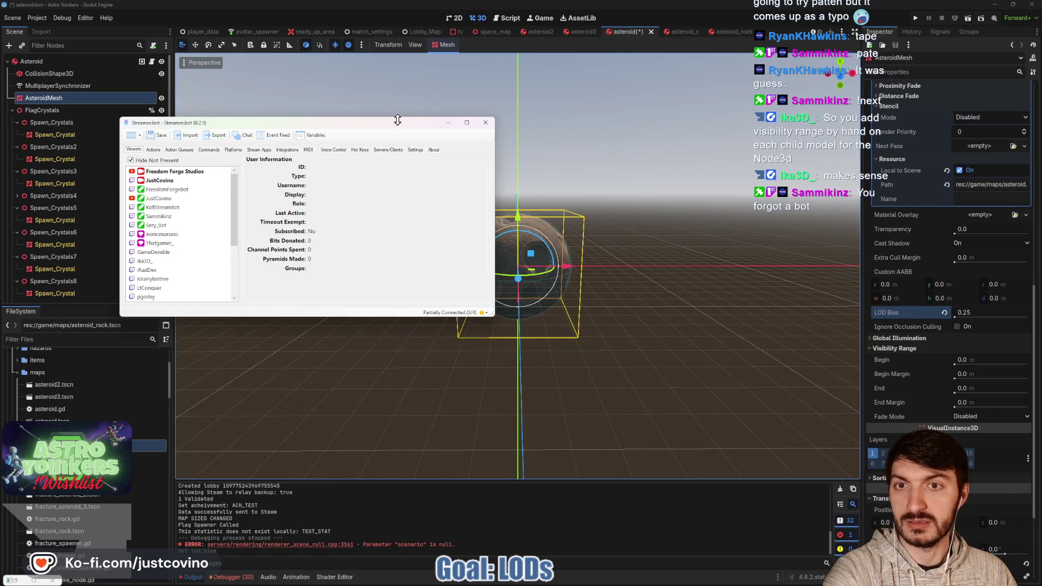
left_click(448, 123)
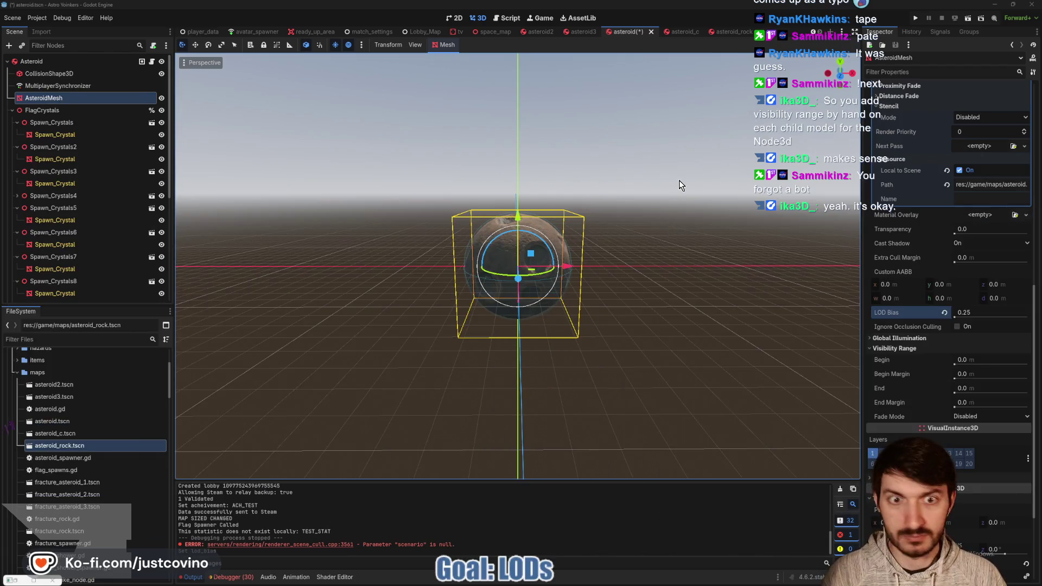
left_click(679, 180)
Save the asteroid scene, then set asteroid2's mesh LOD bias to 0.25 and save it.
key("ctrl+s")
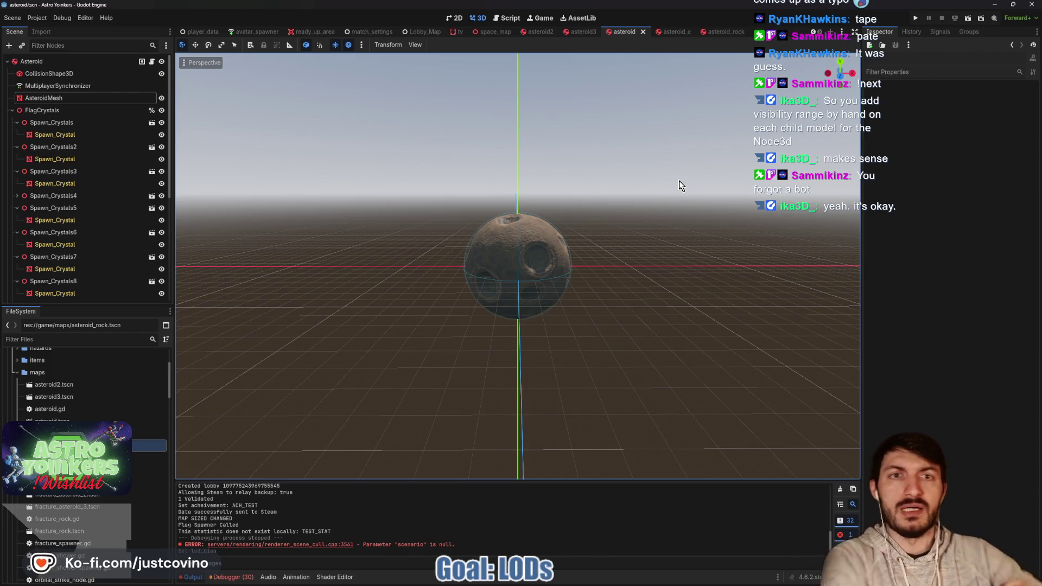
left_click(536, 32)
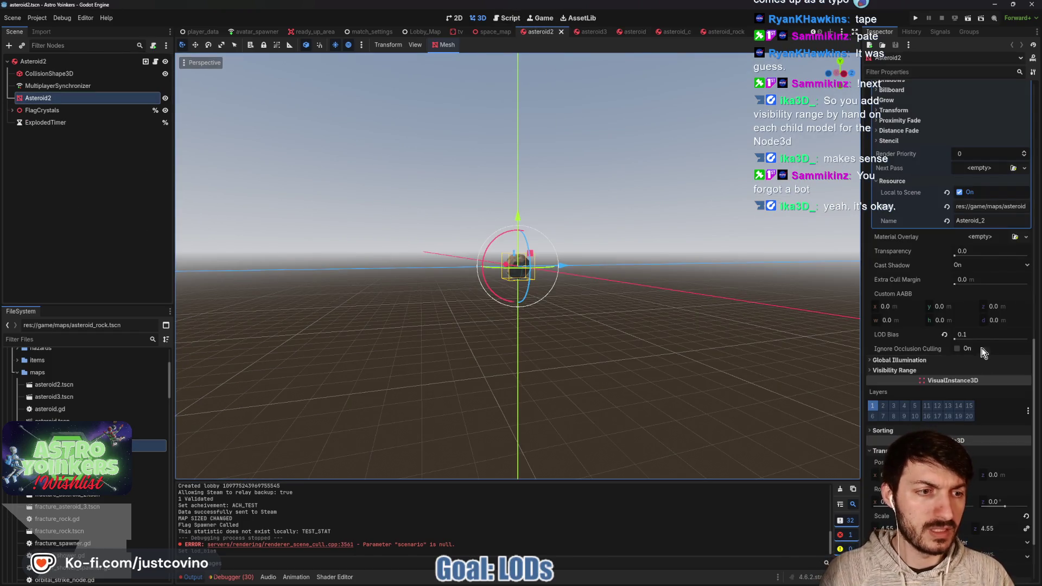
type("0.25")
key("Return")
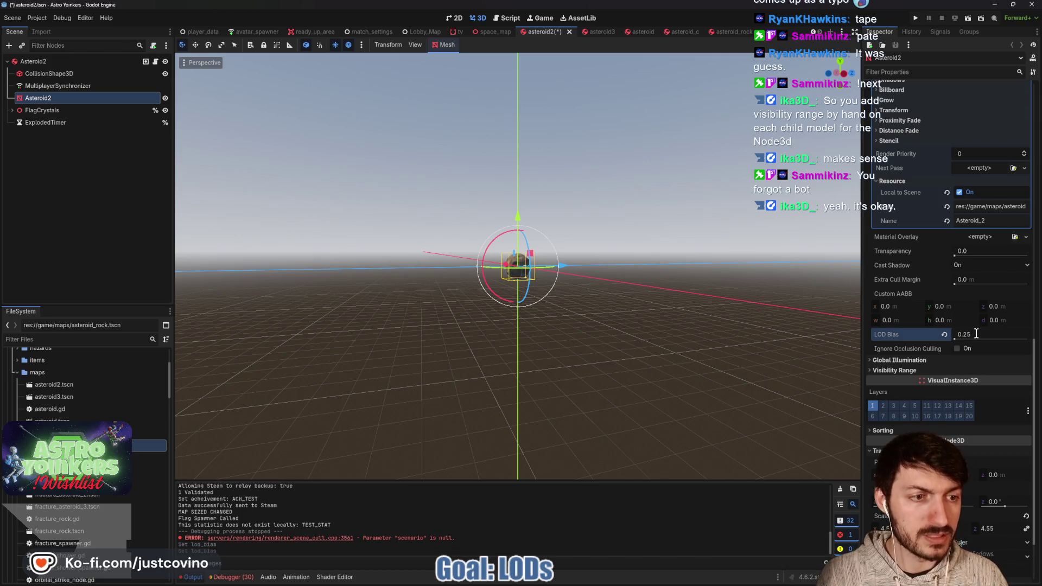
key("ctrl+s")
Set asteroid3's mesh LOD bias to 0.25 and save, then move on to asteroid_c.
left_click(586, 33)
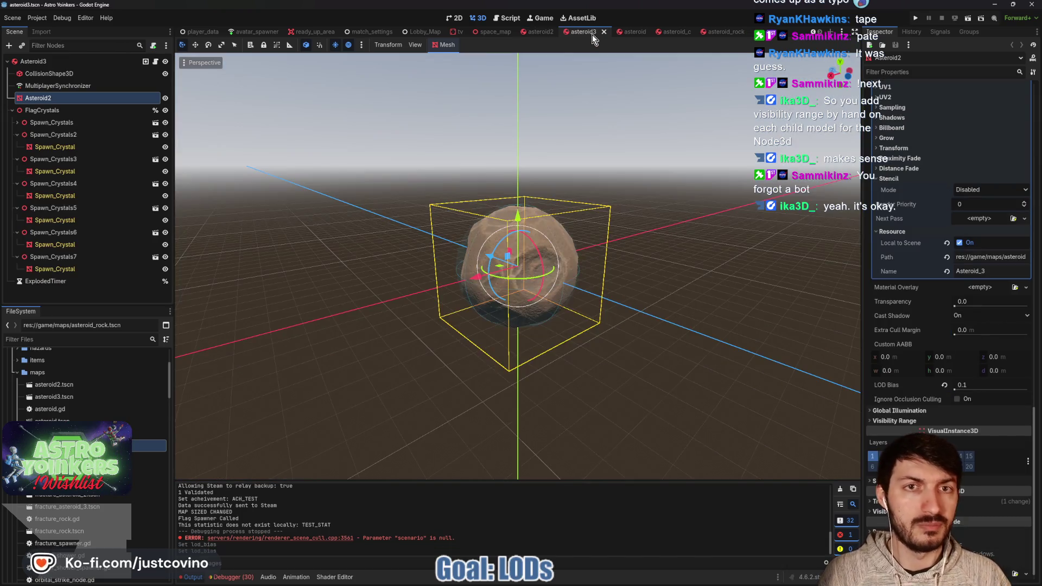
left_click(962, 385)
type("0.25")
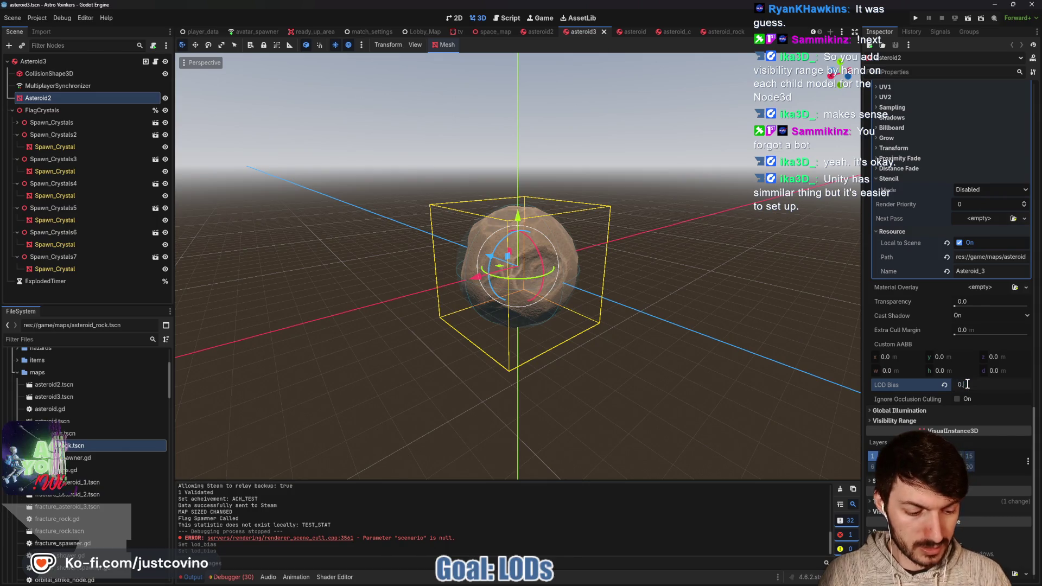
key("Return")
key("ctrl+s")
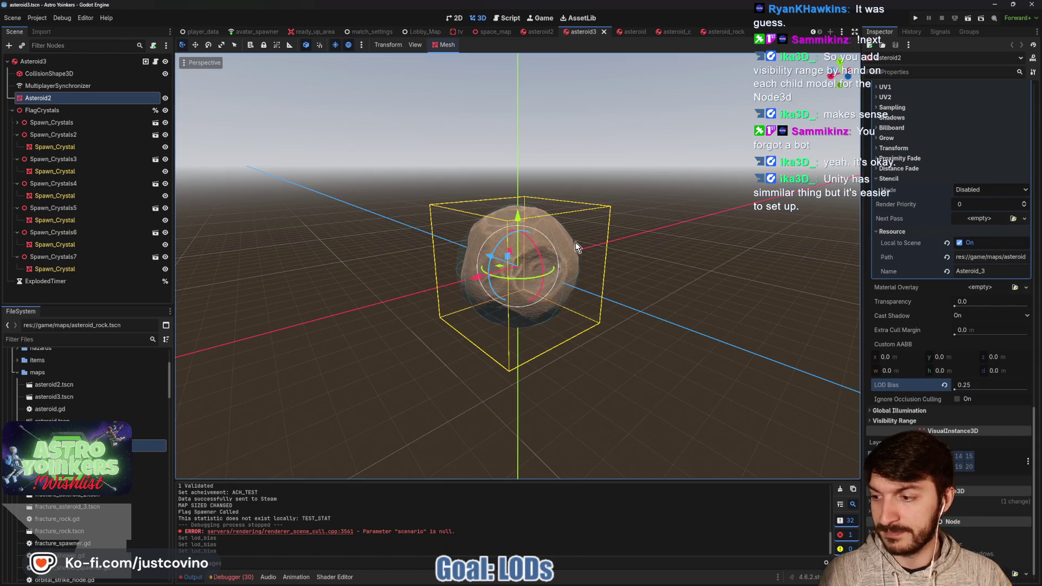
left_click(629, 34)
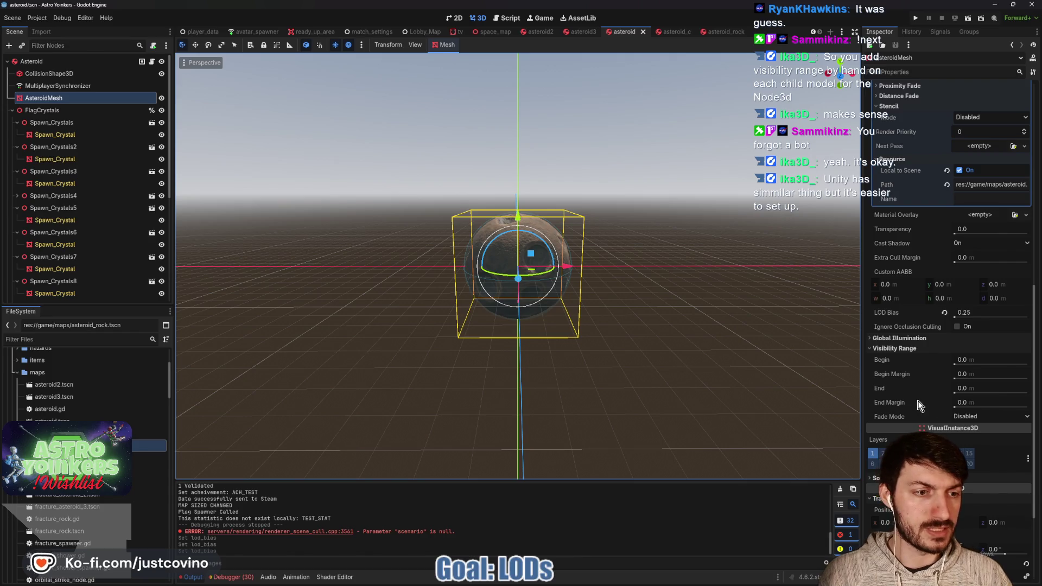
left_click(667, 32)
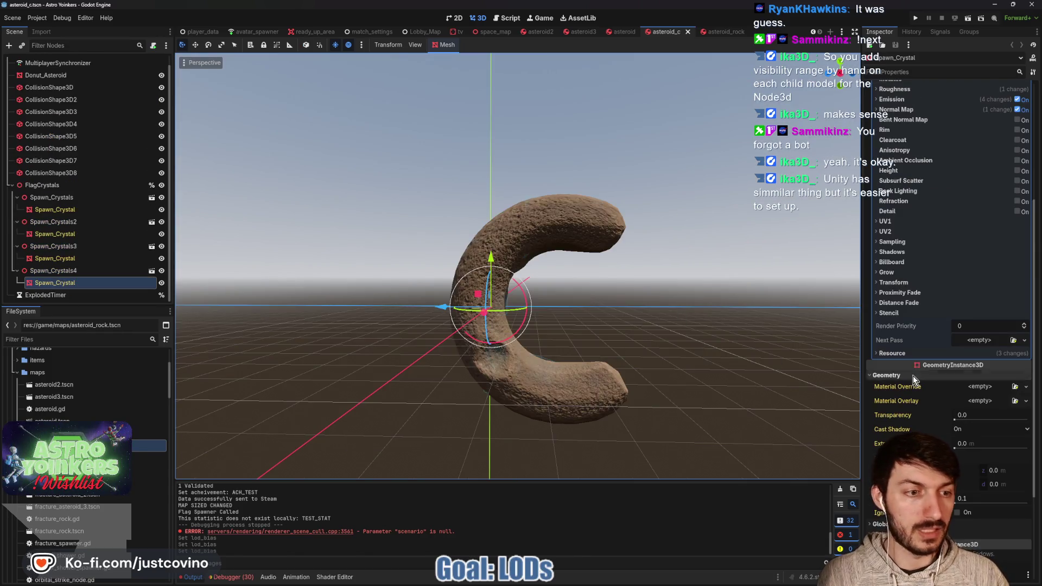
Set the Spawn_Crystal mesh LOD bias to 0.25 and save asteroid_c.
left_click(975, 435)
type("0.25")
key("Return")
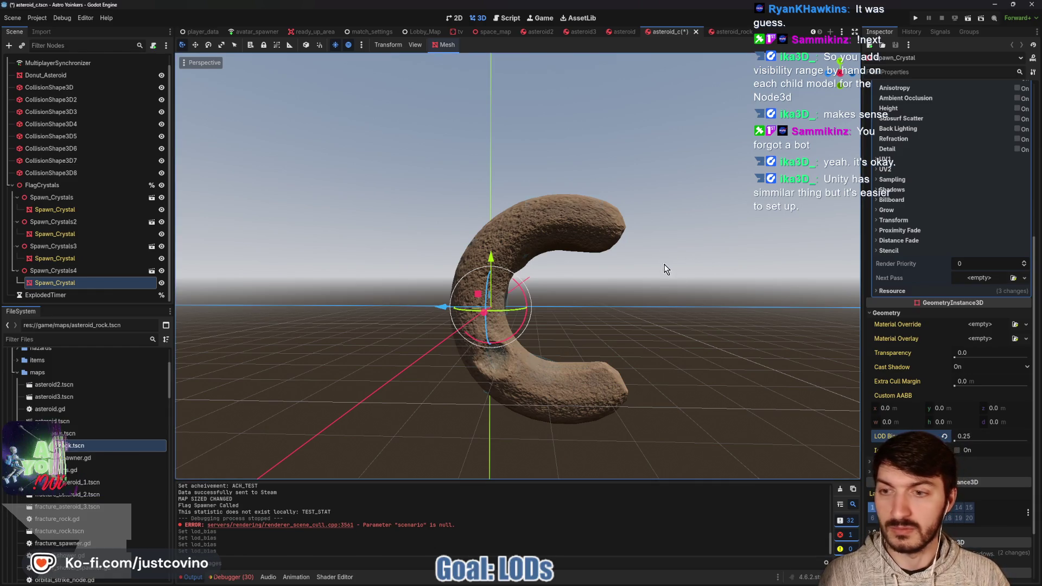
key("ctrl+s")
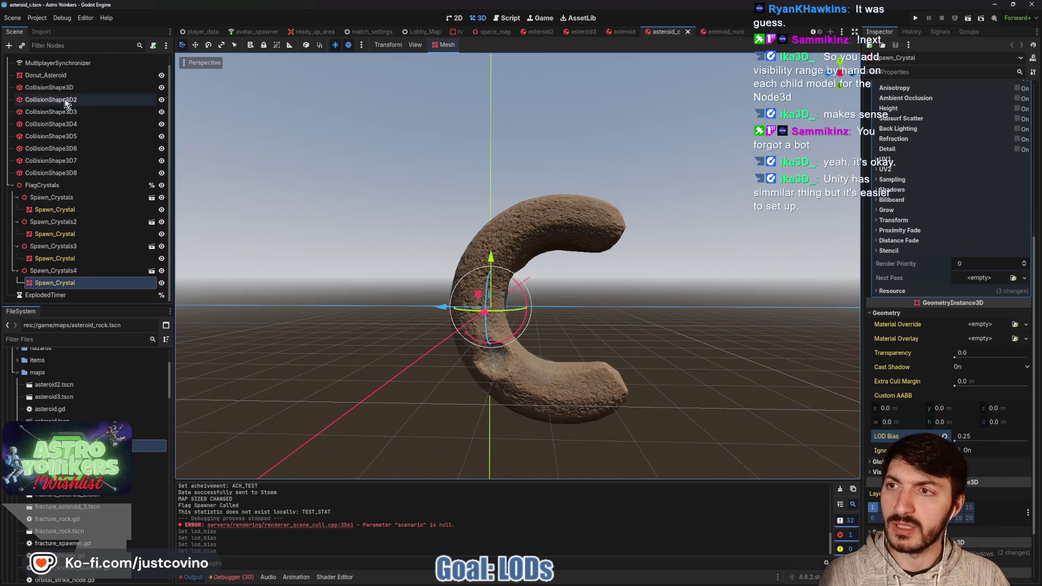
Select Donut_Asteroid, set its LOD bias to 0.25, and save.
left_click(45, 75)
left_click(922, 395)
left_click(909, 383)
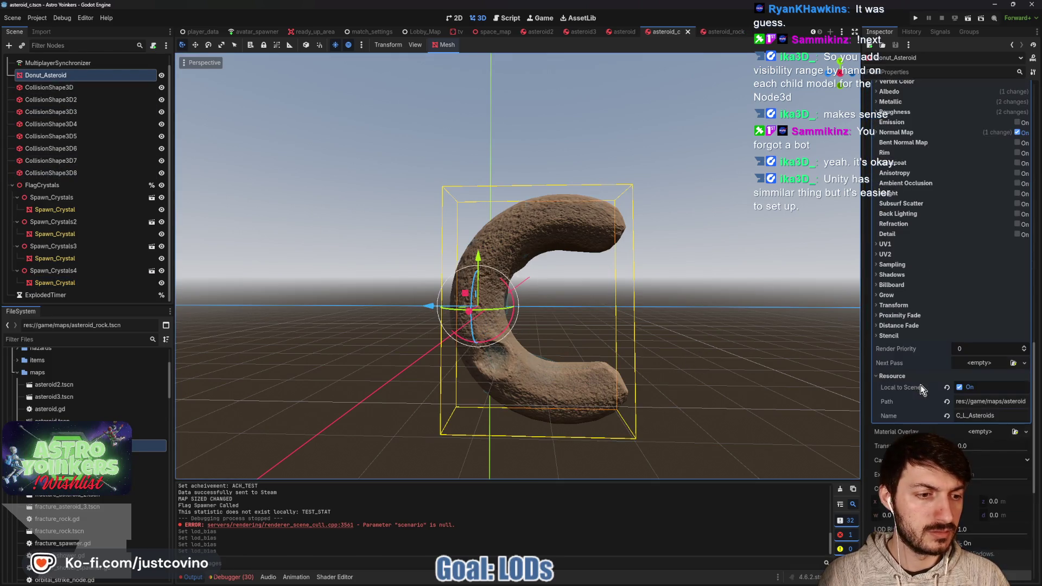
scroll(920, 385, "down", 5)
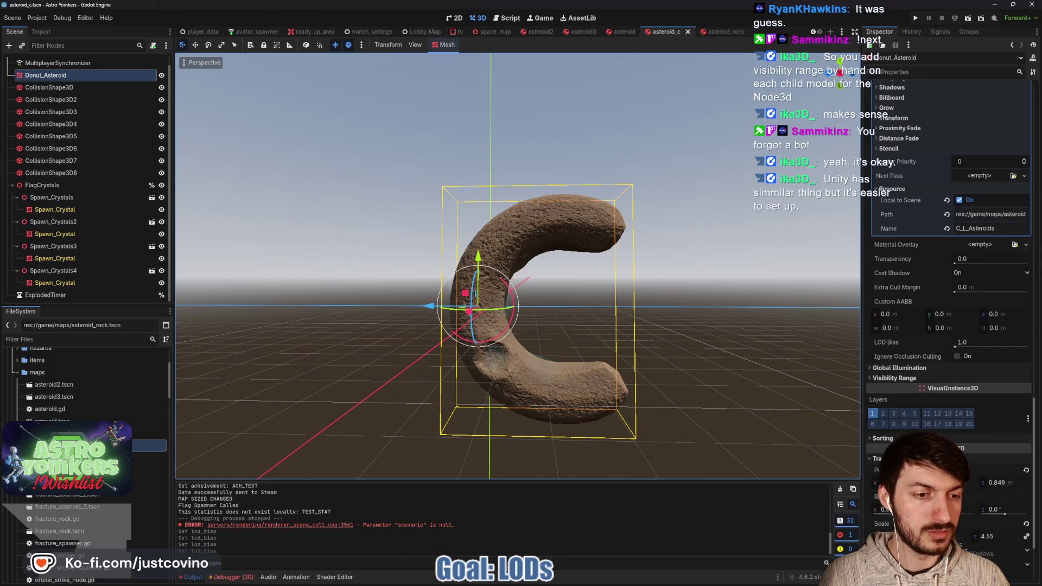
left_click(972, 342)
type("0.25")
key("Return")
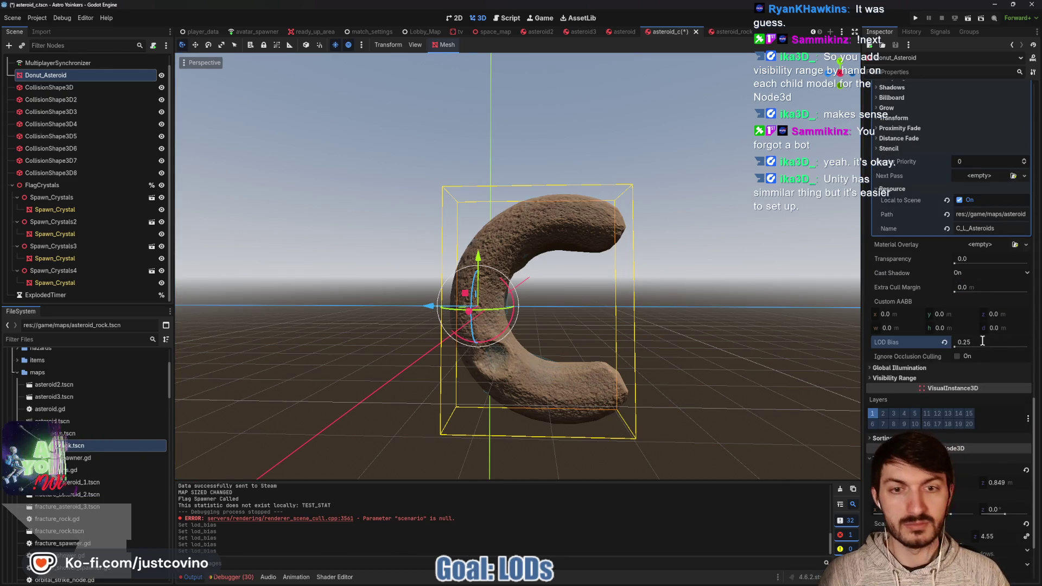
key("ctrl+s")
Save asteroid_c again, collapse the FlagCrystals group, and switch to asteroid_rock.
left_click(75, 283)
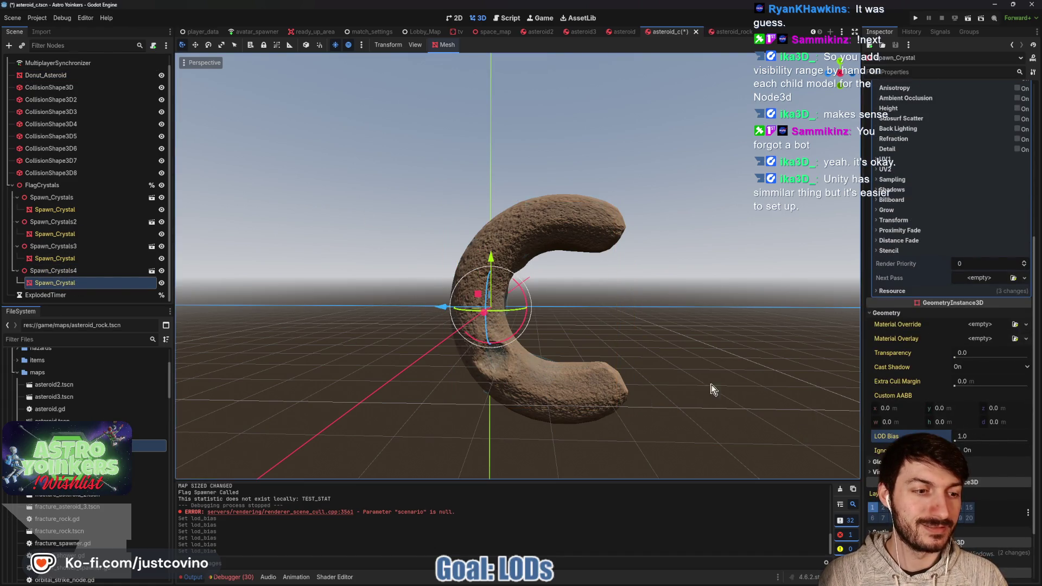
key("ctrl+s")
left_click(80, 272)
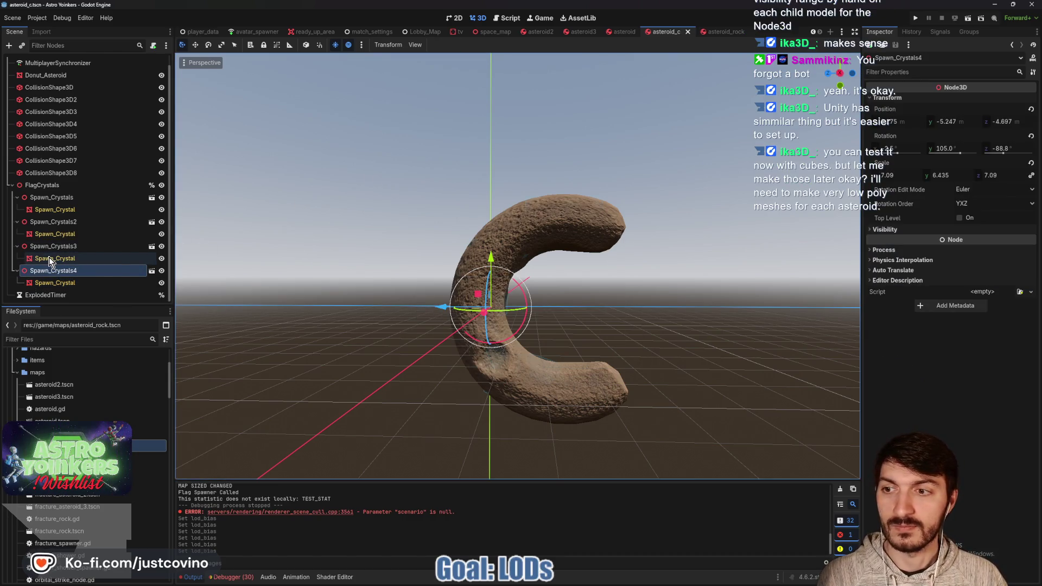
left_click(12, 185)
left_click(715, 31)
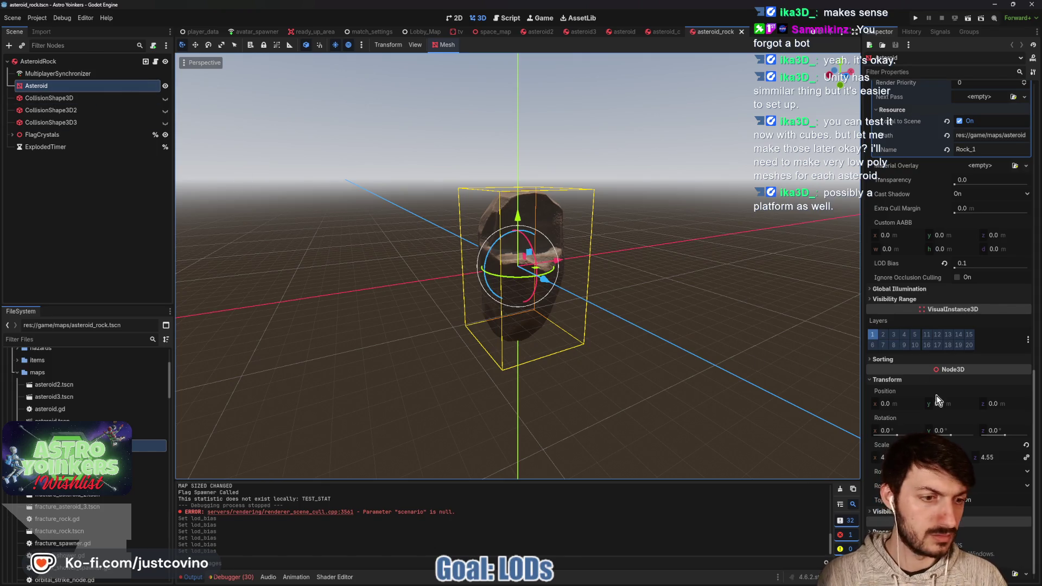
Set the rock asteroid mesh's LOD bias to 0.25 and save asteroid_rock.
scroll(947, 359, "down", 1)
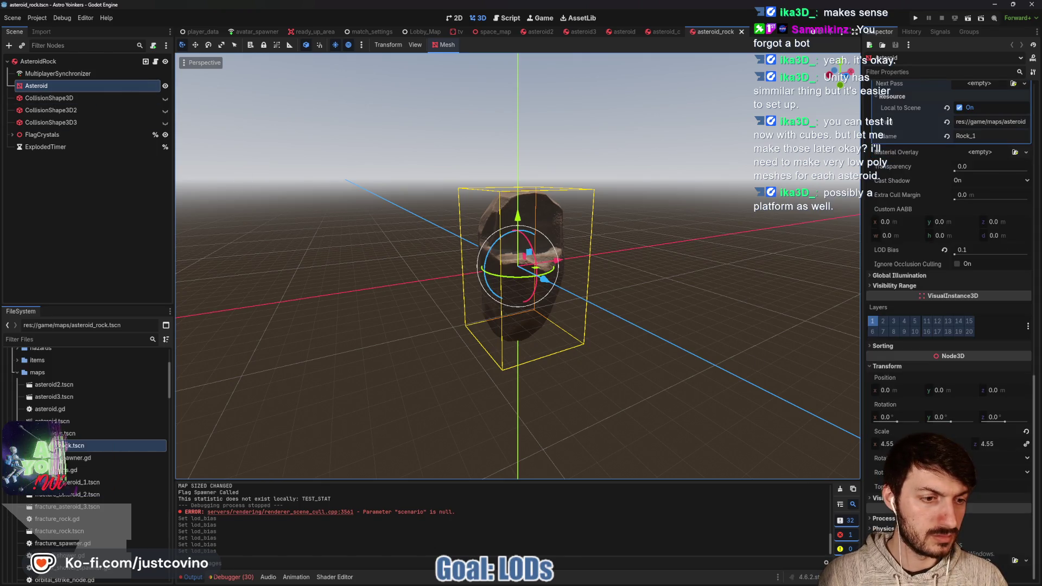
left_click(975, 249)
type("0.25")
key("Return")
key("ctrl+s")
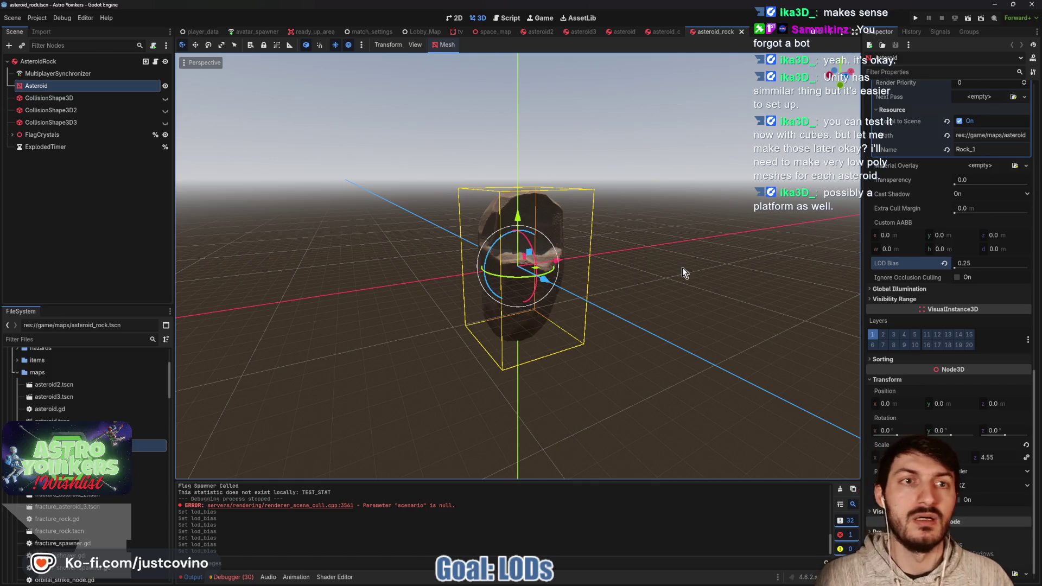
Return to asteroid2 and expand the mesh's Visibility Range settings in the Inspector.
mouse_move(589, 34)
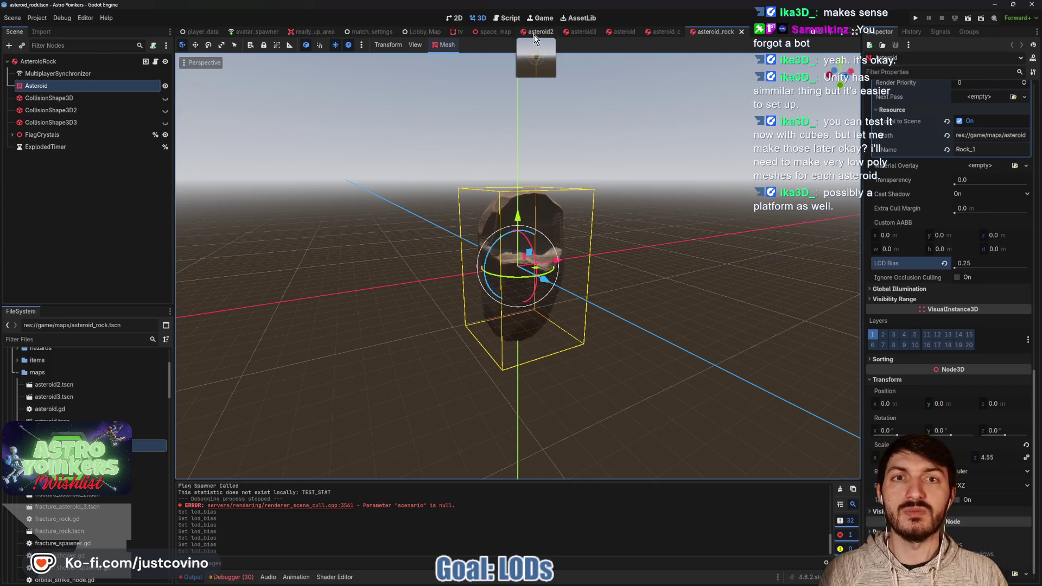
left_click(535, 33)
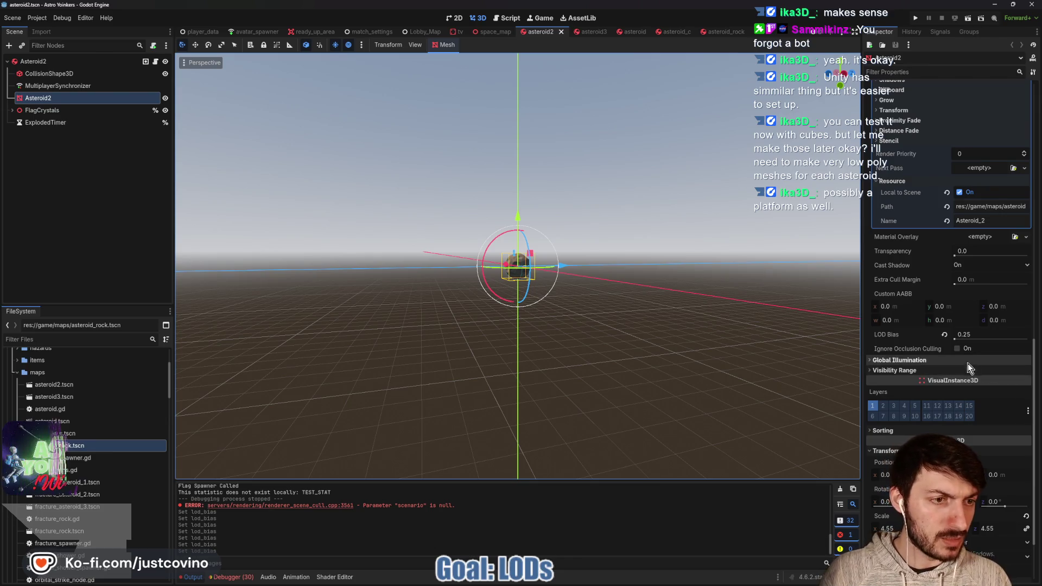
left_click(903, 371)
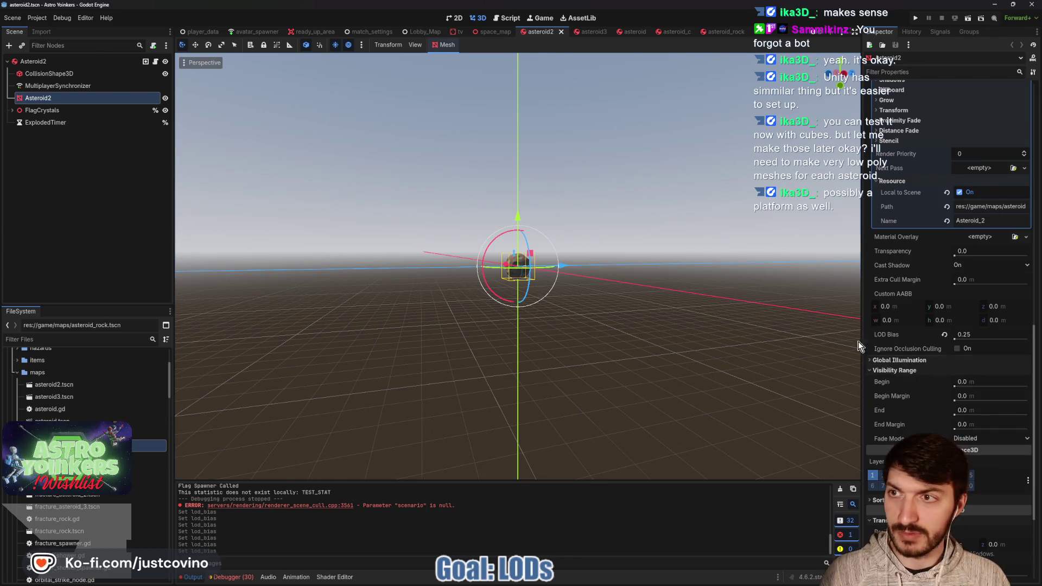
scroll(926, 352, "down", 5)
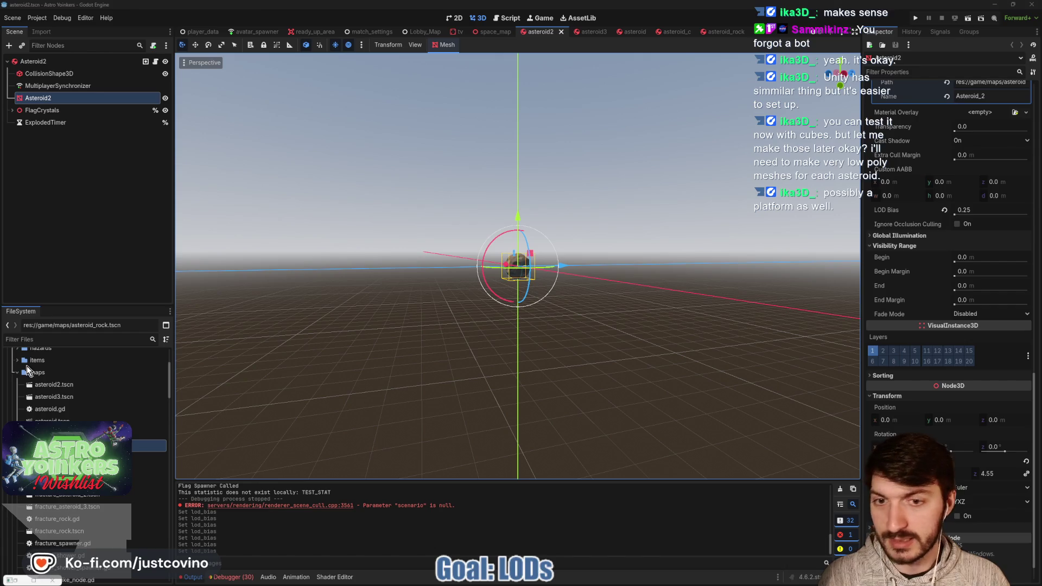
left_click(37, 580)
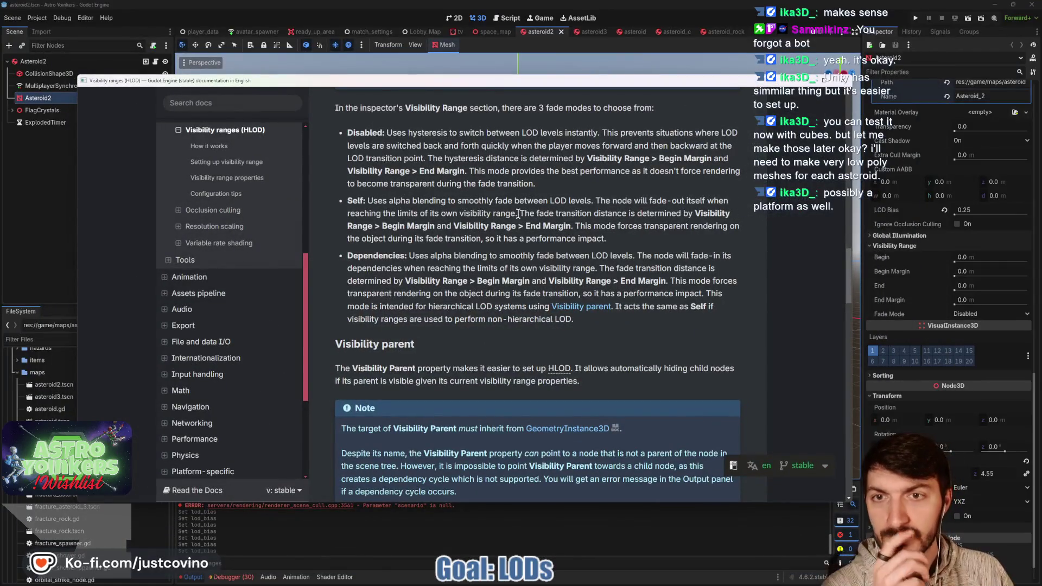
scroll(518, 213, "up", 6)
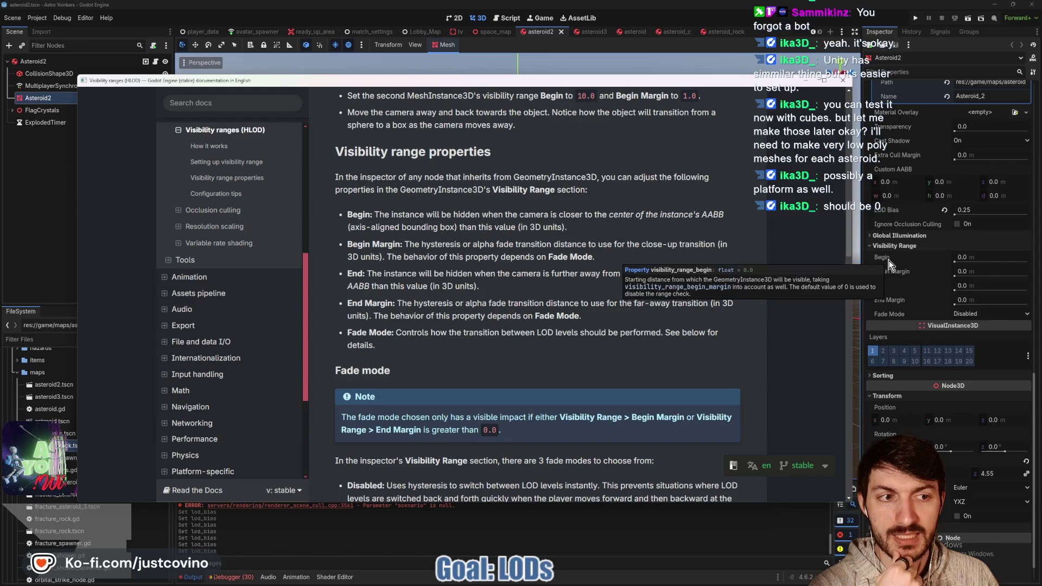
mouse_move(888, 264)
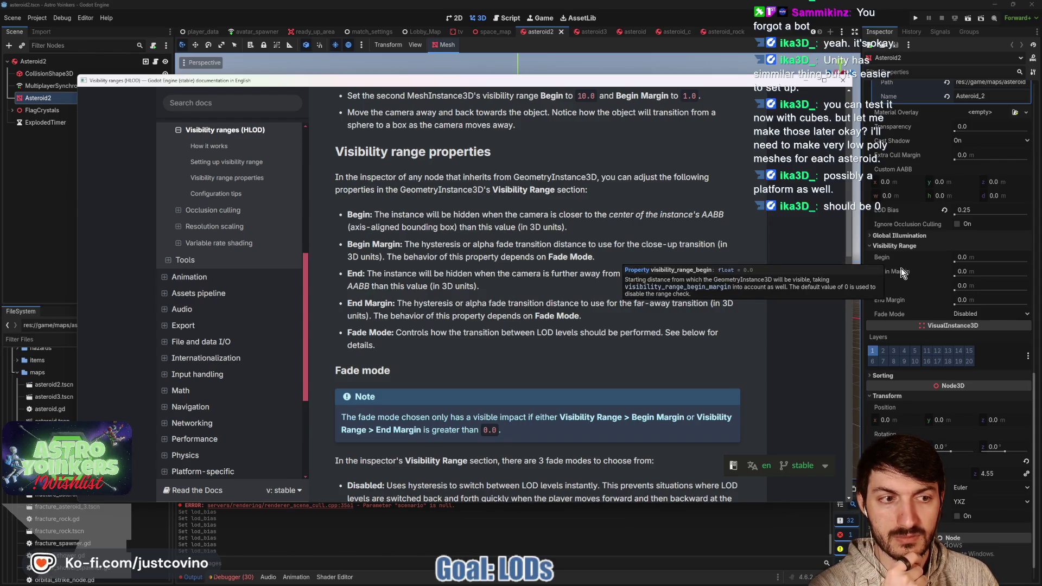
mouse_move(879, 286)
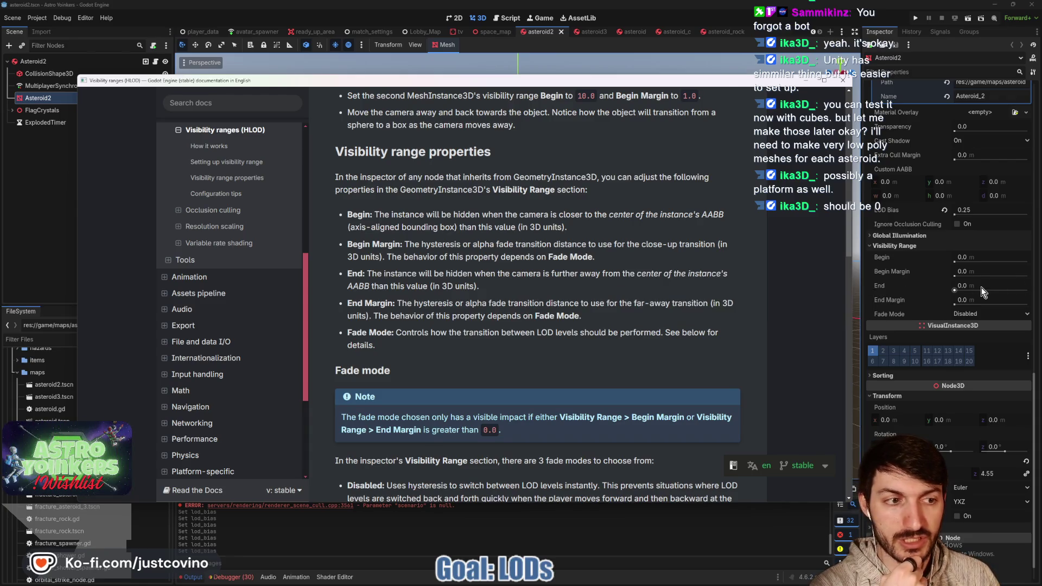
left_click(838, 82)
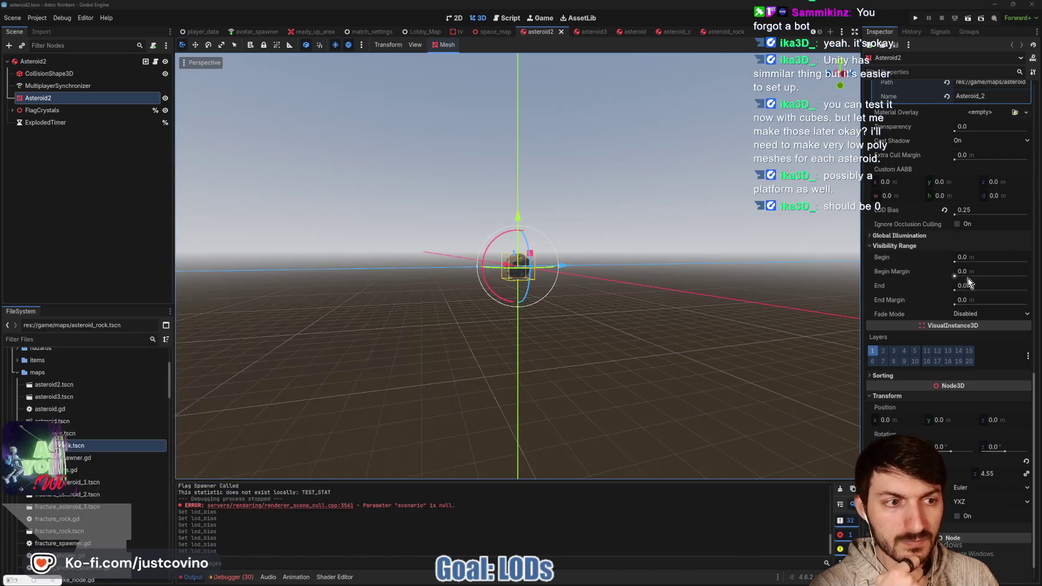
Confirm Asteroid2's visibility range end at 50 m and review the Inspector settings.
left_click(971, 286)
type("50")
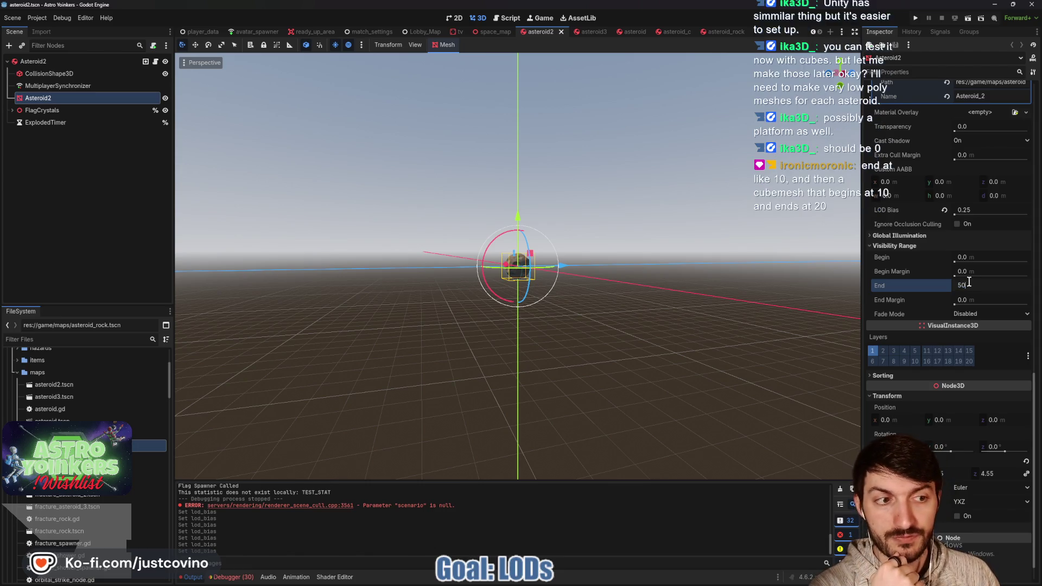
key("Return")
scroll(658, 278, "down", 1)
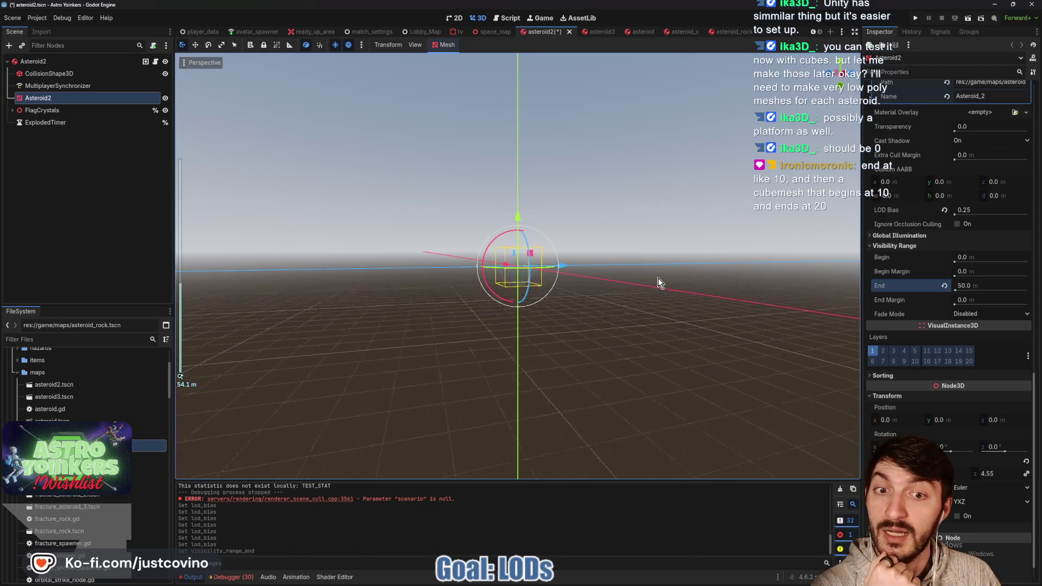
scroll(658, 283, "up", 1)
scroll(657, 282, "down", 1)
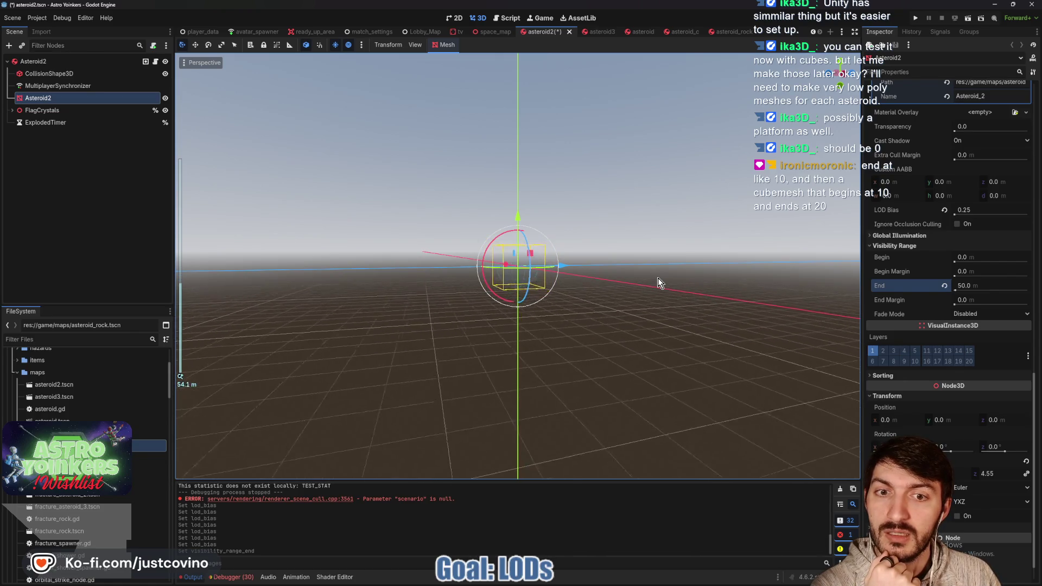
scroll(657, 282, "up", 1)
scroll(658, 283, "down", 2)
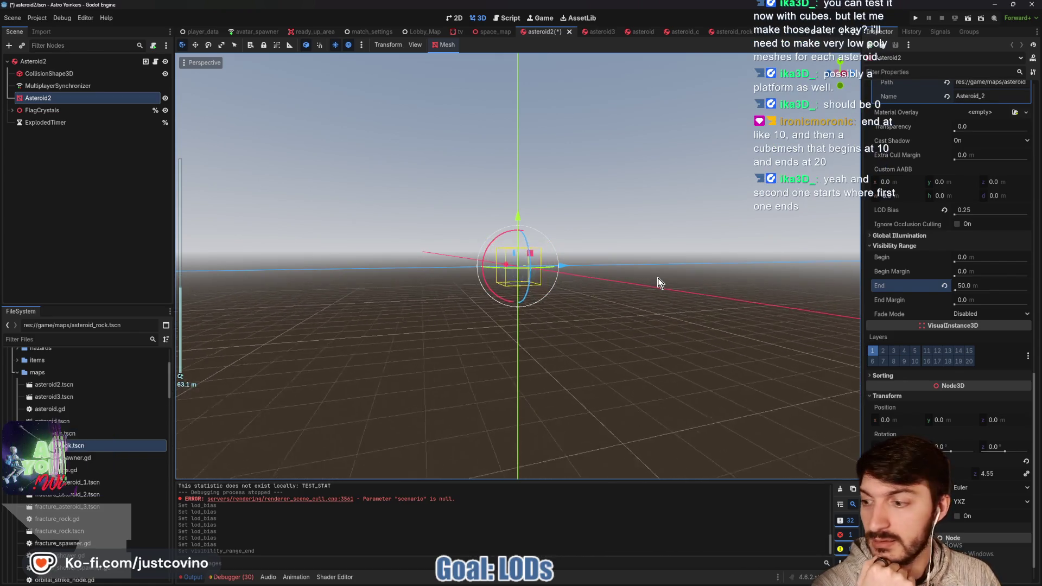
scroll(658, 282, "up", 2)
scroll(657, 283, "down", 1)
scroll(657, 283, "up", 1)
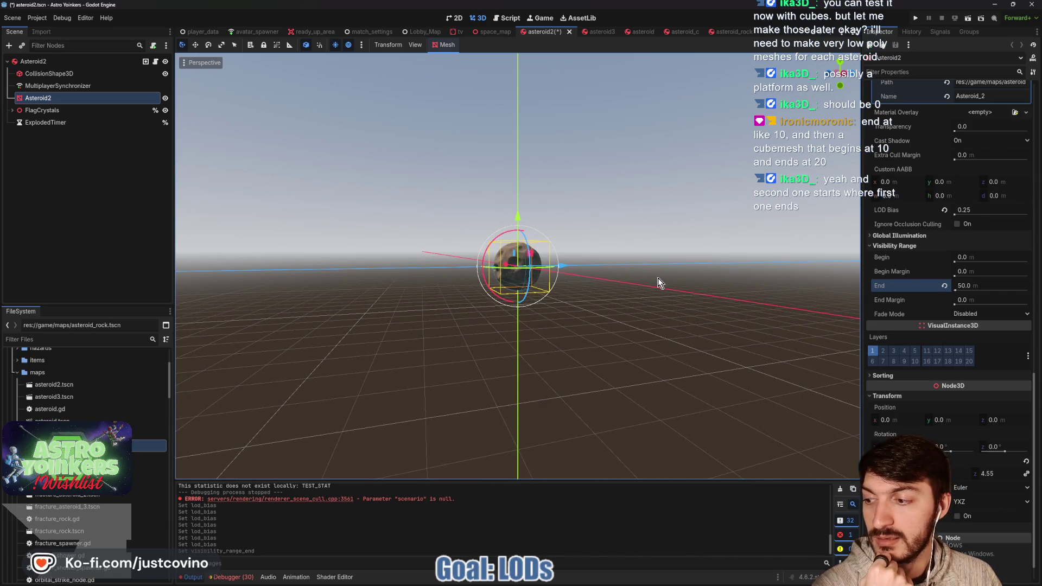
scroll(658, 282, "down", 1)
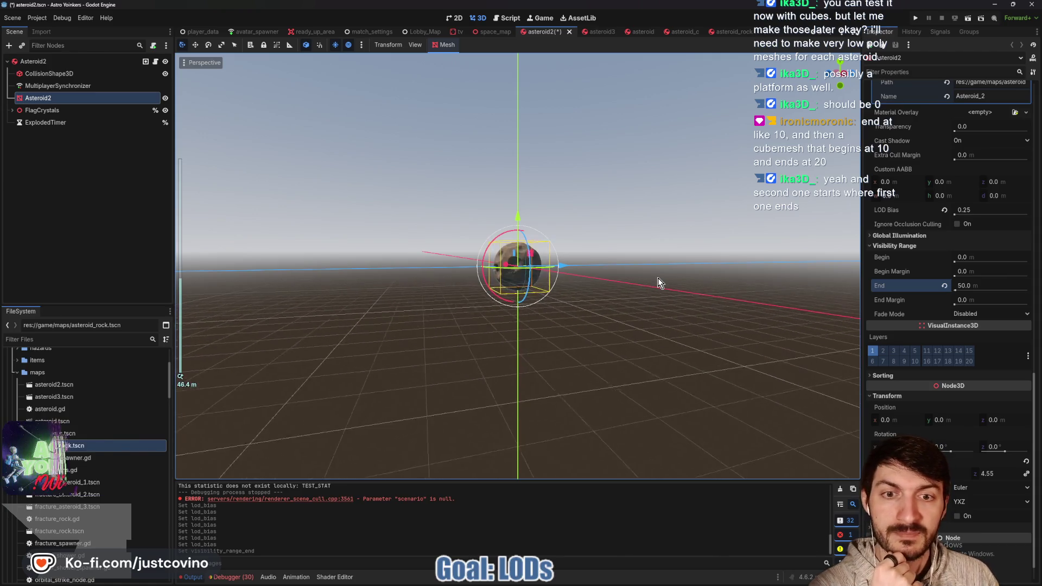
scroll(657, 282, "up", 1)
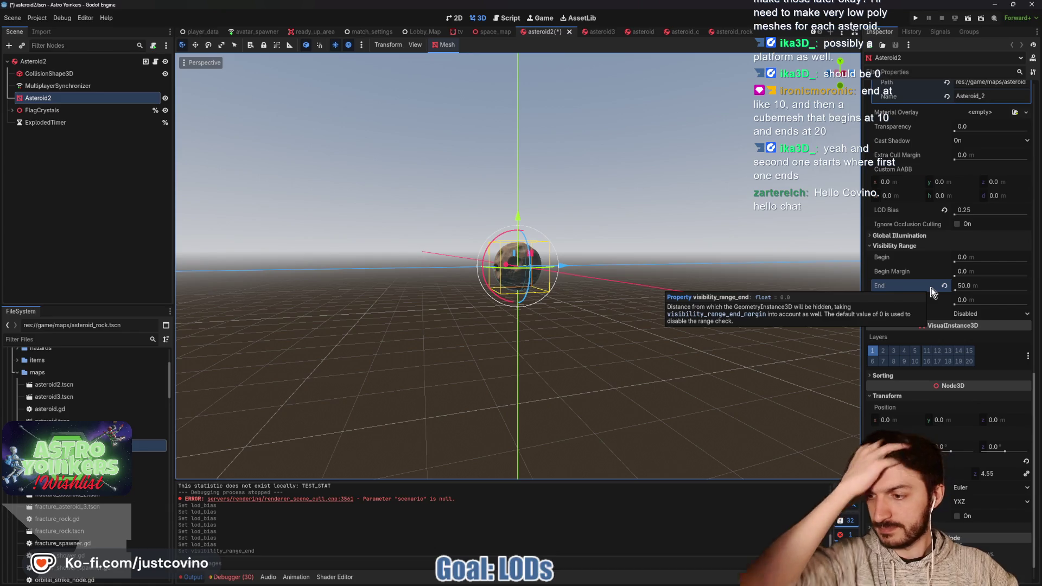
Raise the visibility range end to 100 m and save the asteroid2 scene.
left_click(991, 285)
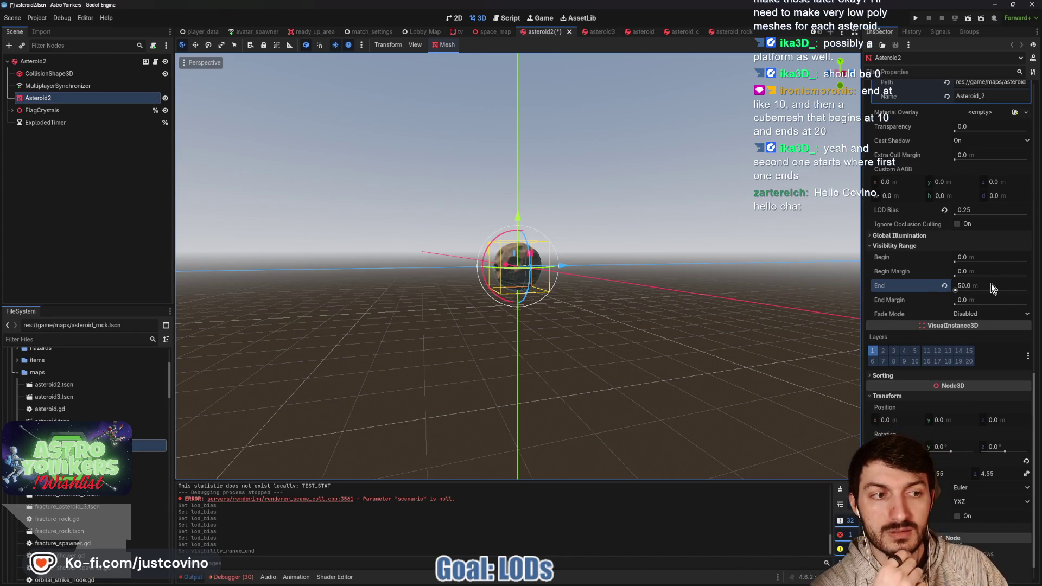
type("100")
key("Return")
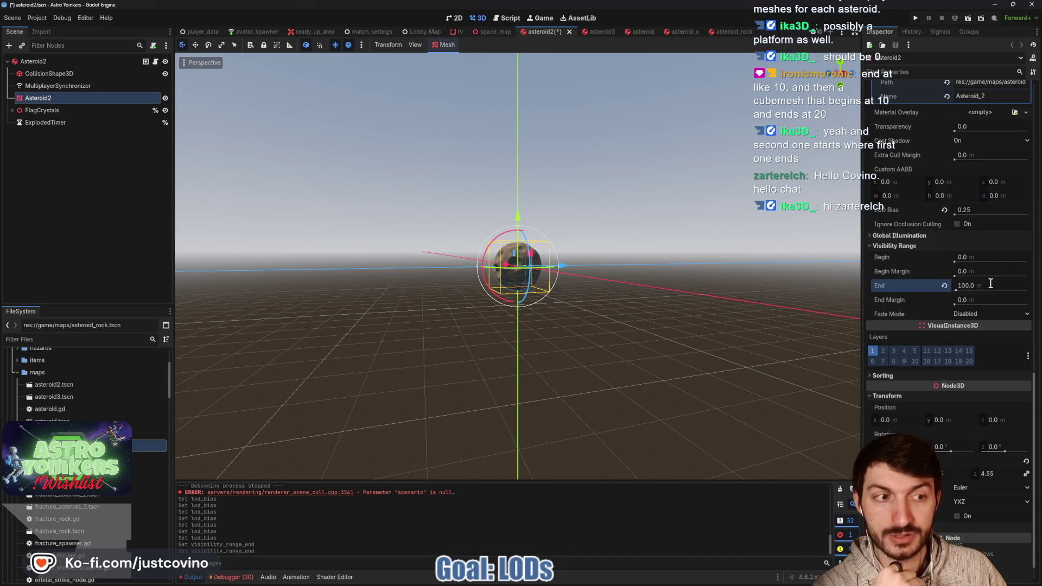
scroll(689, 309, "down", 10)
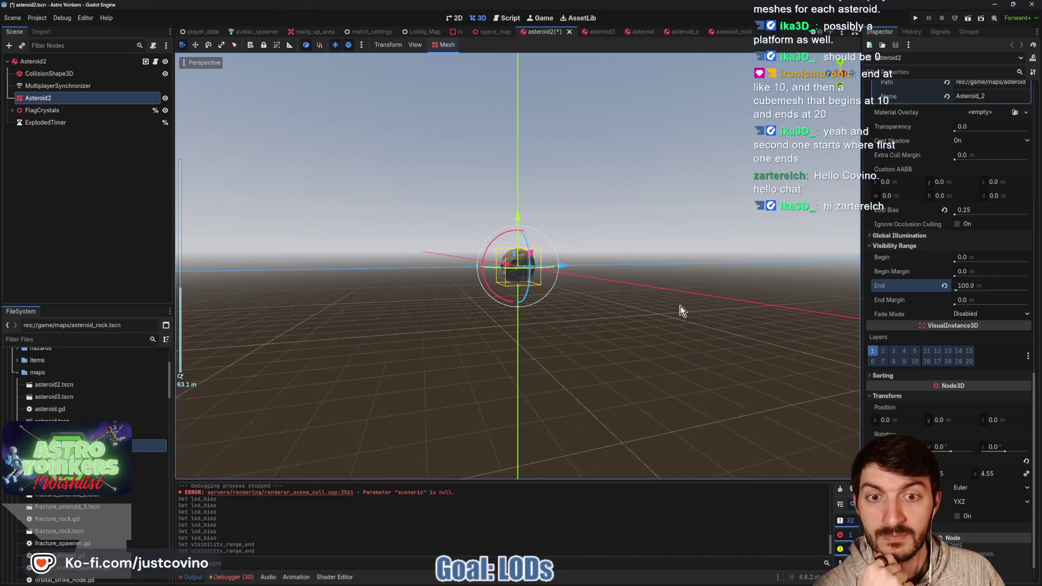
scroll(680, 307, "up", 3)
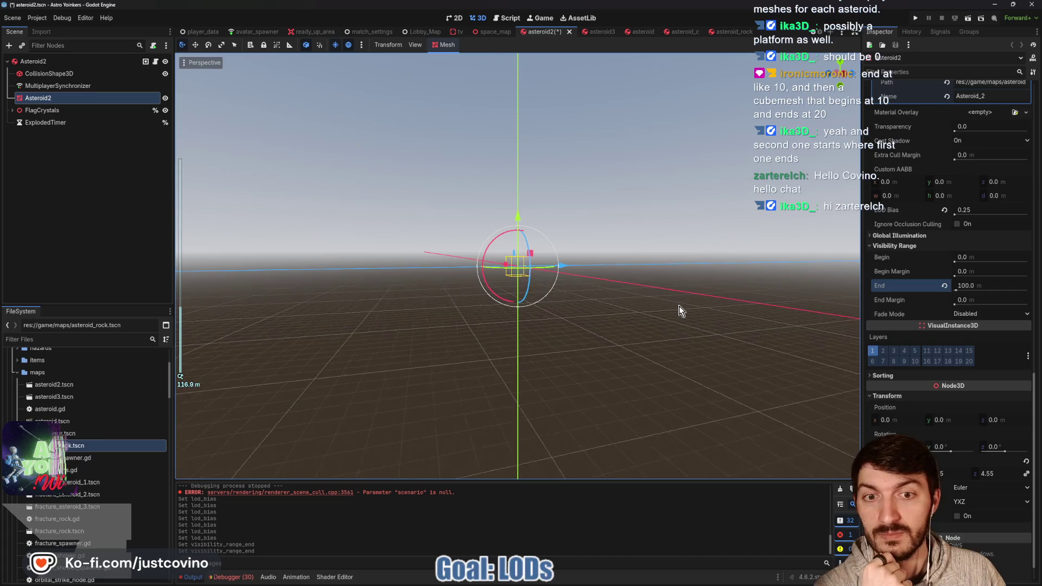
scroll(679, 309, "down", 3)
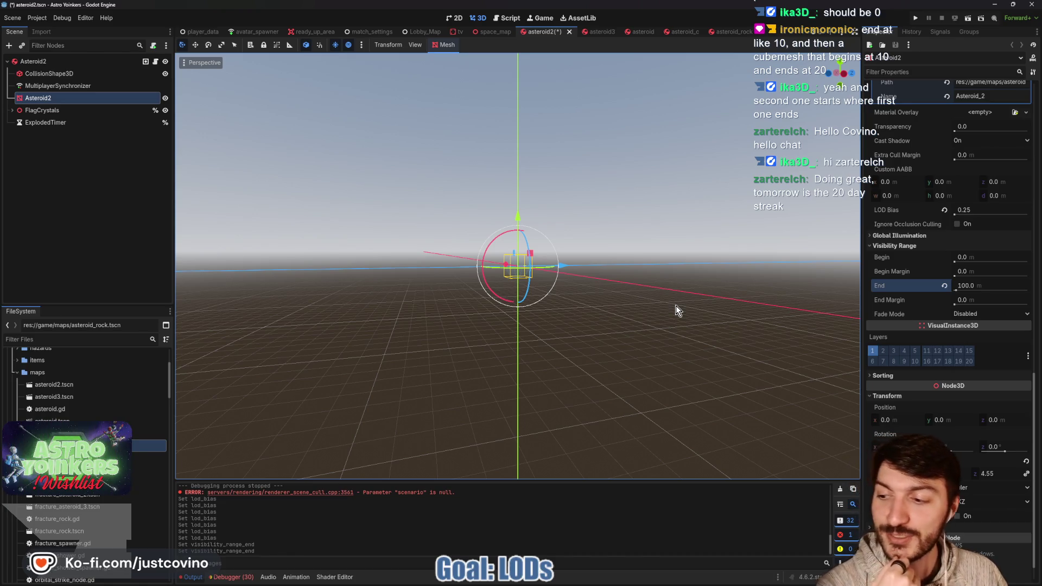
key("ctrl+s")
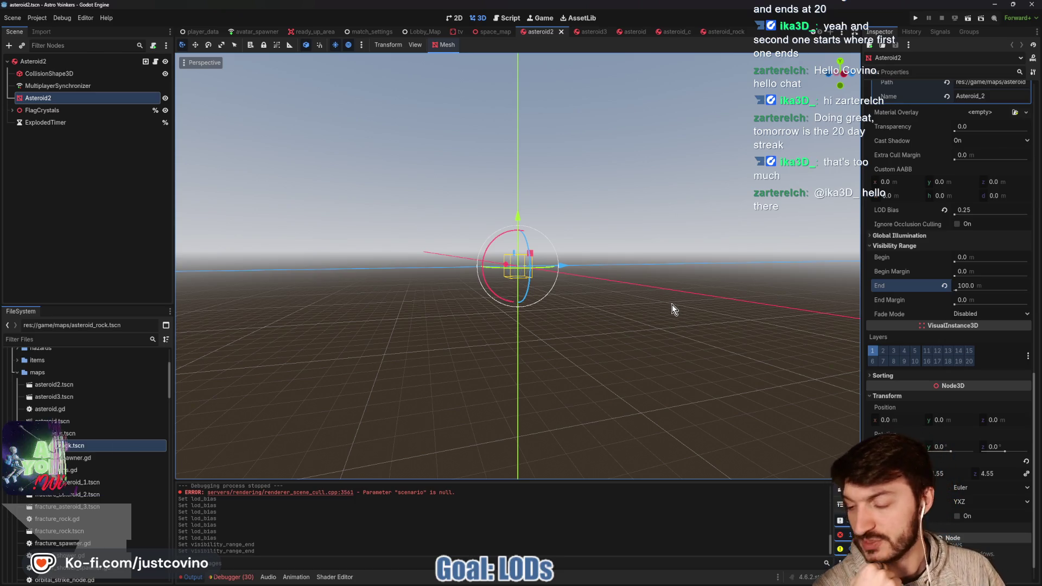
scroll(672, 309, "up", 2)
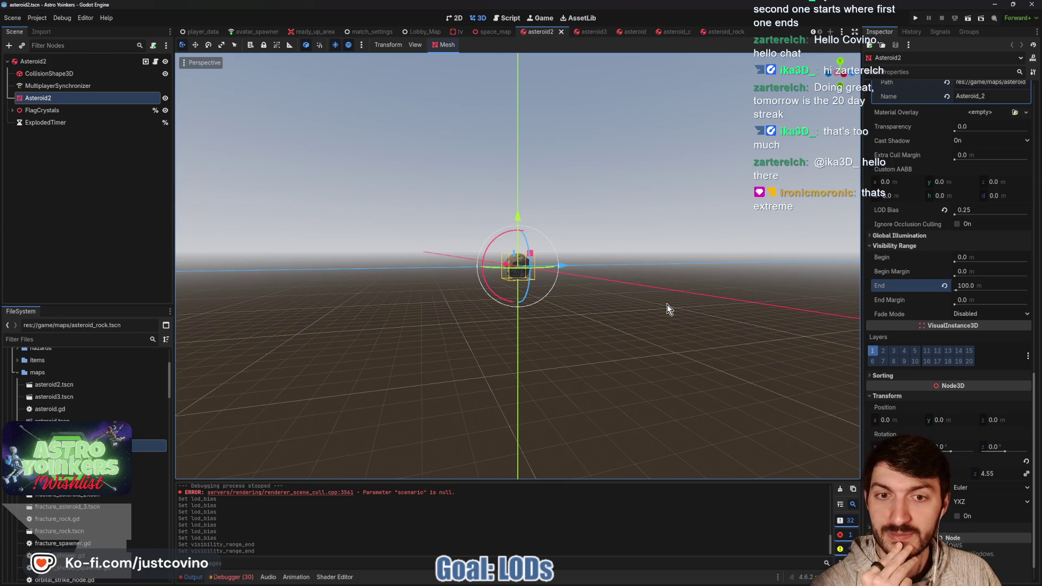
scroll(666, 304, "up", 2)
scroll(666, 305, "down", 2)
scroll(666, 305, "up", 2)
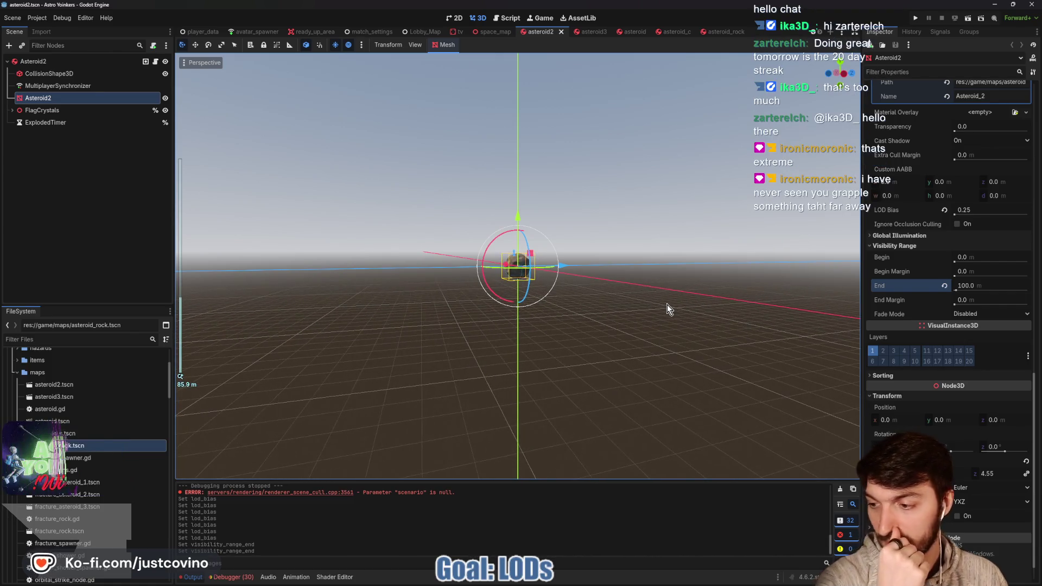
left_click(978, 286)
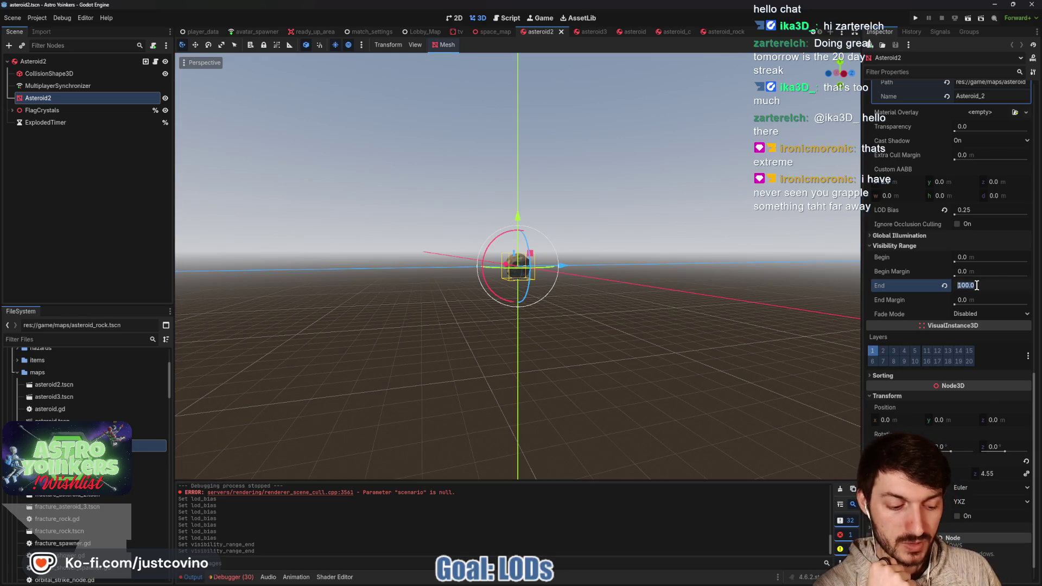
Lower Asteroid2's visibility range end to 50 m, then fine-tune it to 51 m.
type("50")
key("Return")
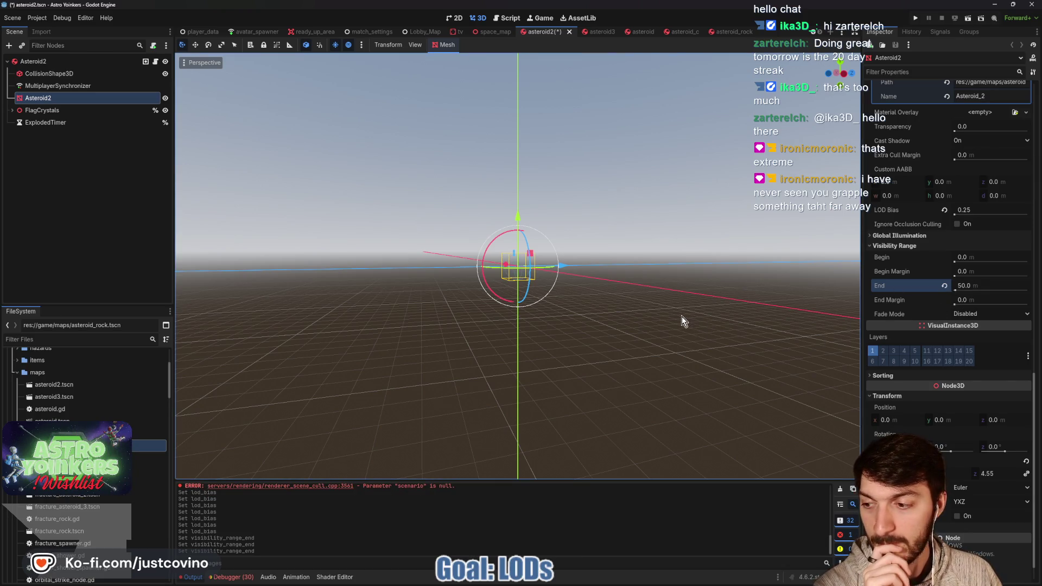
scroll(683, 321, "up", 2)
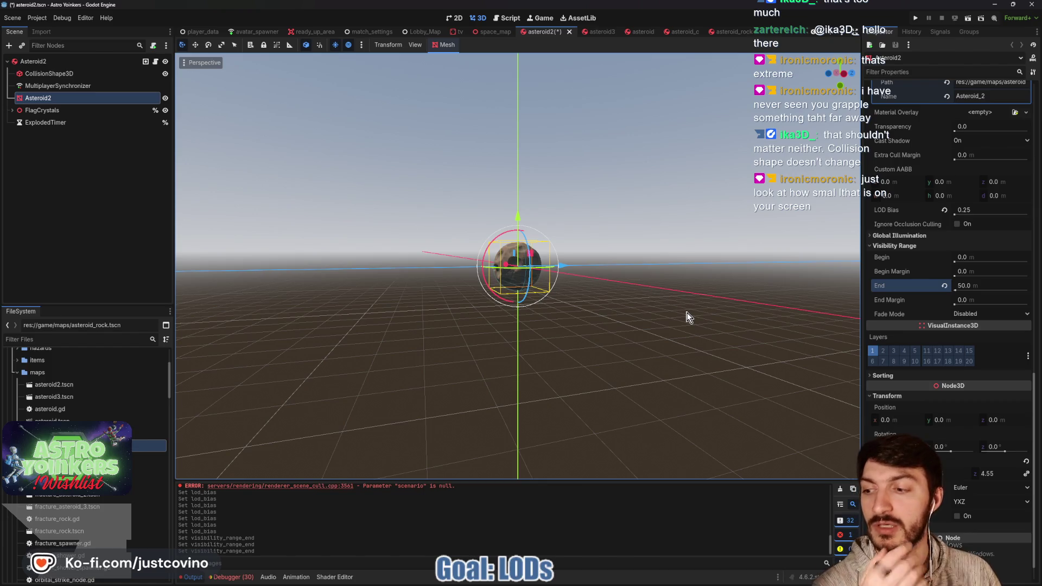
left_click(705, 273)
mouse_move(727, 315)
left_mouse_down()
mouse_move(609, 303)
mouse_move(545, 312)
mouse_move(573, 324)
left_mouse_up()
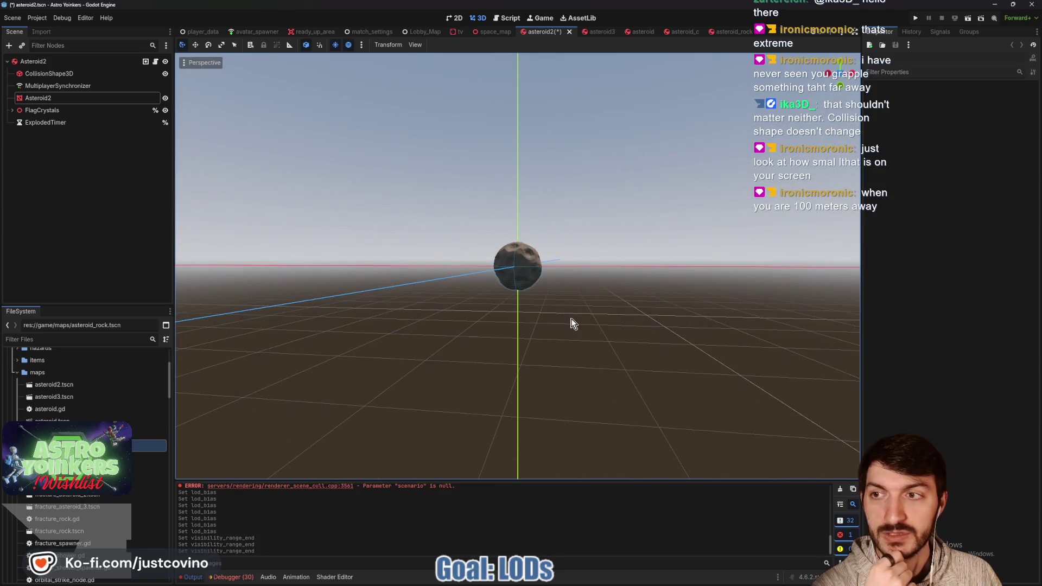
left_click(50, 101)
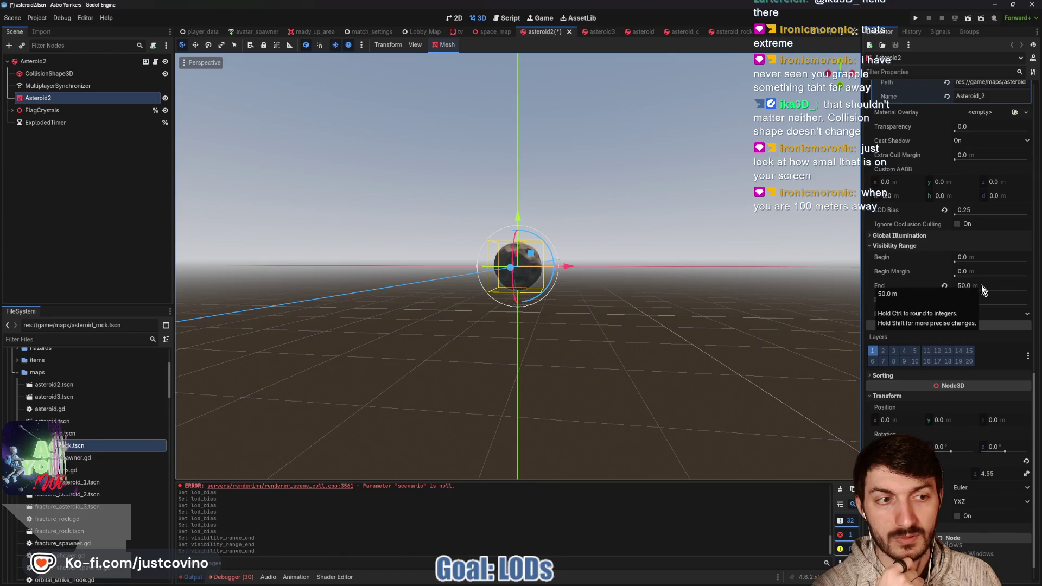
left_click(981, 285)
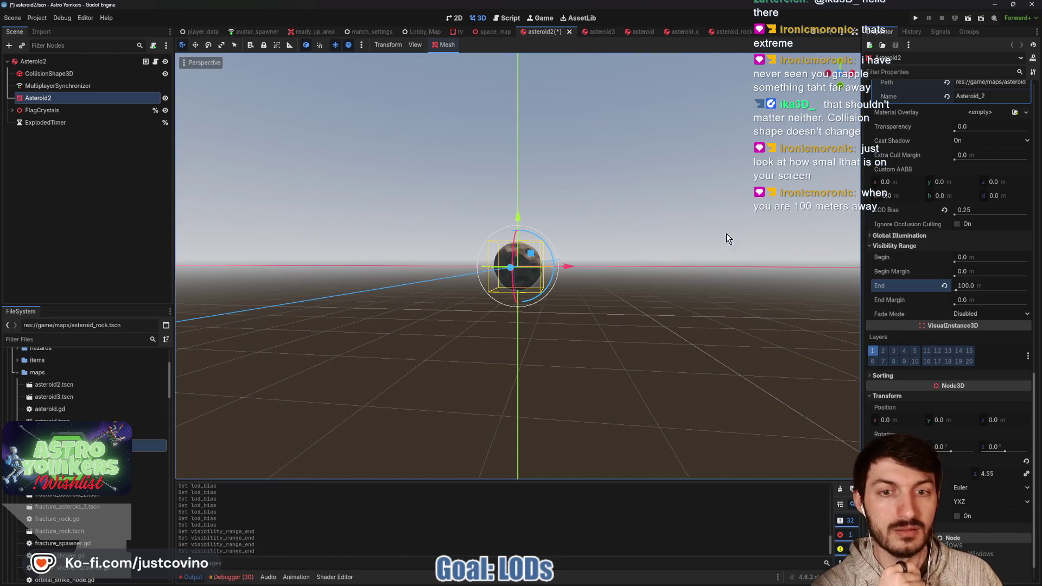
scroll(670, 265, "down", 5)
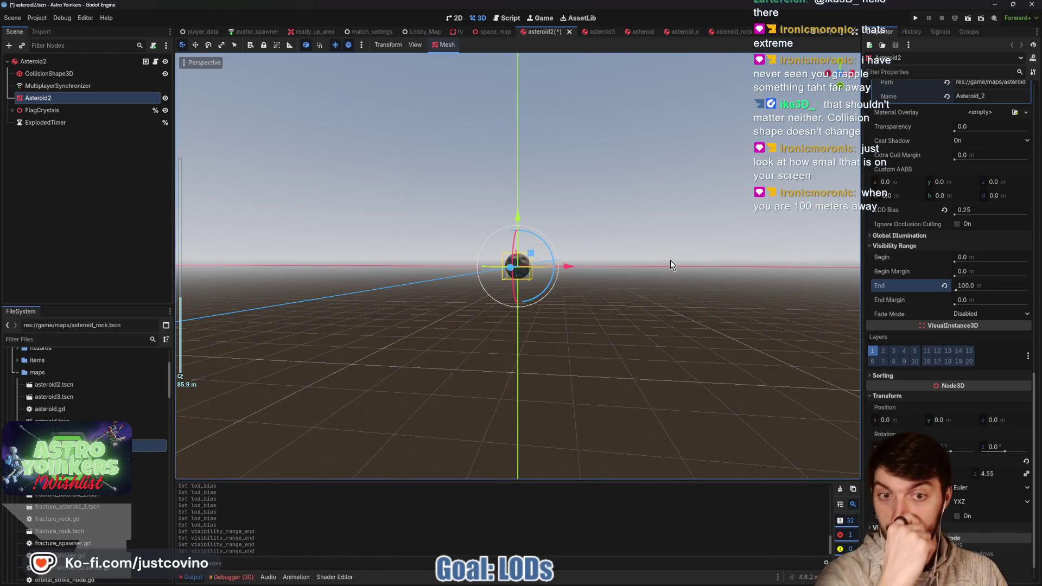
left_click(982, 283)
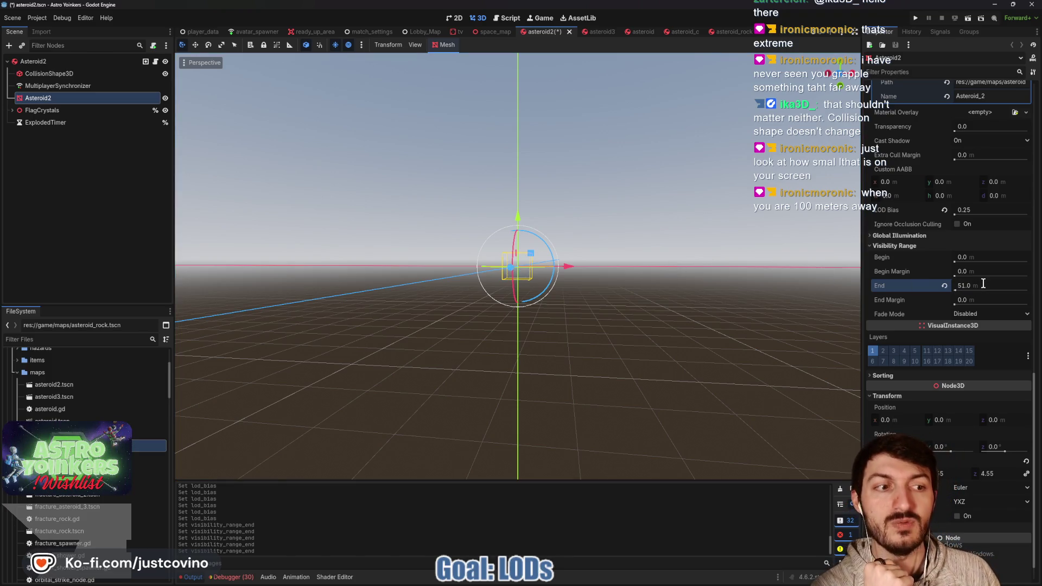
scroll(733, 302, "up", 8)
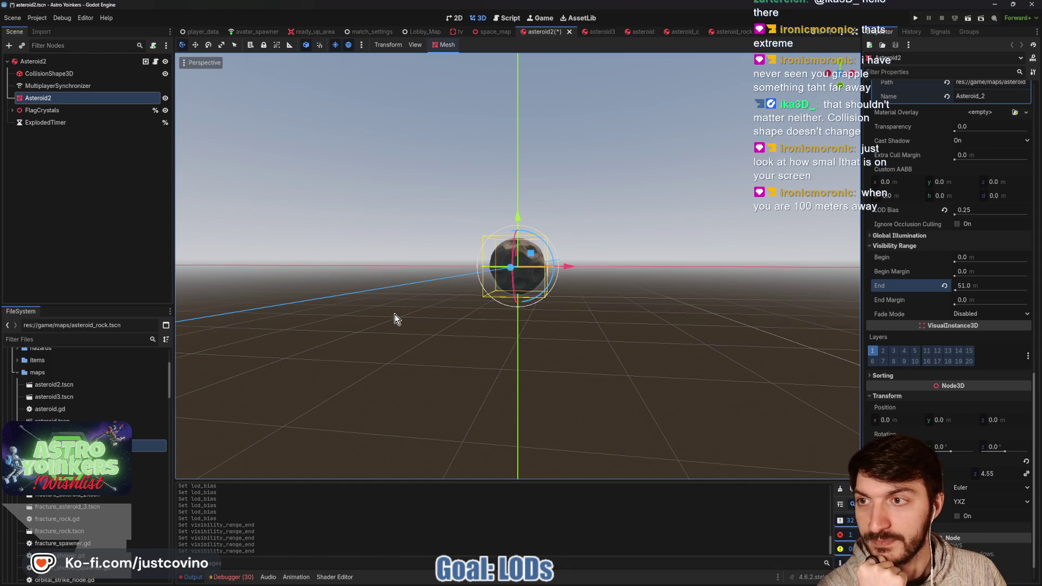
left_click(70, 63)
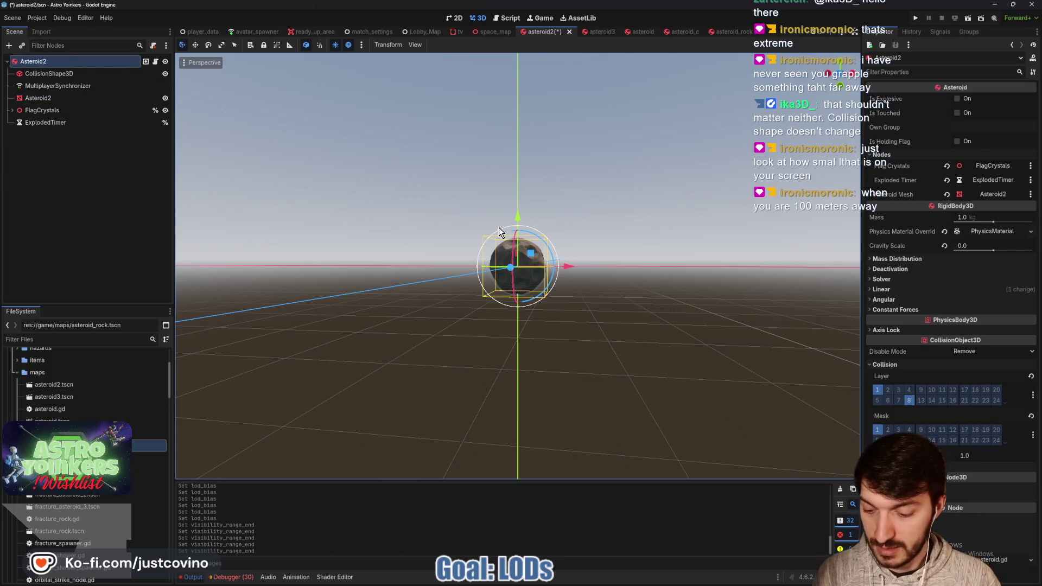
Add a MeshInstance3D child under Asteroid2 and rename it TestMesh.
key("ctrl+a")
type("mesh")
key("Return")
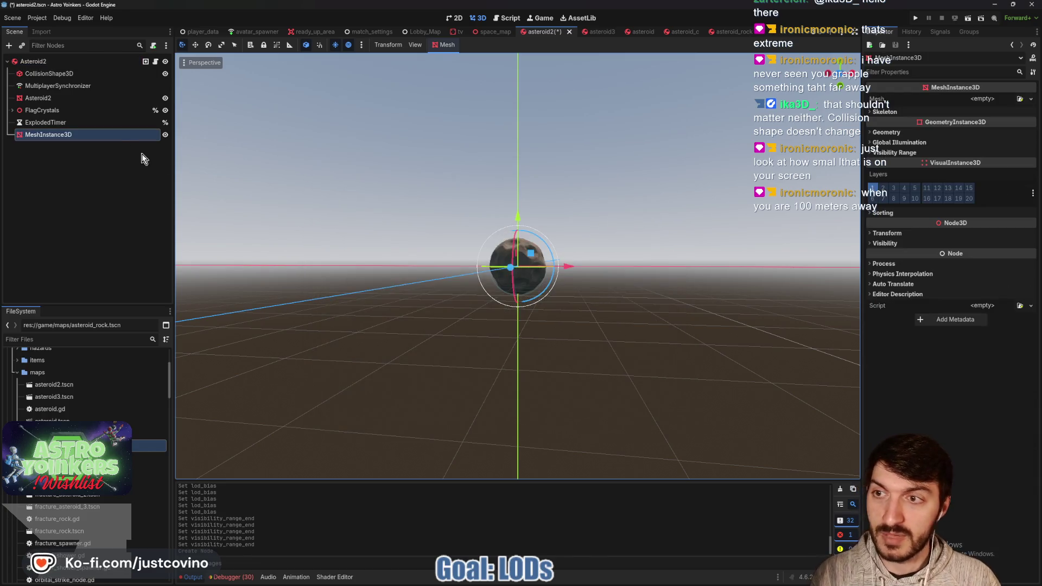
double_click(95, 136)
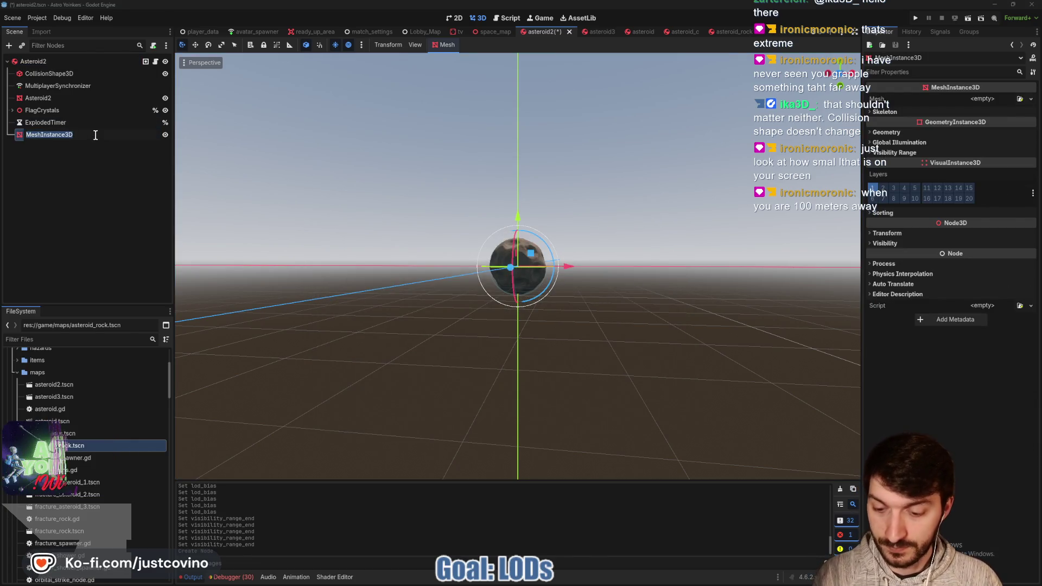
type("tMes")
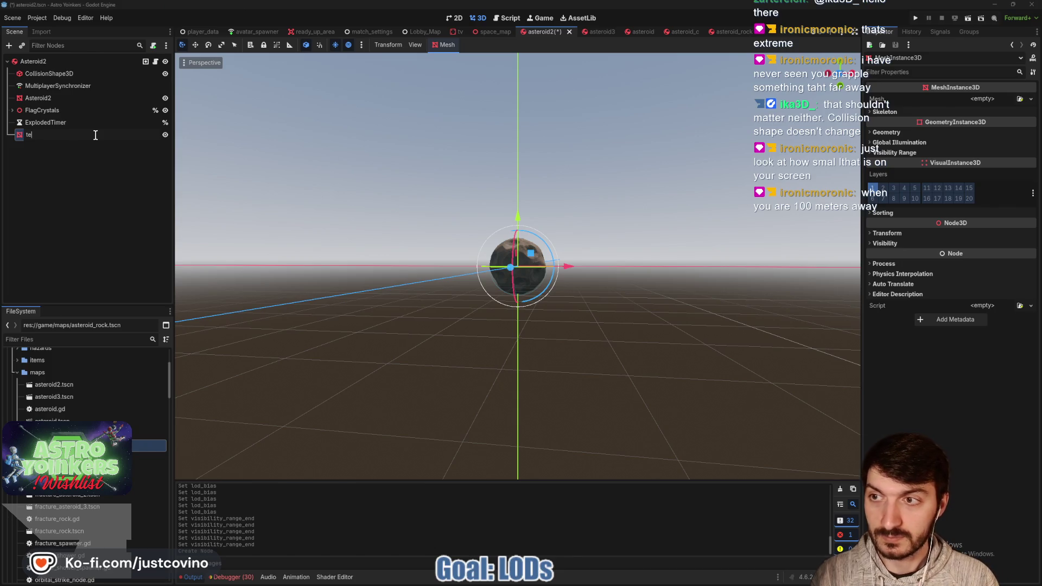
type("h")
key("Return")
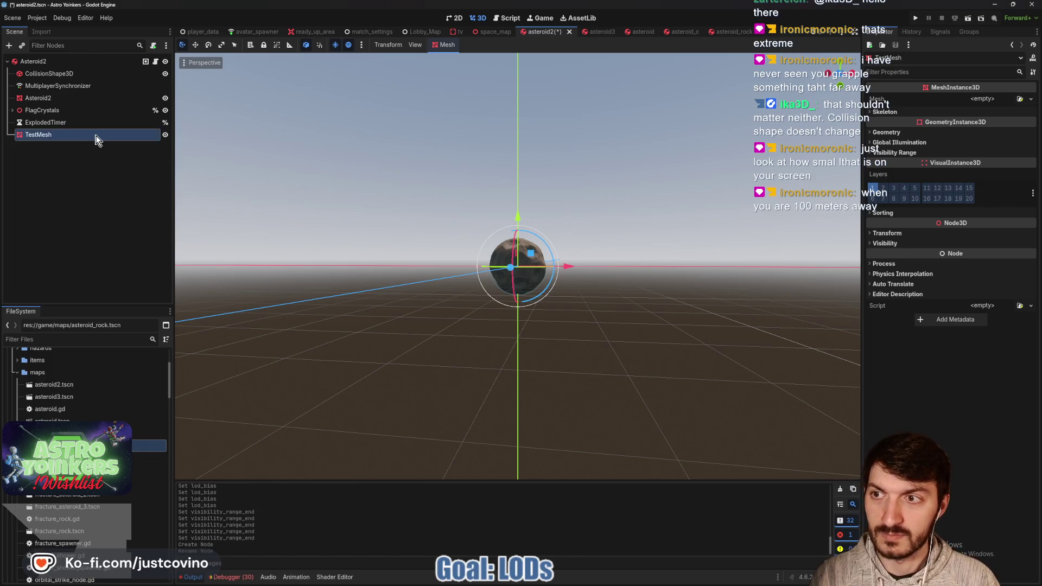
Give TestMesh a new BoxMesh sized 5×5×5 and expand its Visibility Range settings.
left_click(971, 101)
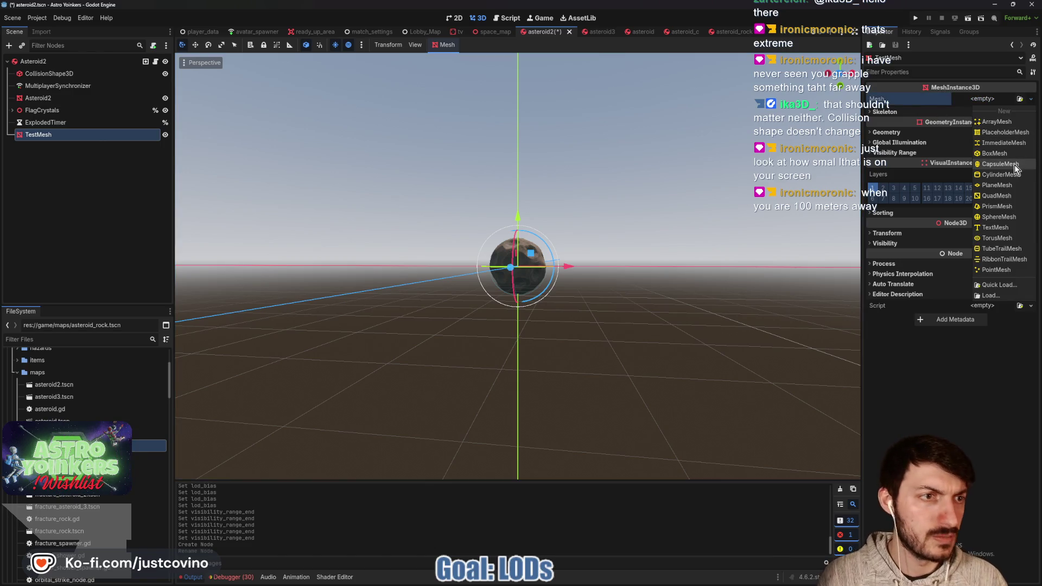
left_click(998, 154)
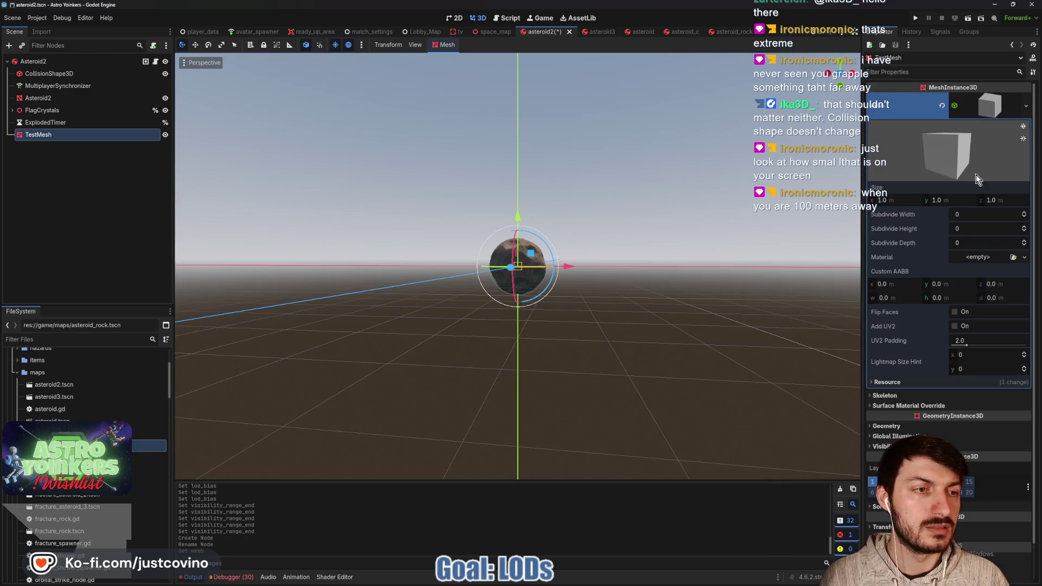
left_click(897, 199)
type("5")
key("Tab")
type("5")
key("Tab")
type("5")
key("Return")
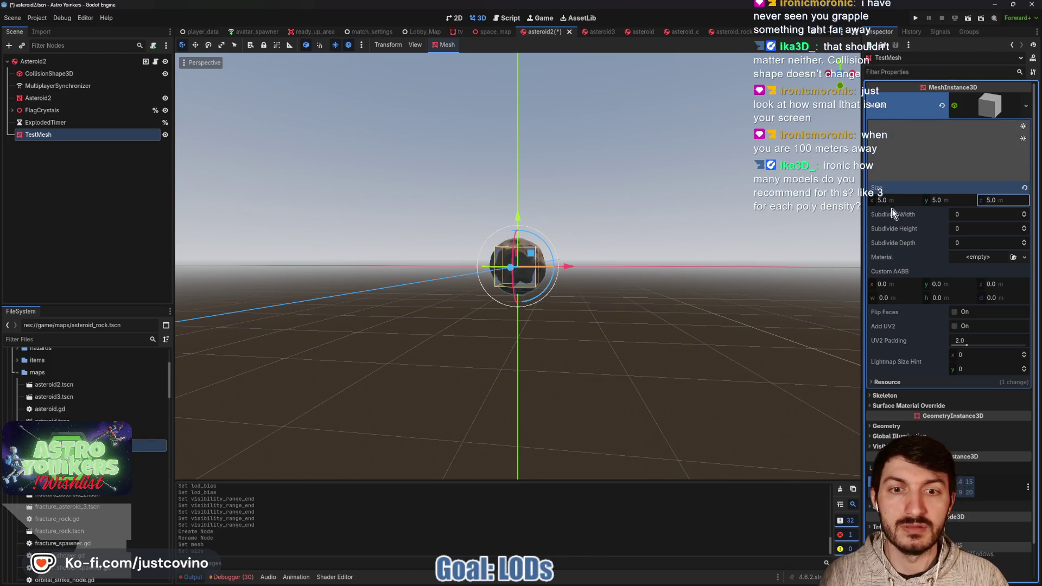
left_click(990, 116)
left_click(883, 176)
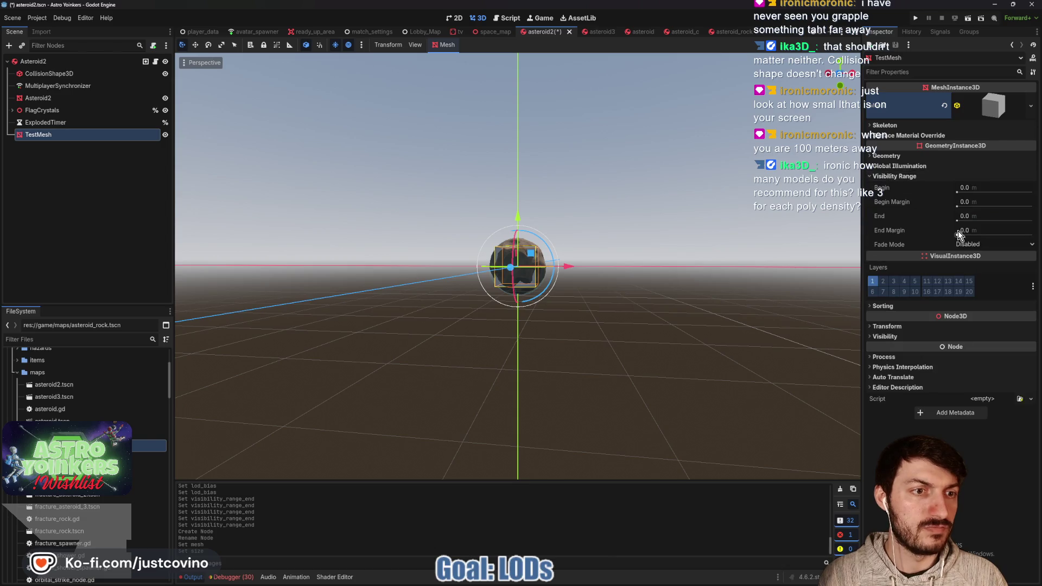
left_click(977, 187)
type("51")
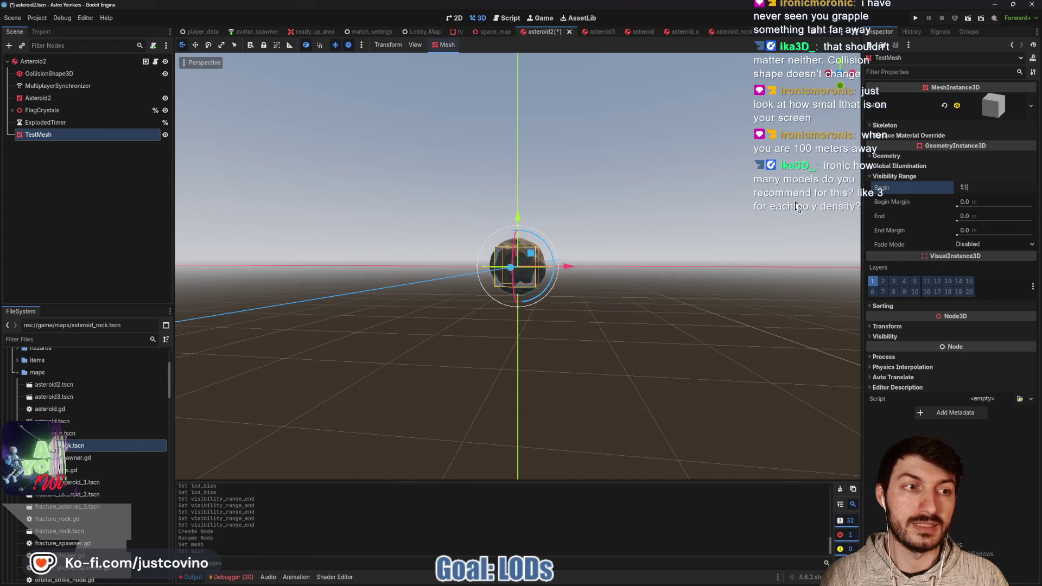
Set TestMesh's visibility begin to 51 m and zoom in and out to check the swap.
scroll(660, 262, "up", 3)
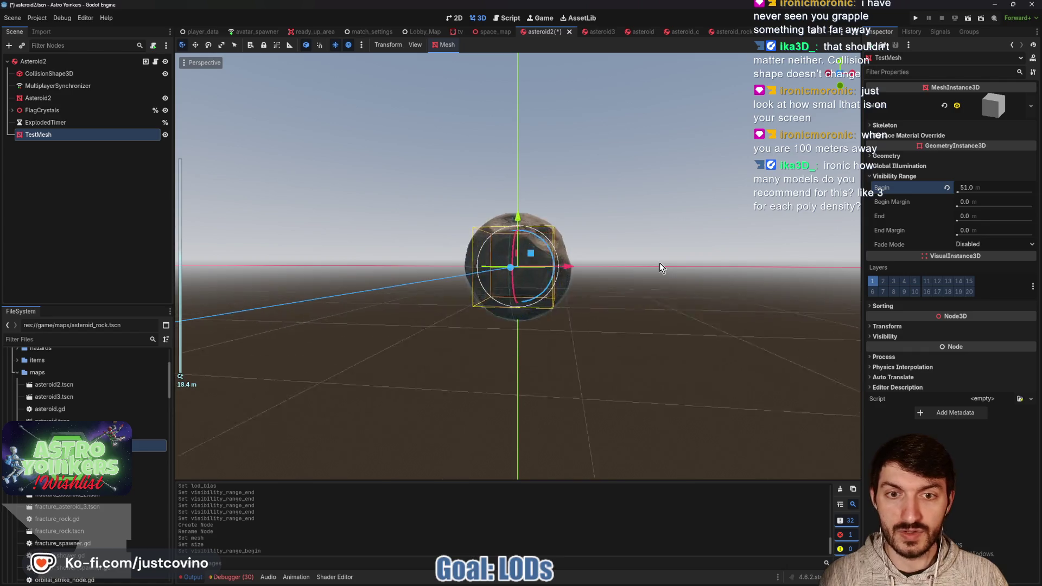
scroll(660, 266, "down", 5)
scroll(663, 274, "up", 2)
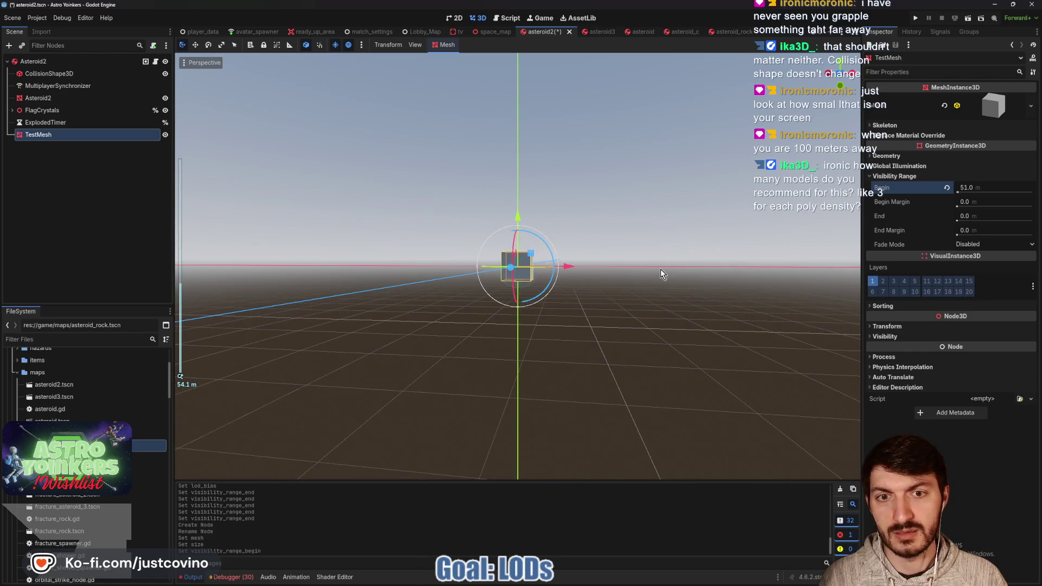
scroll(654, 272, "down", 2)
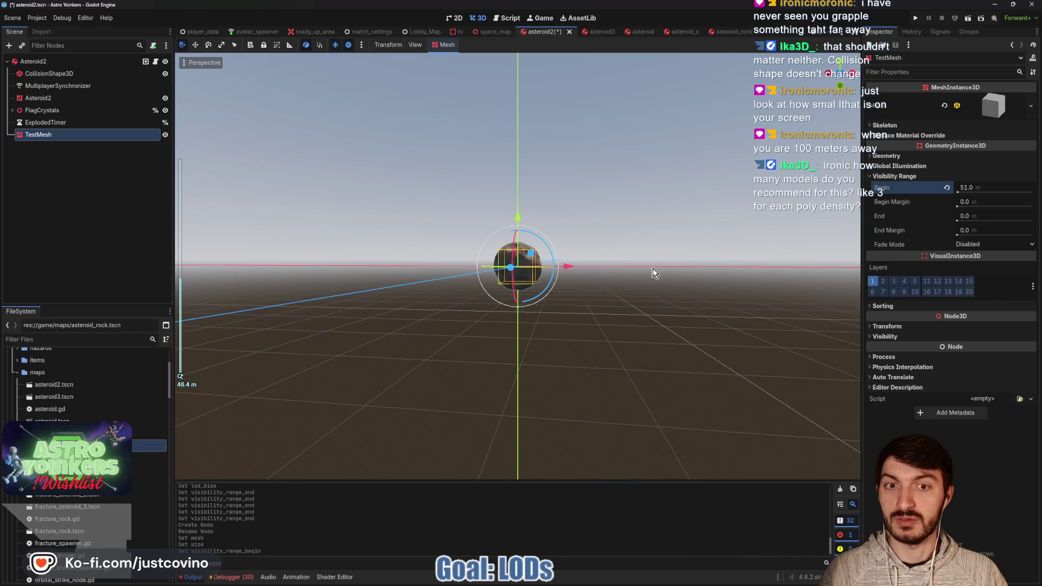
left_click(651, 272)
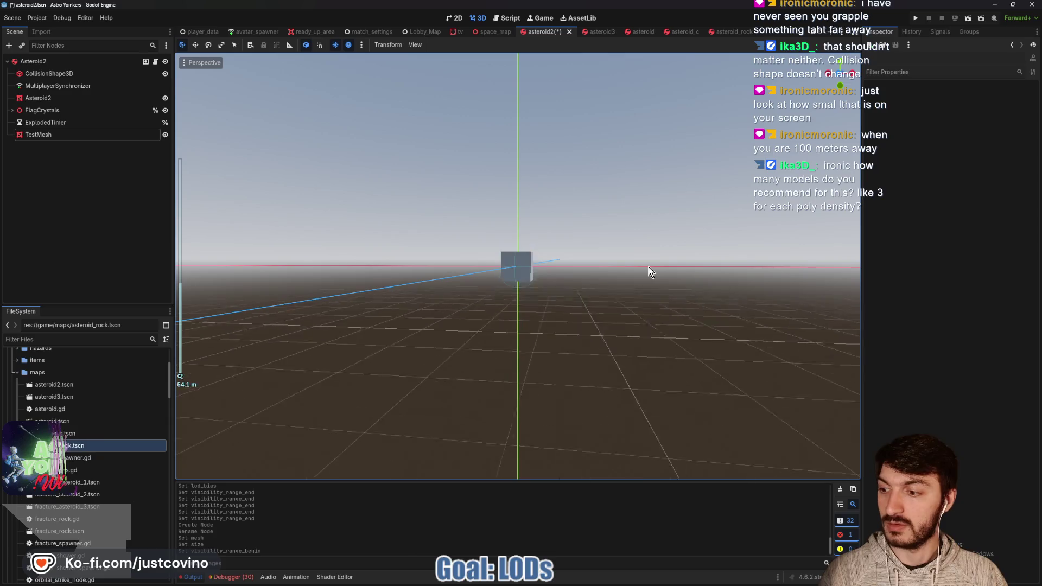
scroll(648, 267, "up", 1)
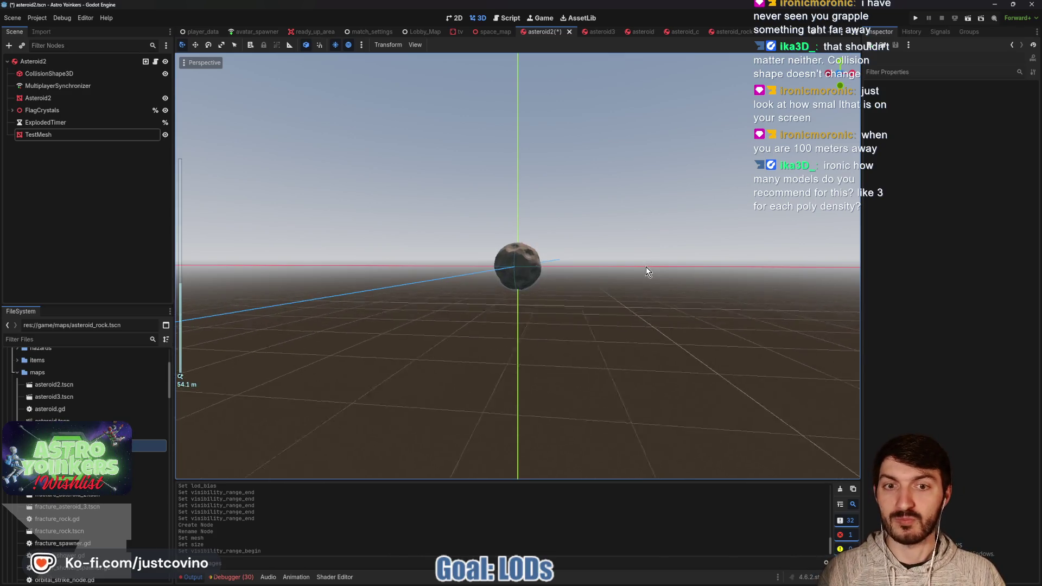
scroll(645, 266, "up", 15)
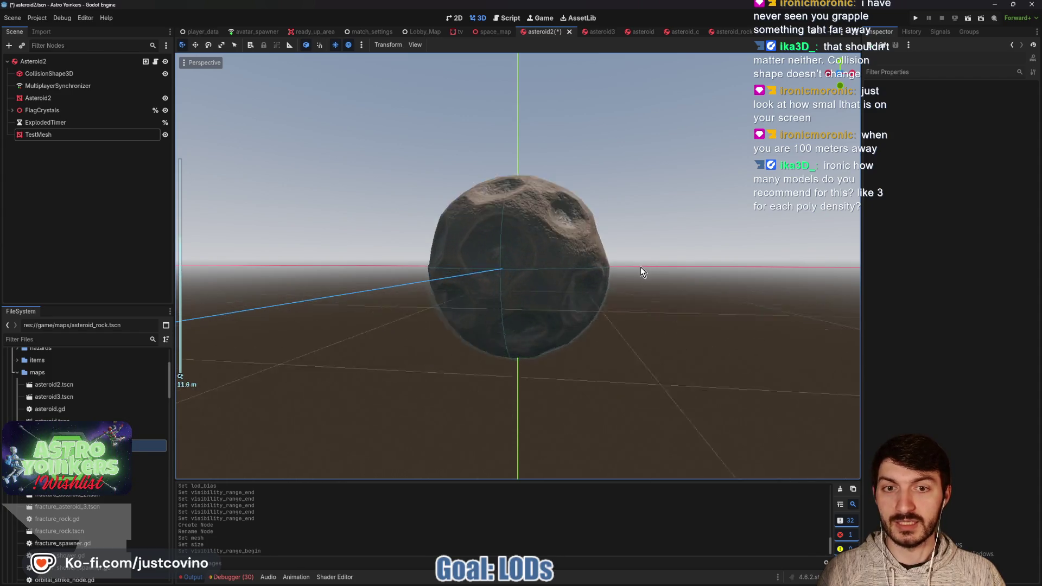
scroll(639, 267, "down", 14)
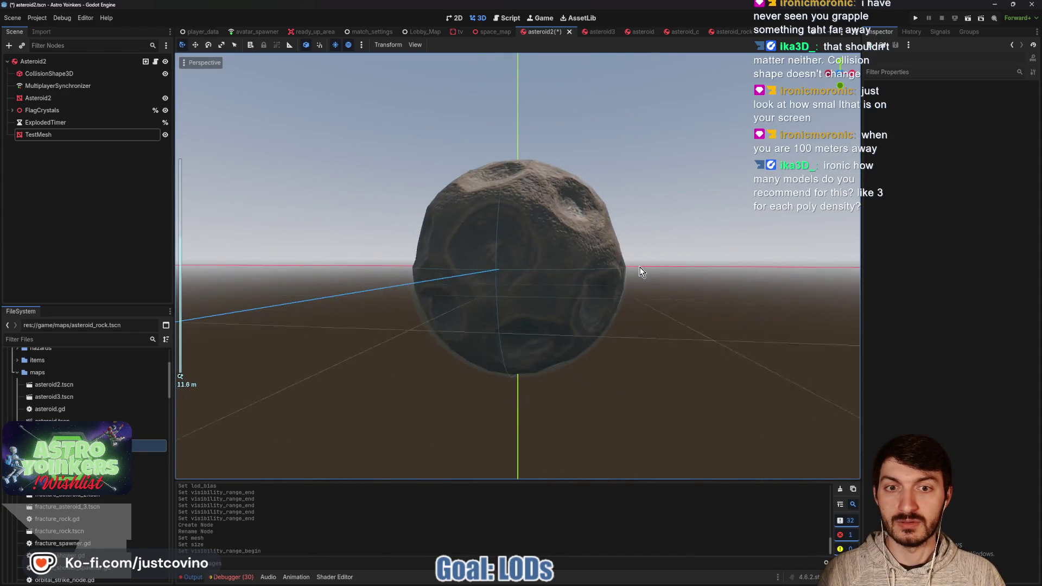
scroll(639, 267, "down", 1)
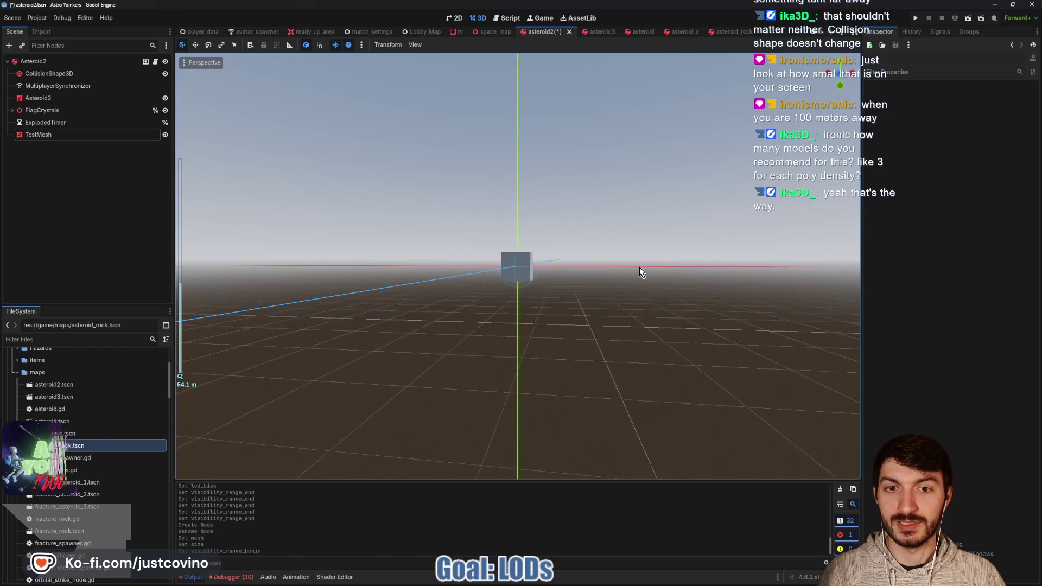
scroll(639, 266, "down", 1)
scroll(639, 267, "up", 1)
scroll(639, 267, "down", 1)
scroll(639, 267, "up", 3)
scroll(639, 267, "down", 1)
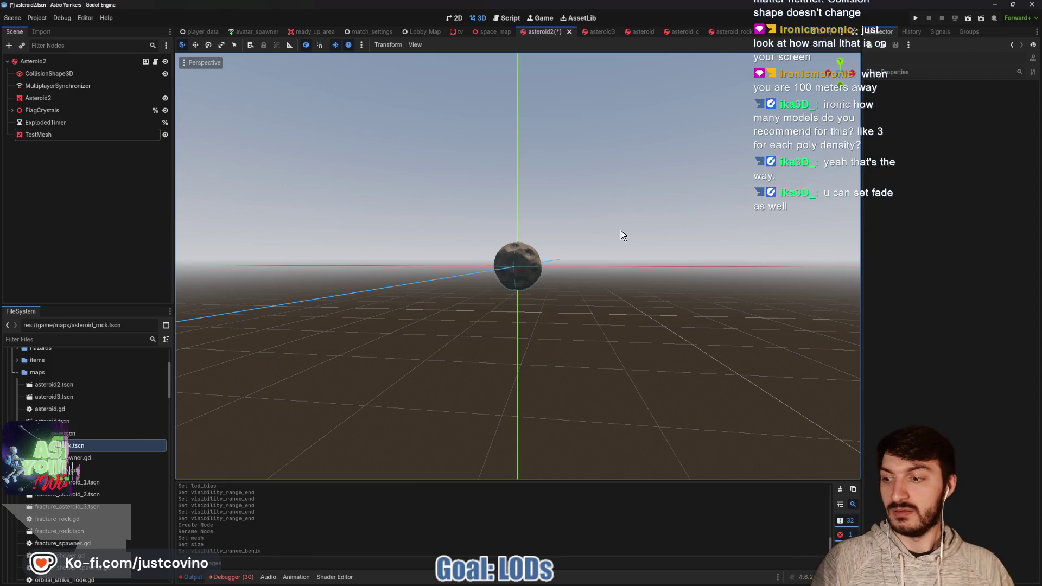
Set the Asteroid2 mesh's visibility Fade Mode to Self.
left_click(58, 100)
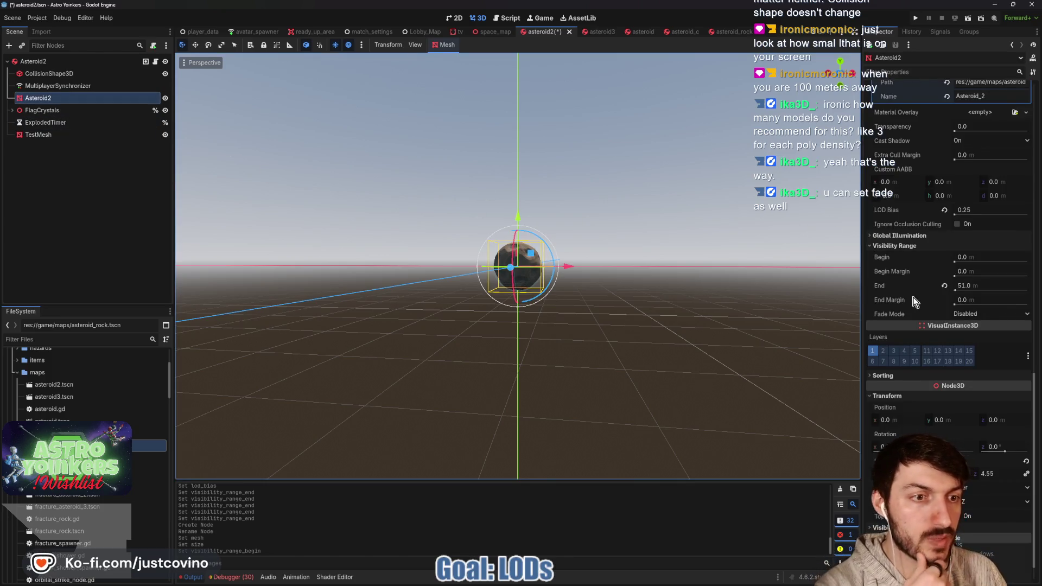
mouse_move(891, 317)
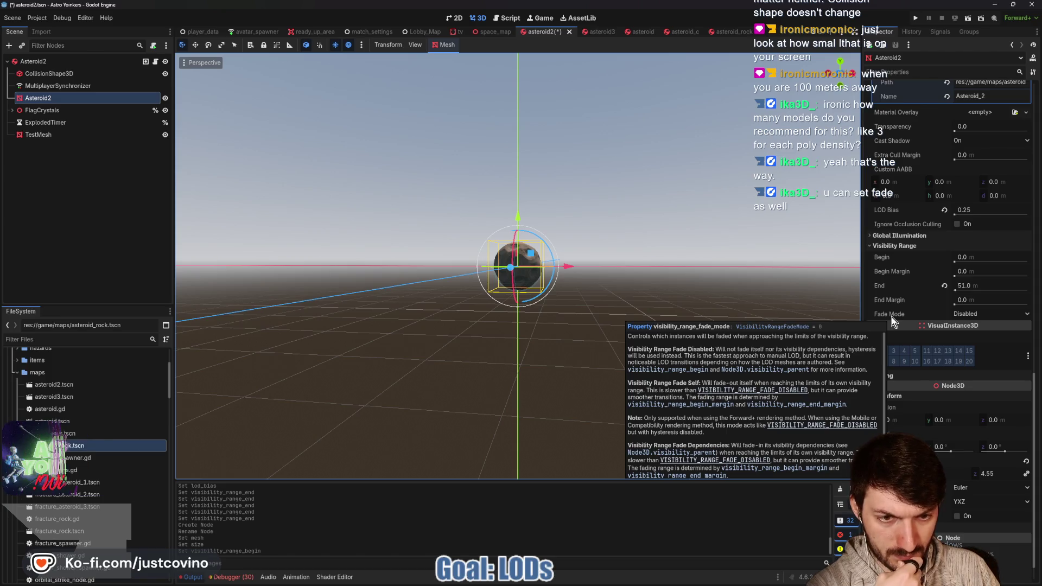
left_click(964, 315)
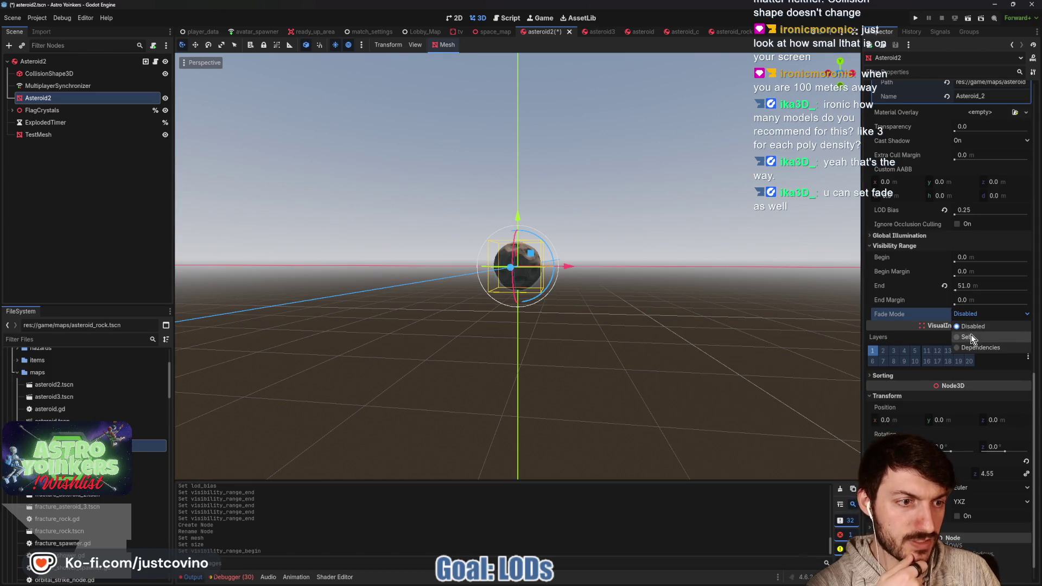
left_click(971, 337)
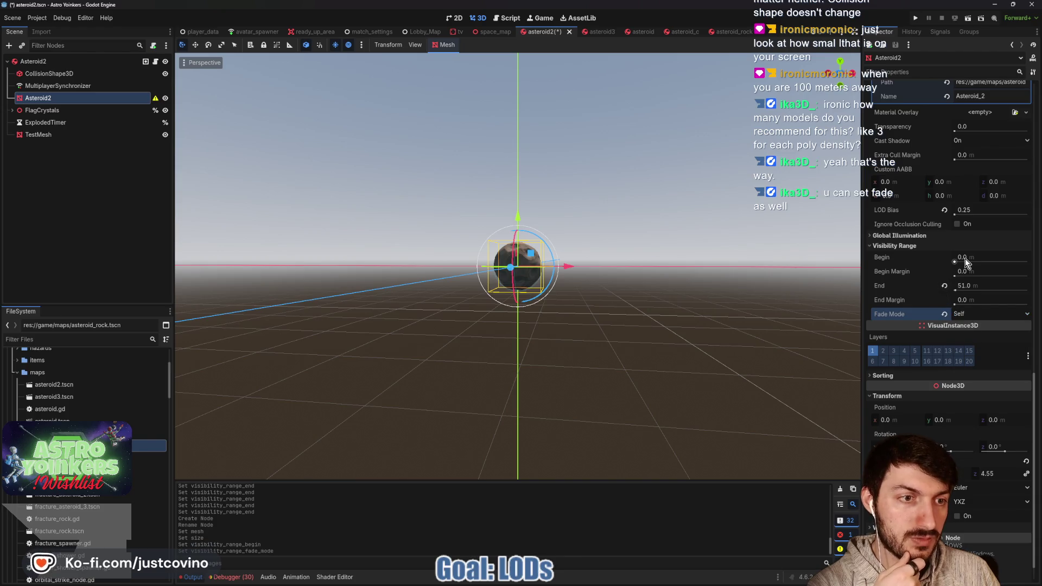
Give Asteroid2 a 45 m visibility end margin and zoom the viewport to test the fade.
mouse_move(884, 257)
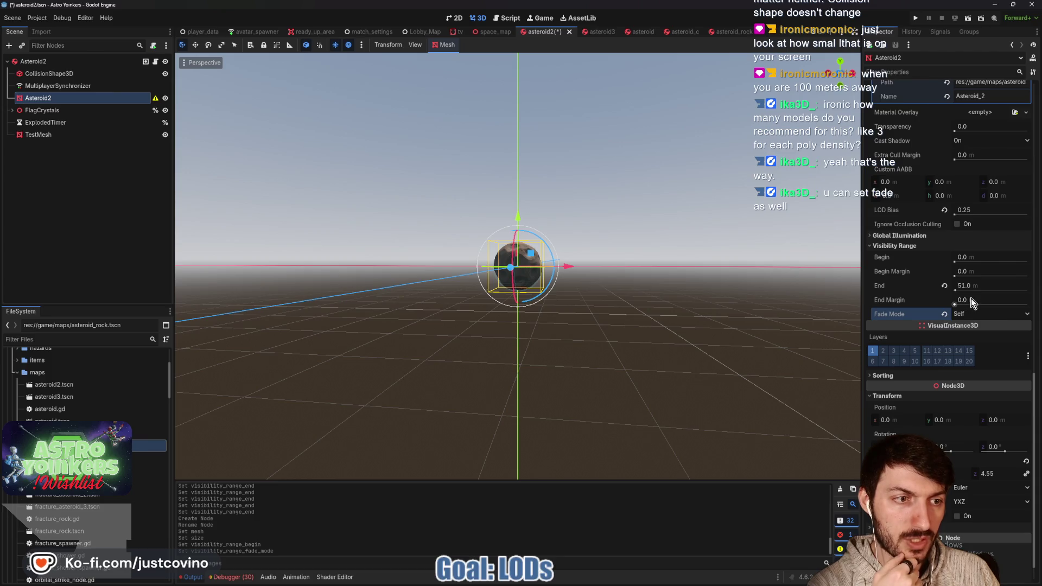
mouse_move(891, 298)
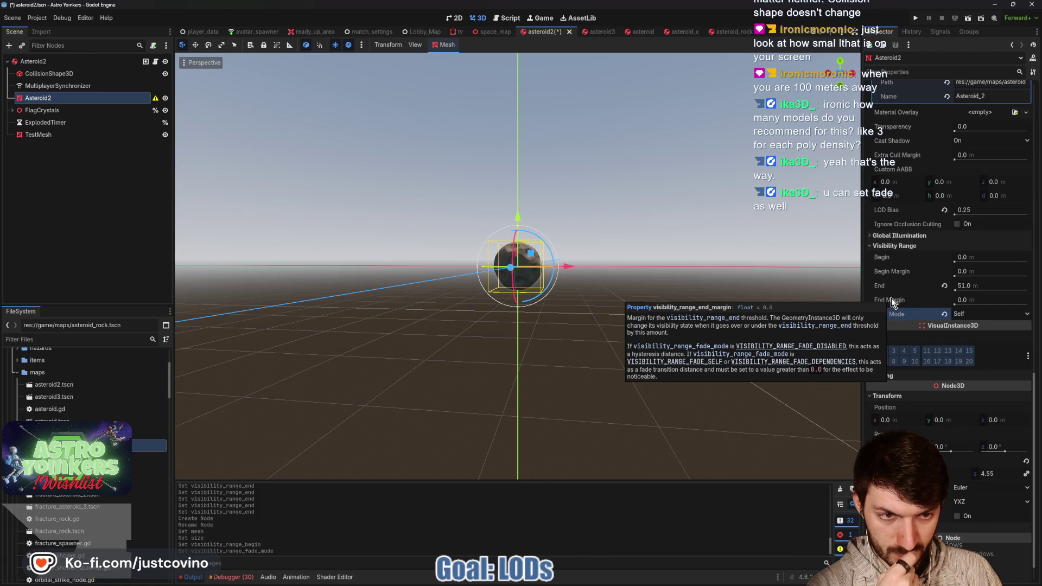
left_click(976, 299)
type("50")
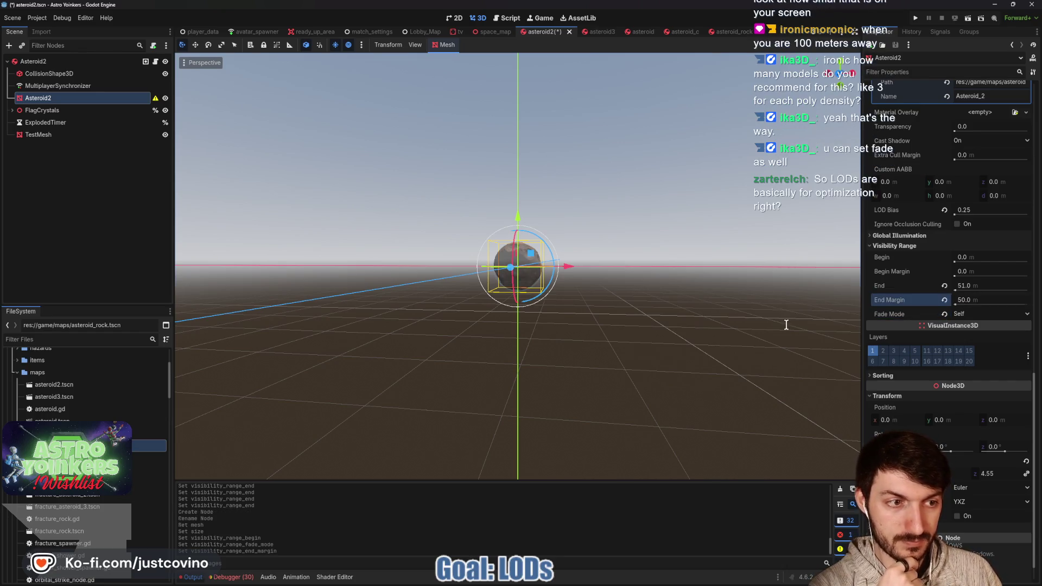
scroll(649, 324, "up", 5)
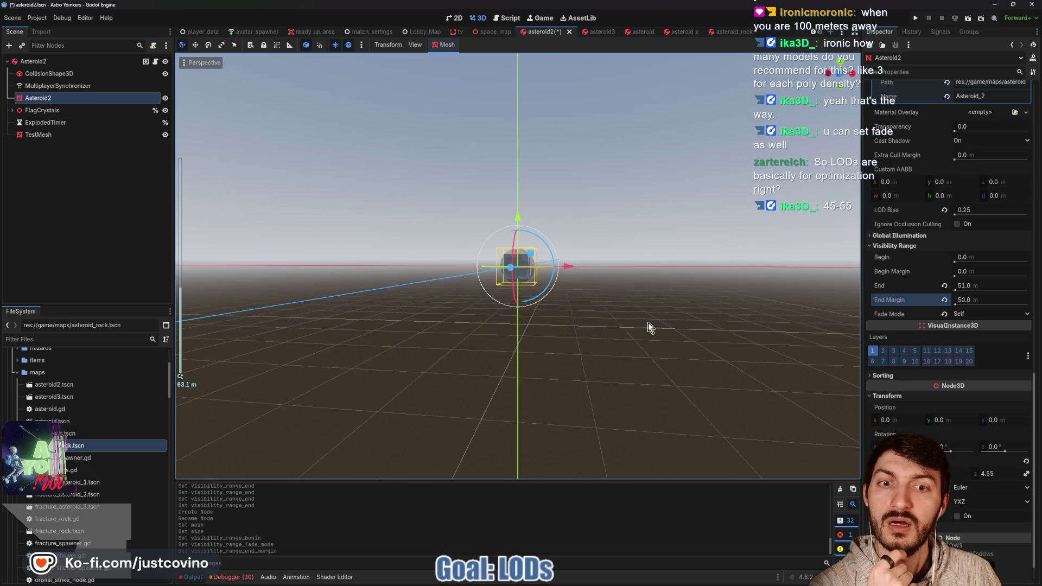
scroll(649, 325, "down", 10)
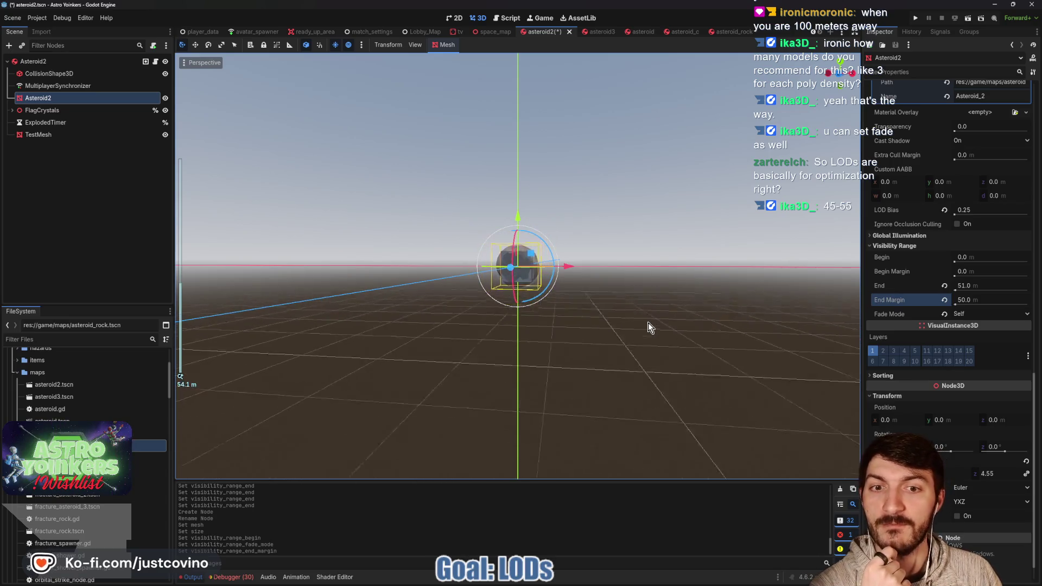
scroll(647, 322, "up", 9)
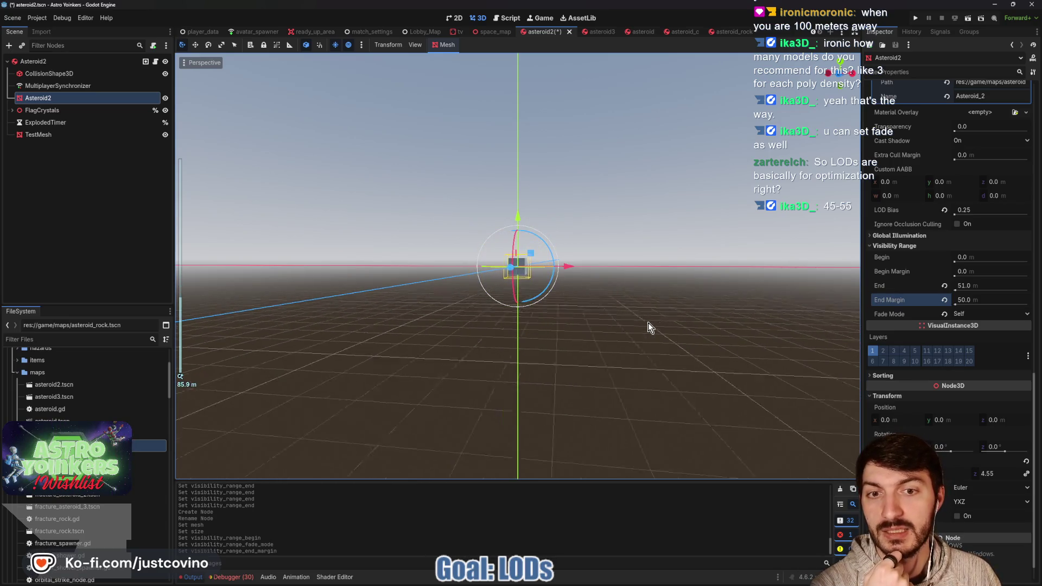
scroll(649, 325, "up", 3)
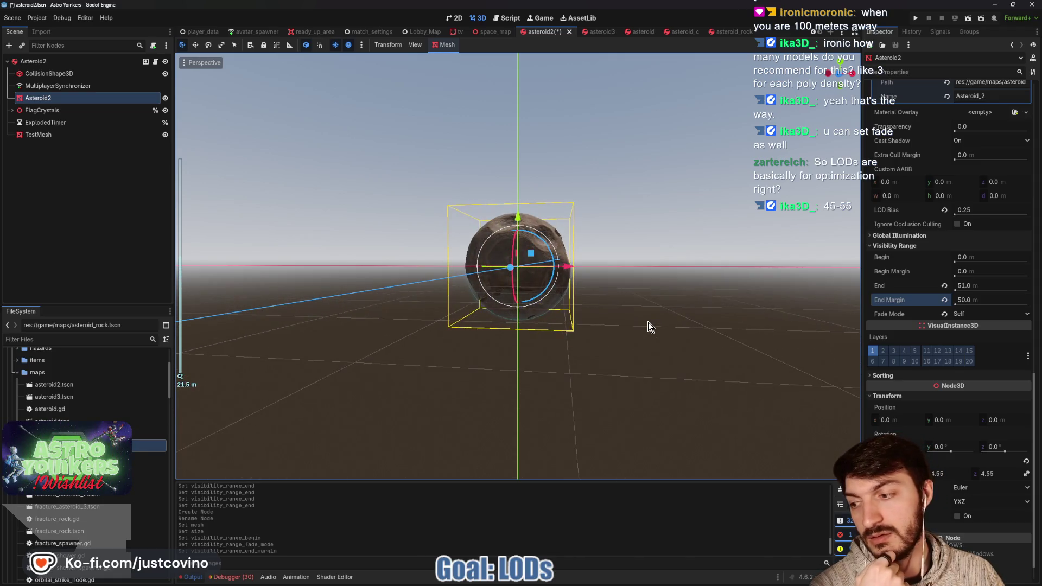
scroll(648, 326, "down", 5)
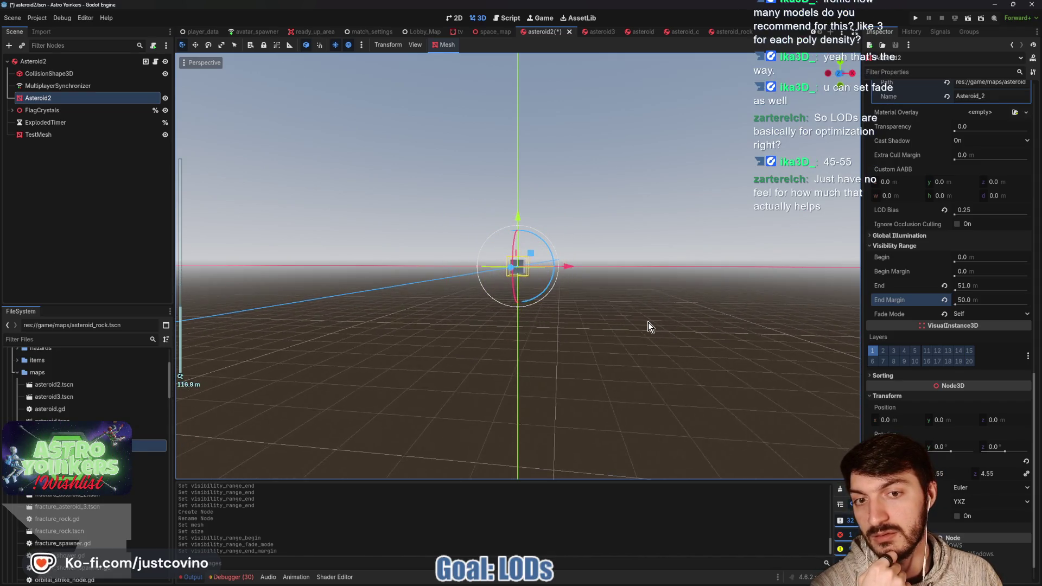
scroll(648, 326, "up", 3)
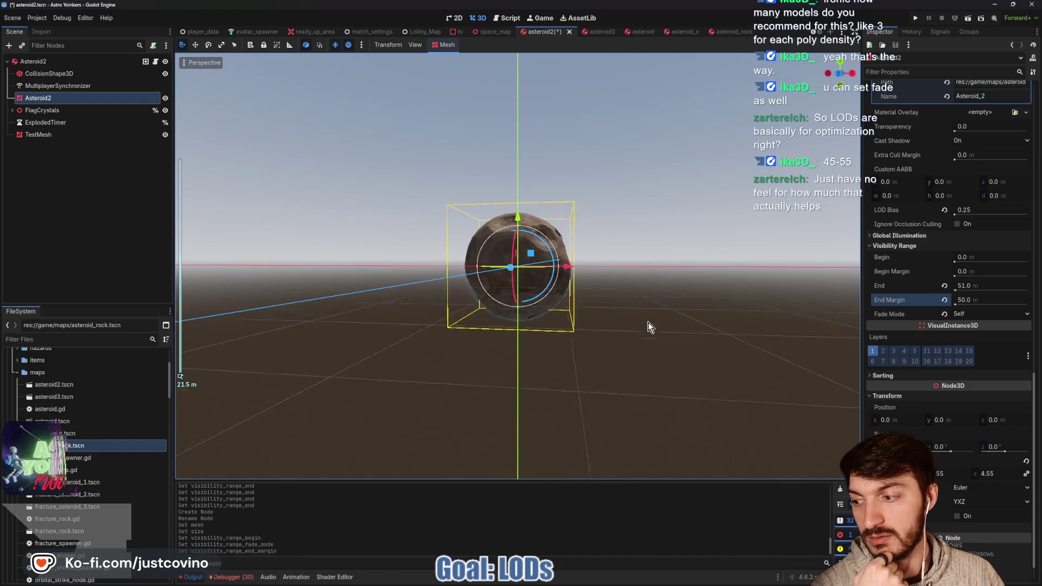
scroll(650, 325, "up", 6)
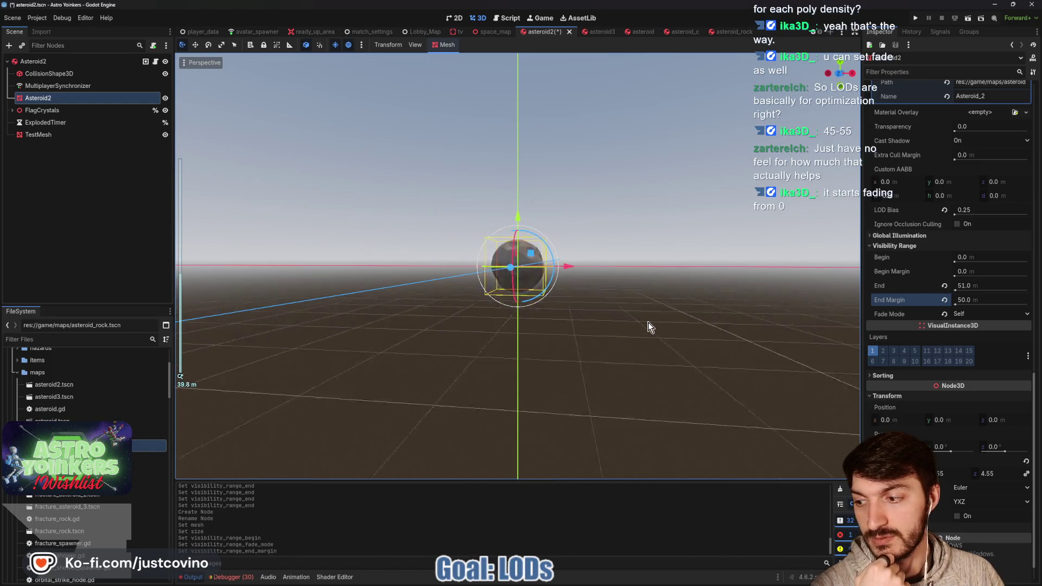
scroll(647, 325, "down", 5)
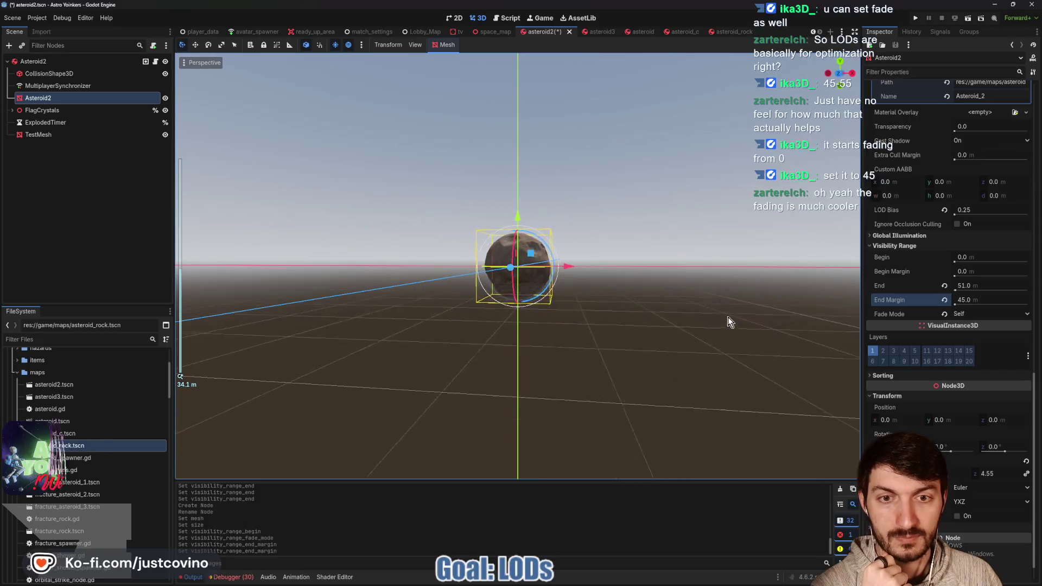
scroll(727, 317, "down", 10)
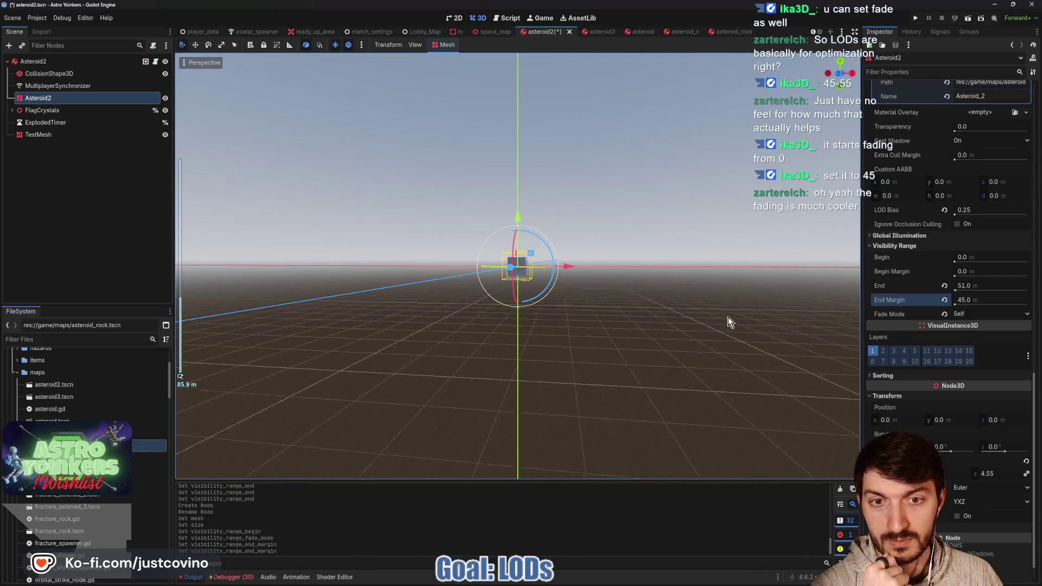
scroll(727, 319, "up", 15)
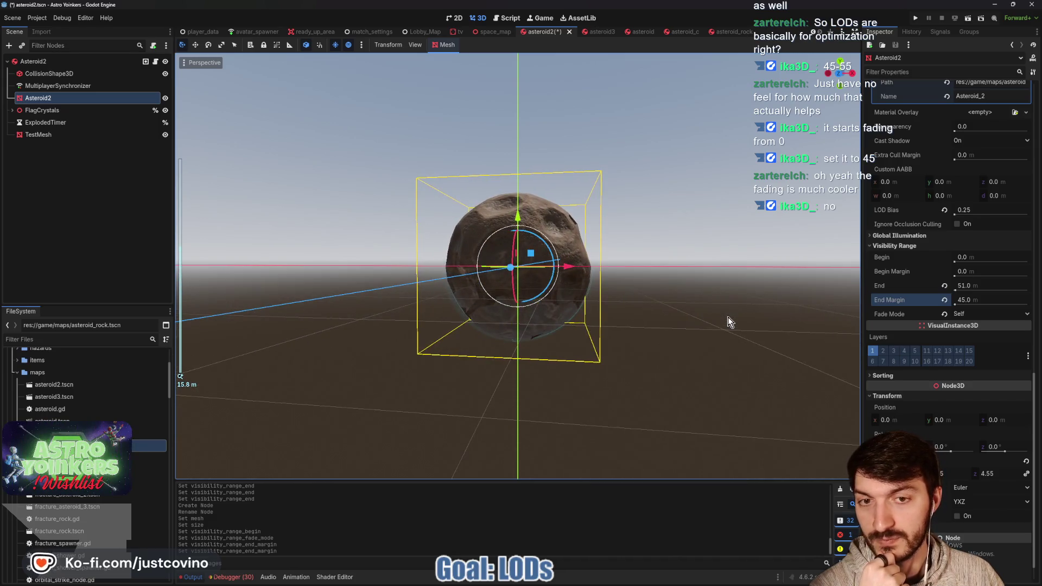
scroll(727, 318, "down", 5)
scroll(728, 317, "down", 5)
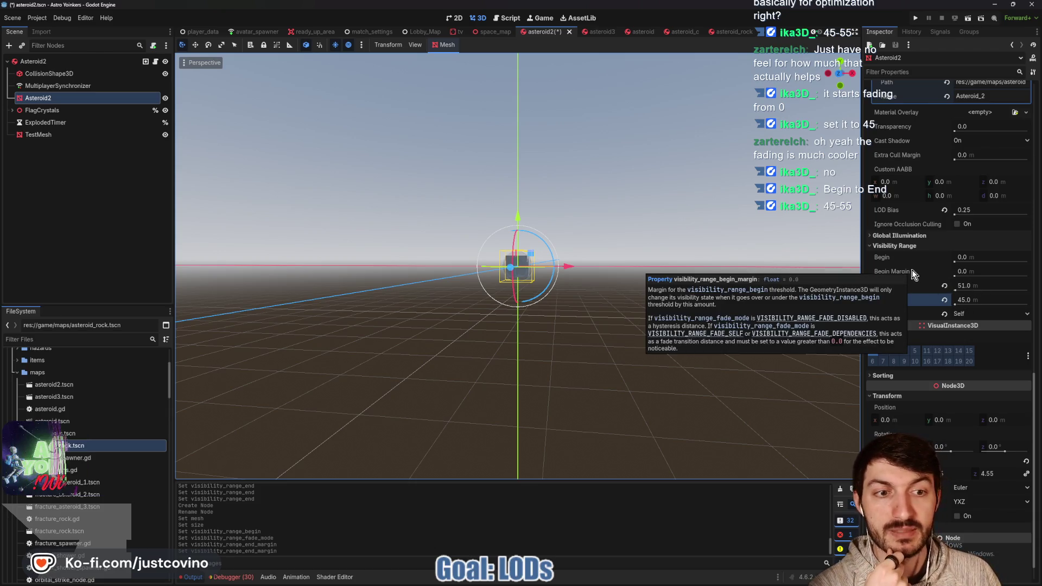
left_click(971, 271)
type("45")
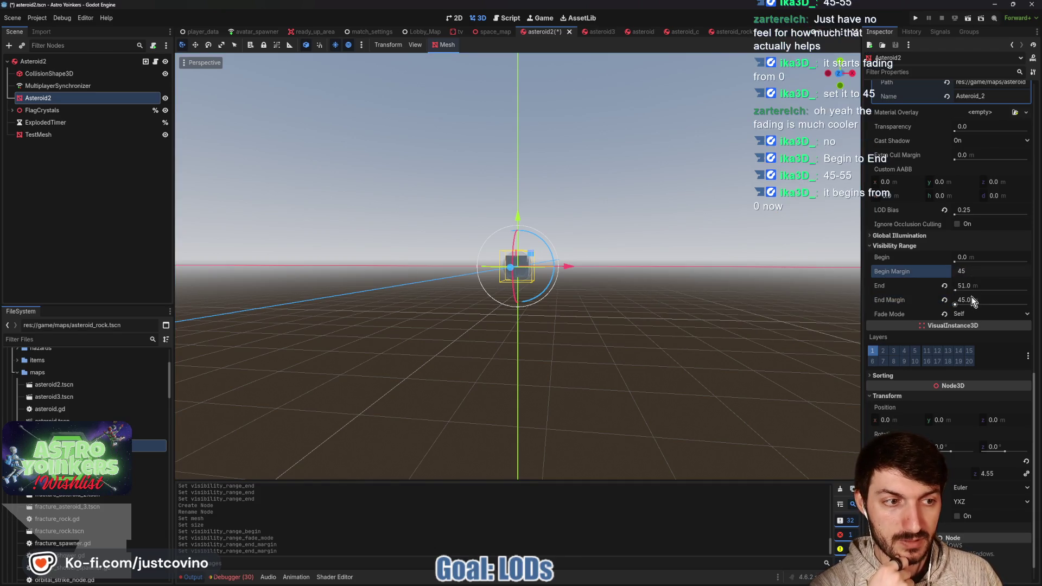
left_click(971, 297)
type("50")
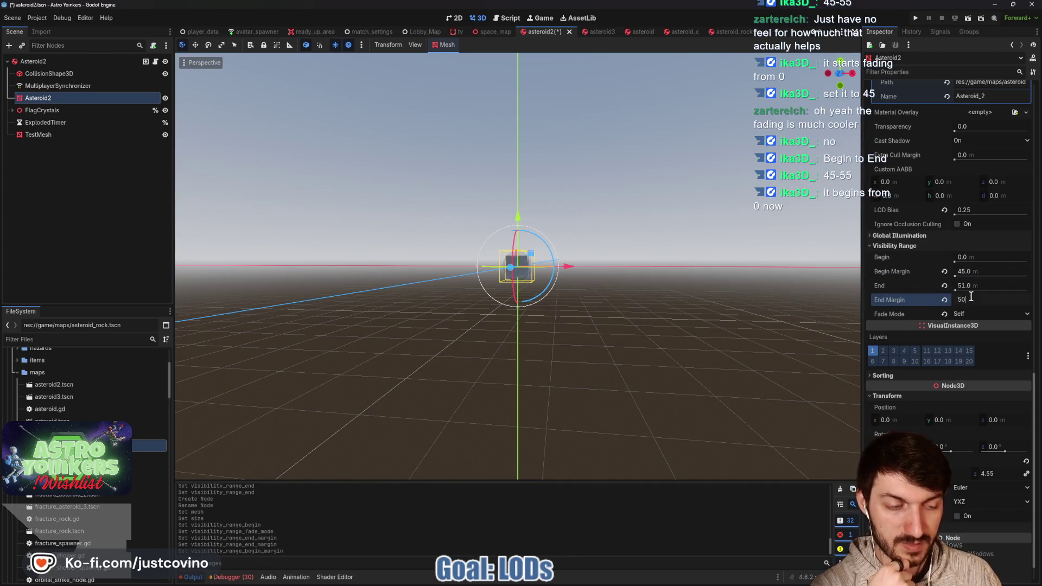
key("Return")
scroll(748, 340, "up", 3)
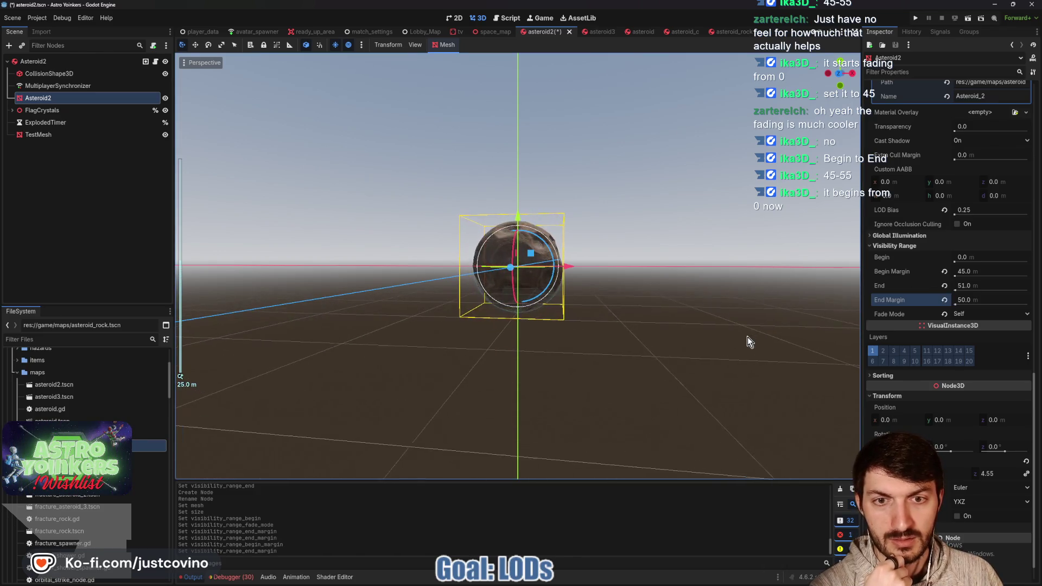
scroll(748, 341, "up", 10)
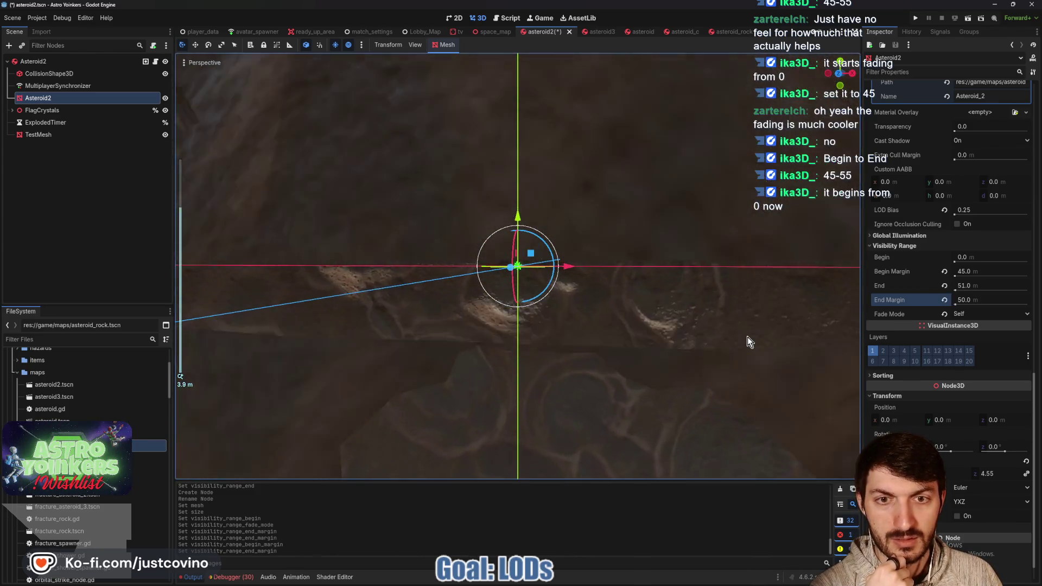
scroll(747, 340, "down", 4)
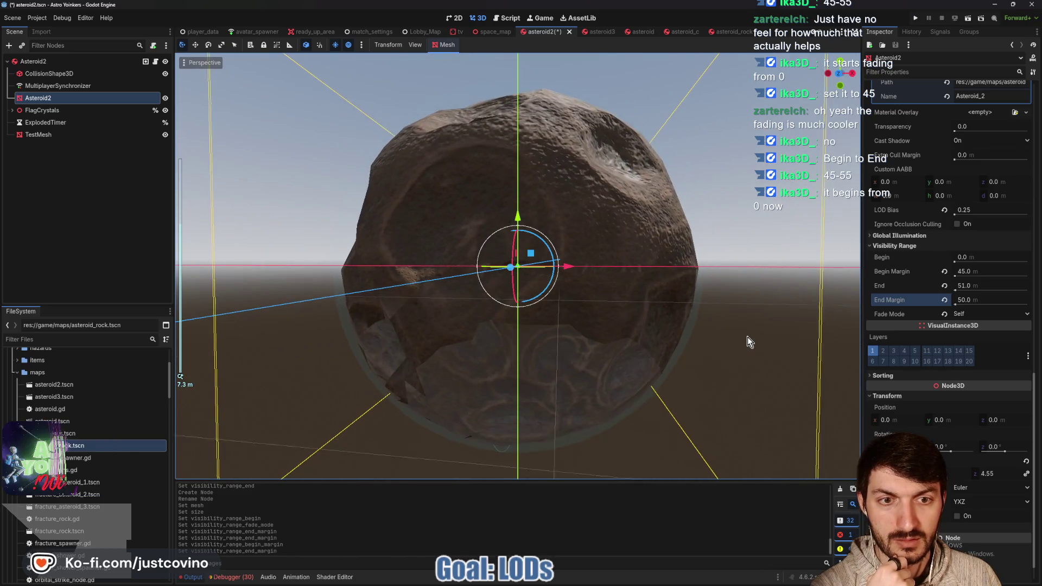
scroll(748, 341, "down", 5)
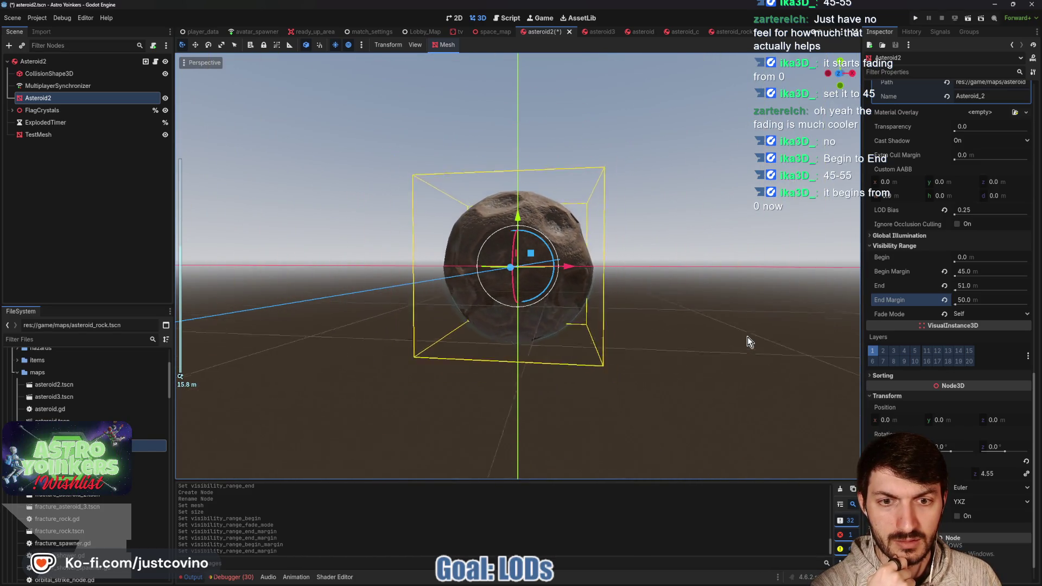
scroll(747, 337, "down", 4)
left_click(747, 339)
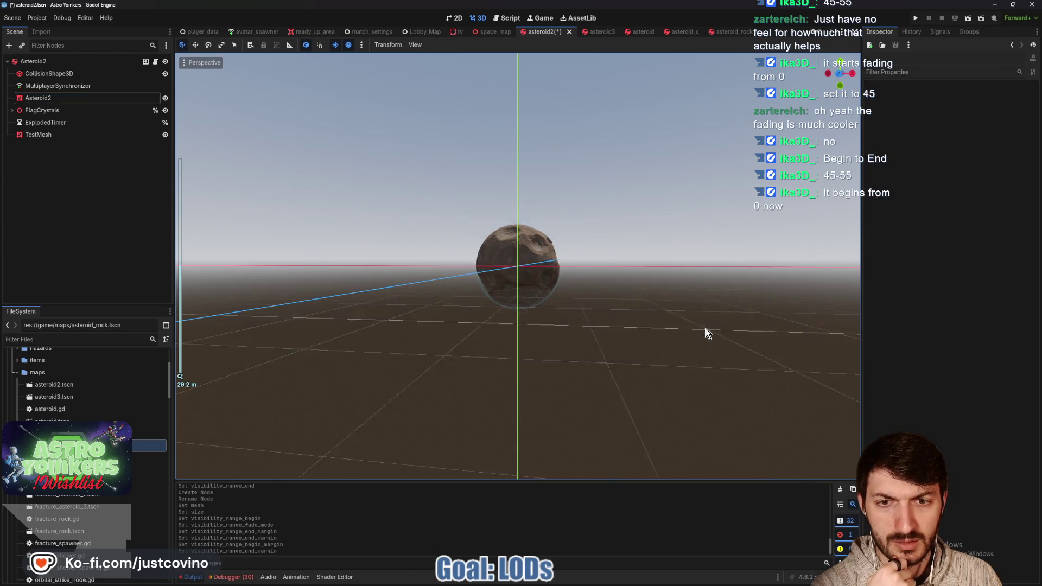
scroll(705, 328, "down", 10)
scroll(705, 328, "up", 12)
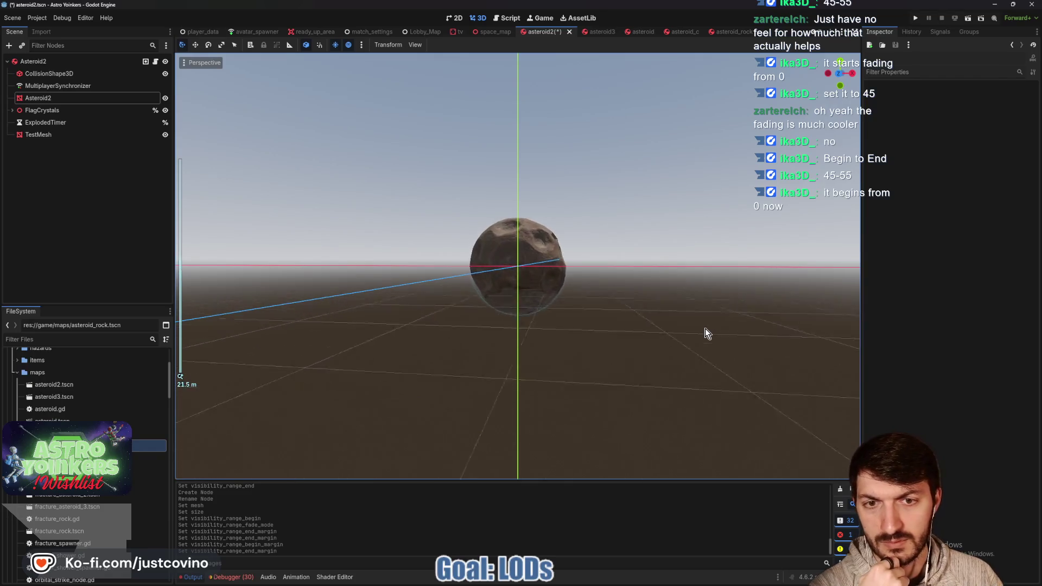
scroll(705, 328, "up", 8)
scroll(705, 329, "down", 4)
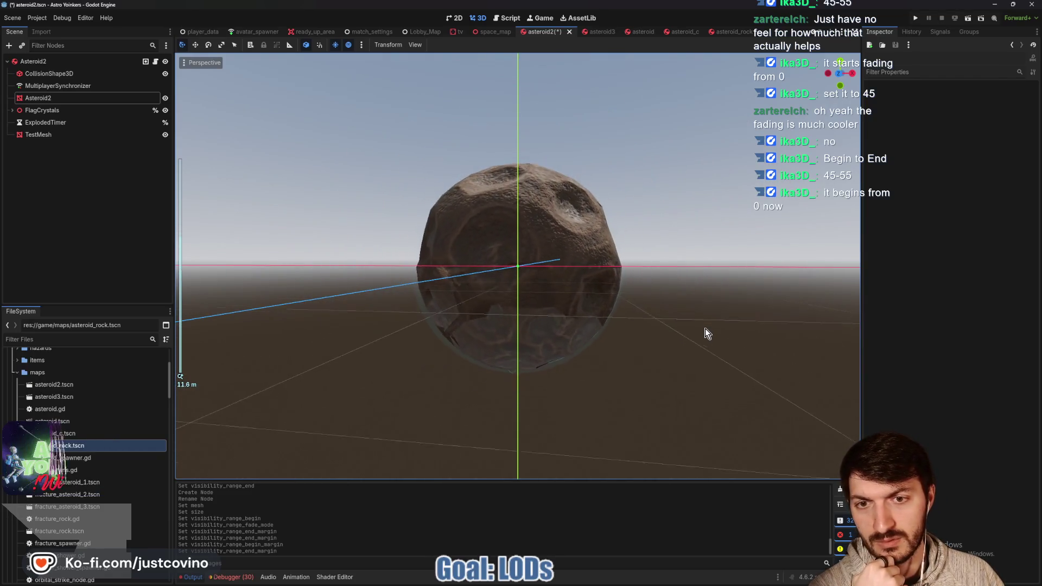
mouse_move(705, 328)
left_mouse_down()
mouse_move(850, 327)
mouse_move(749, 374)
mouse_move(676, 365)
mouse_move(681, 327)
mouse_move(620, 322)
mouse_move(581, 300)
mouse_move(584, 273)
mouse_move(658, 255)
mouse_move(712, 291)
mouse_move(723, 335)
mouse_move(707, 389)
mouse_move(635, 405)
mouse_move(570, 361)
mouse_move(667, 344)
left_mouse_up()
scroll(668, 344, "down", 3)
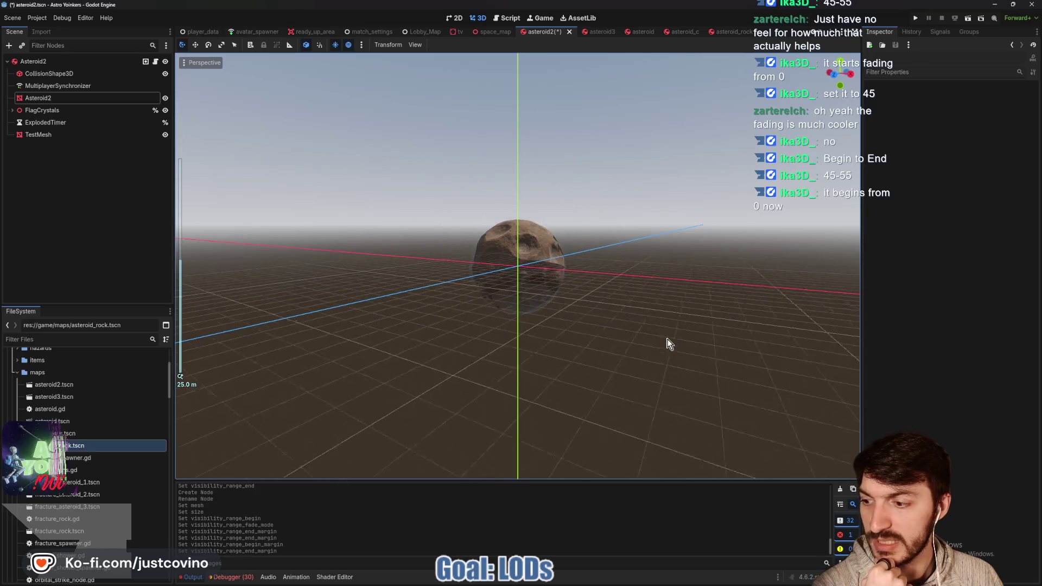
left_click(85, 101)
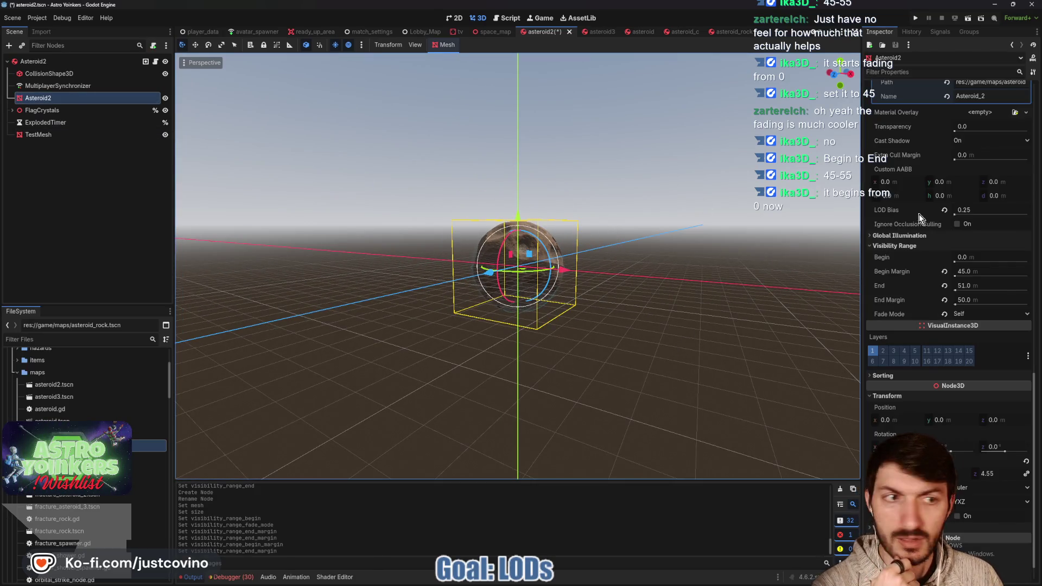
left_click(977, 273)
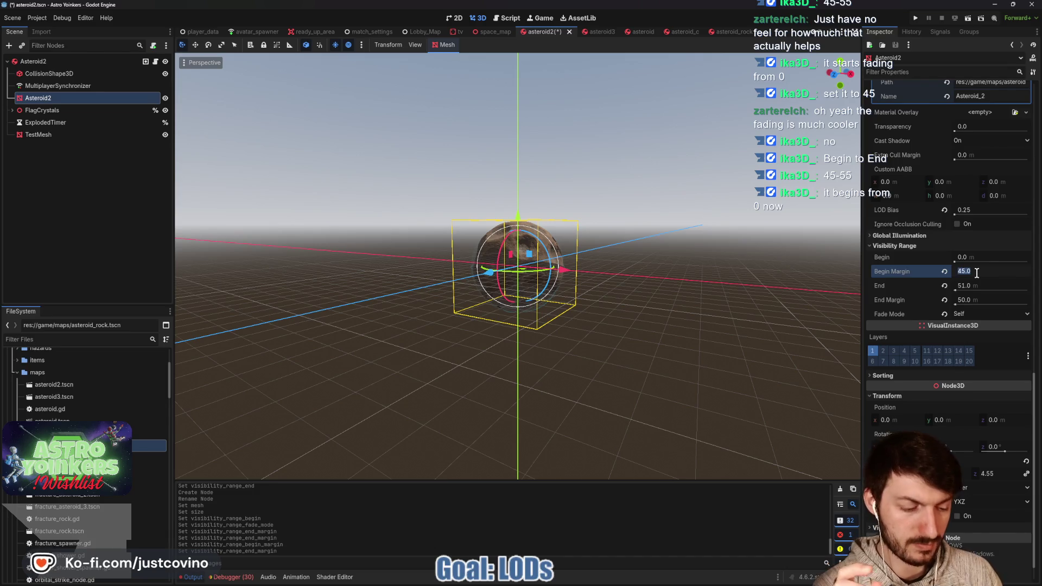
left_click(699, 280)
scroll(675, 277, "up", 2)
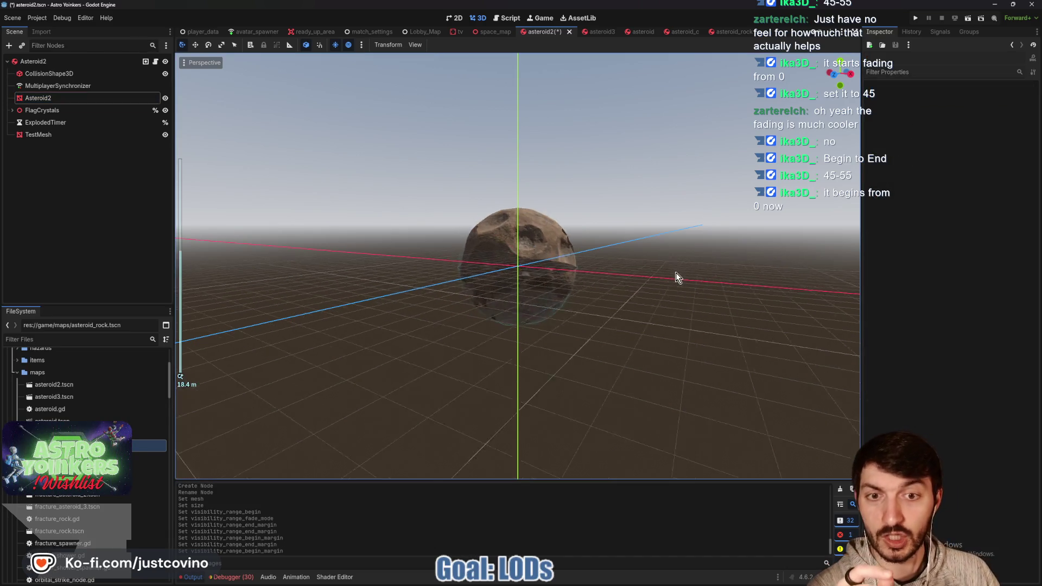
scroll(676, 277, "down", 5)
scroll(677, 278, "down", 2)
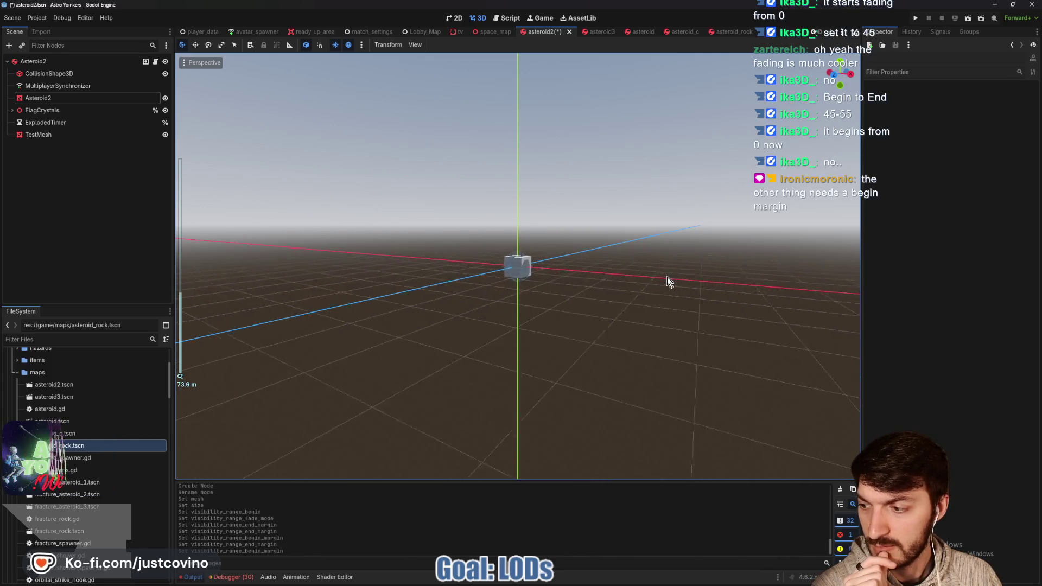
scroll(666, 277, "up", 5)
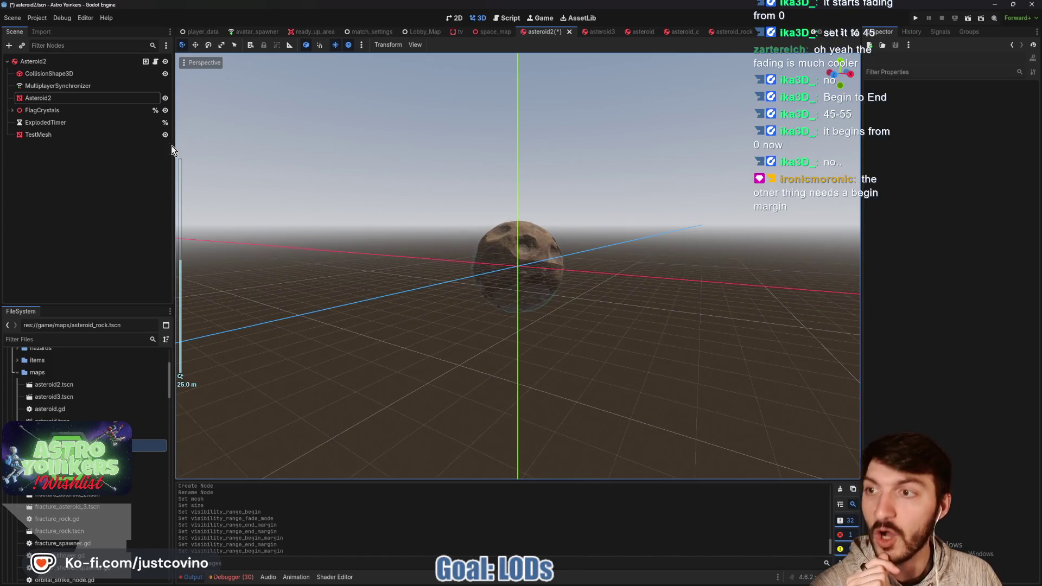
Select TestMesh and set its visibility Begin Margin to 45 m.
left_click(152, 135)
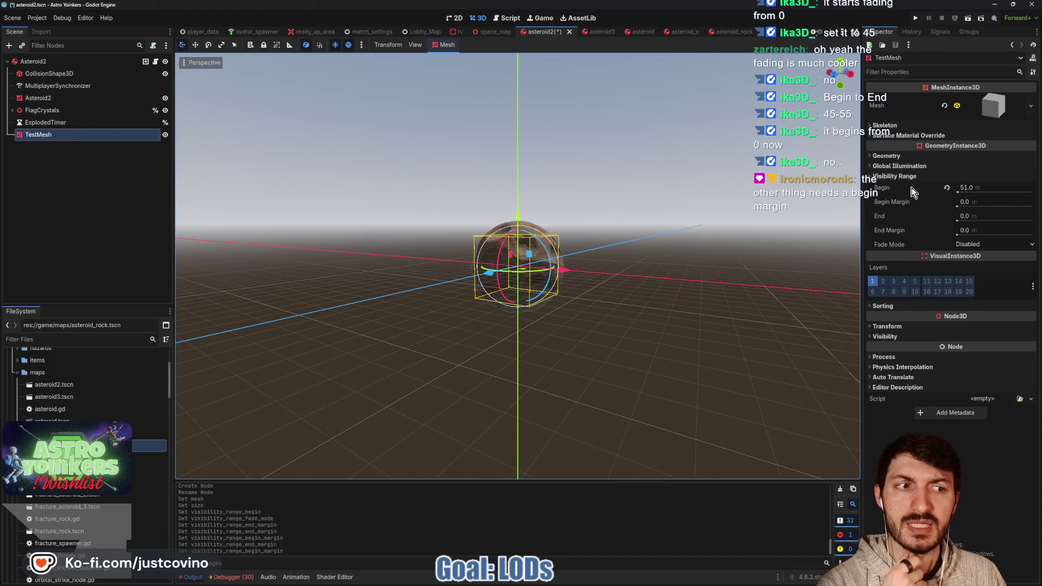
mouse_move(913, 191)
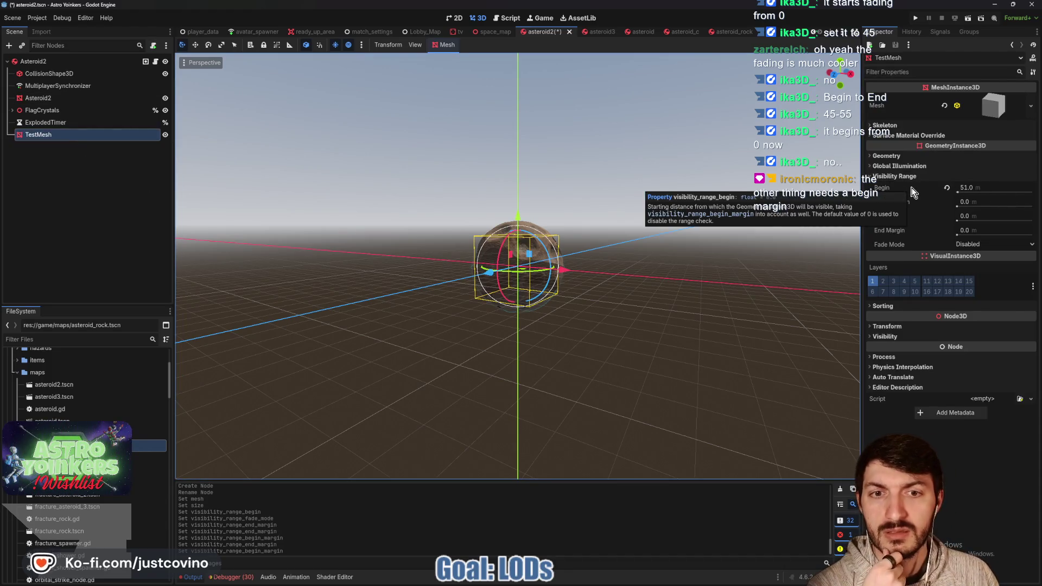
left_click(980, 187)
type("45")
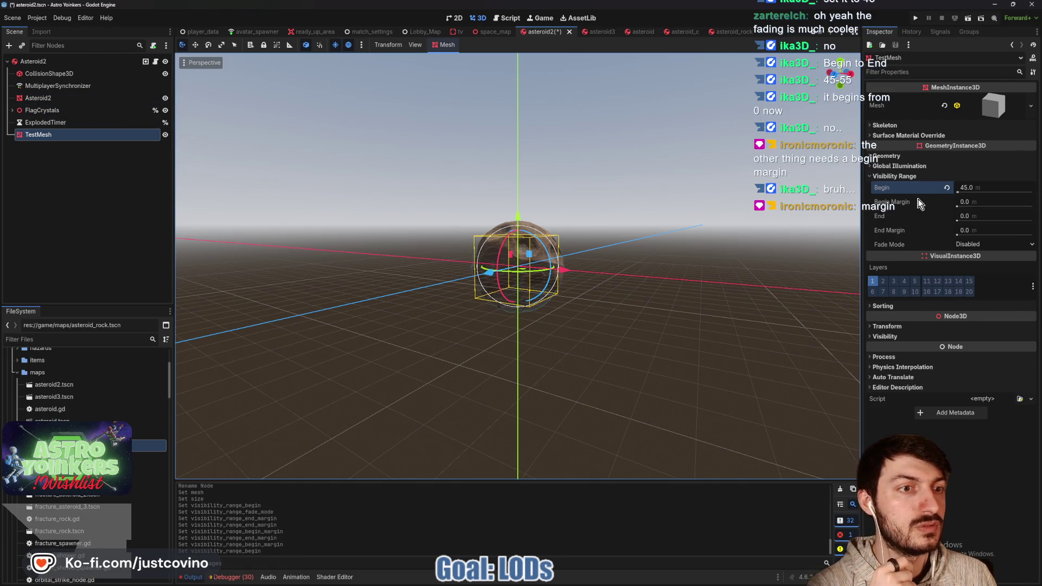
mouse_move(918, 203)
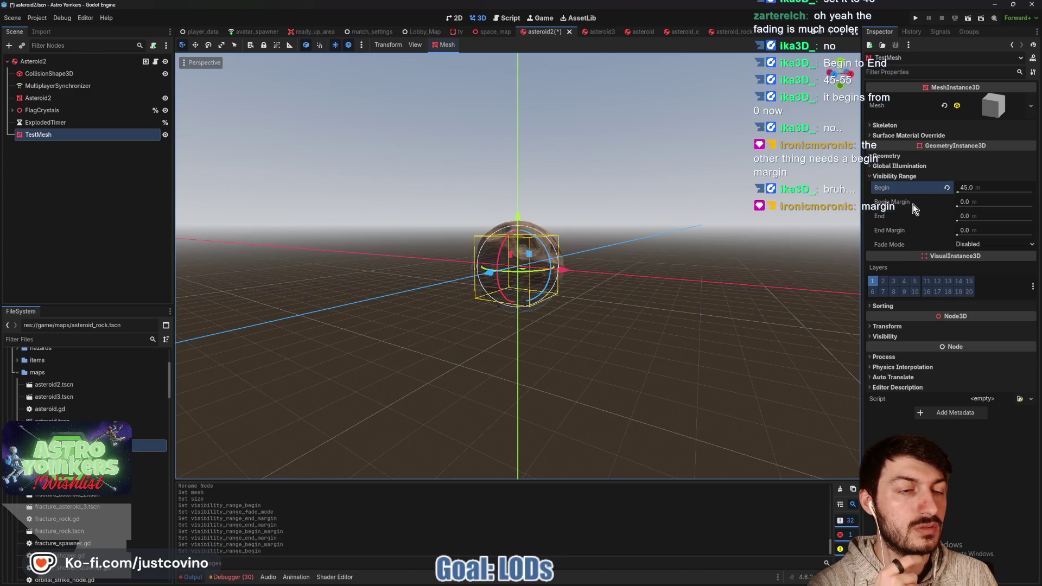
left_click(982, 201)
type("45")
key("Return")
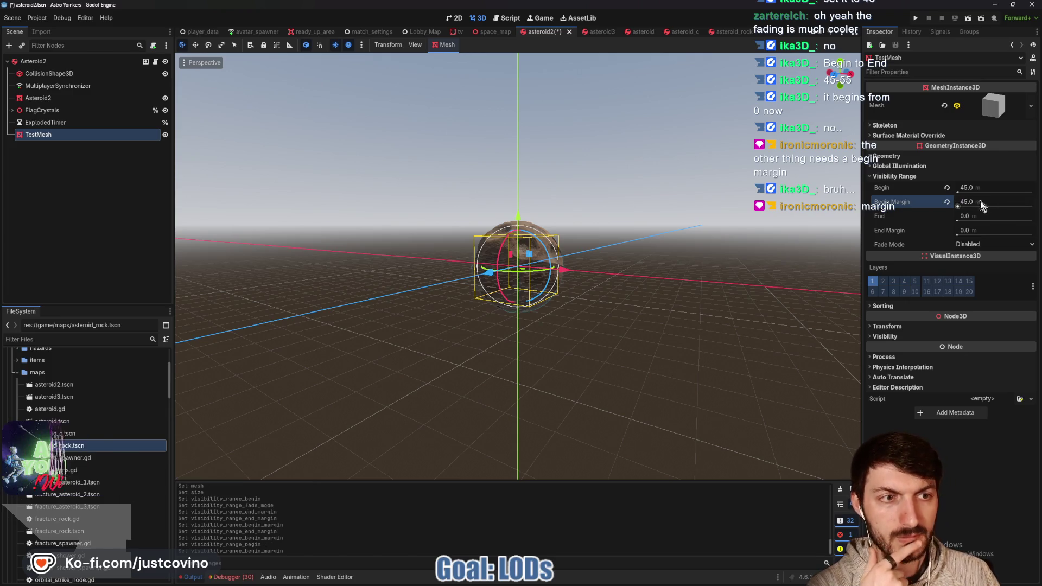
Reset TestMesh's visibility Begin to default, then set it to 45 m and zoom to check.
scroll(662, 255, "down", 10)
scroll(662, 255, "up", 5)
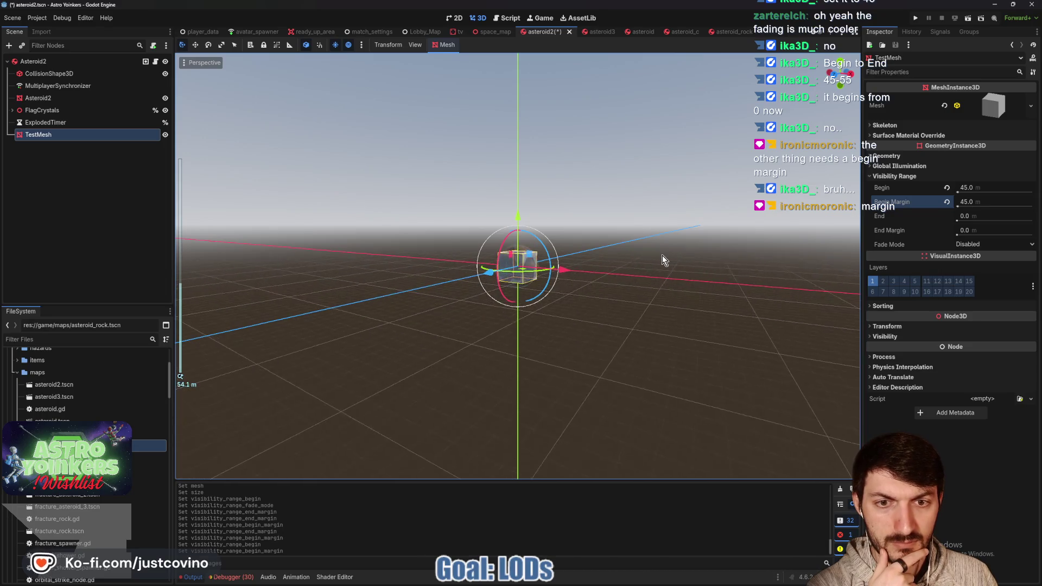
scroll(662, 255, "up", 10)
scroll(662, 257, "up", 5)
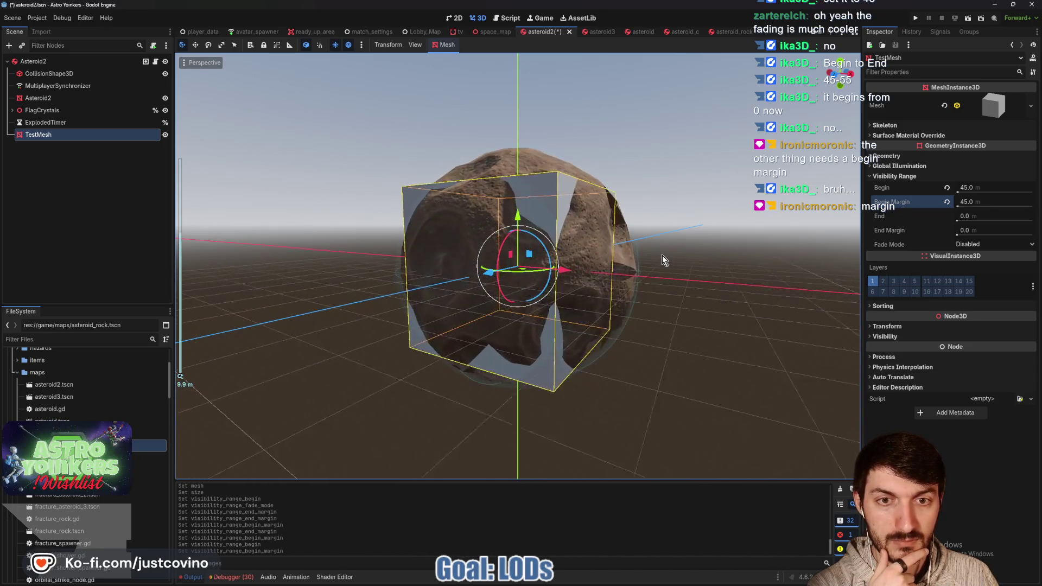
left_click(946, 189)
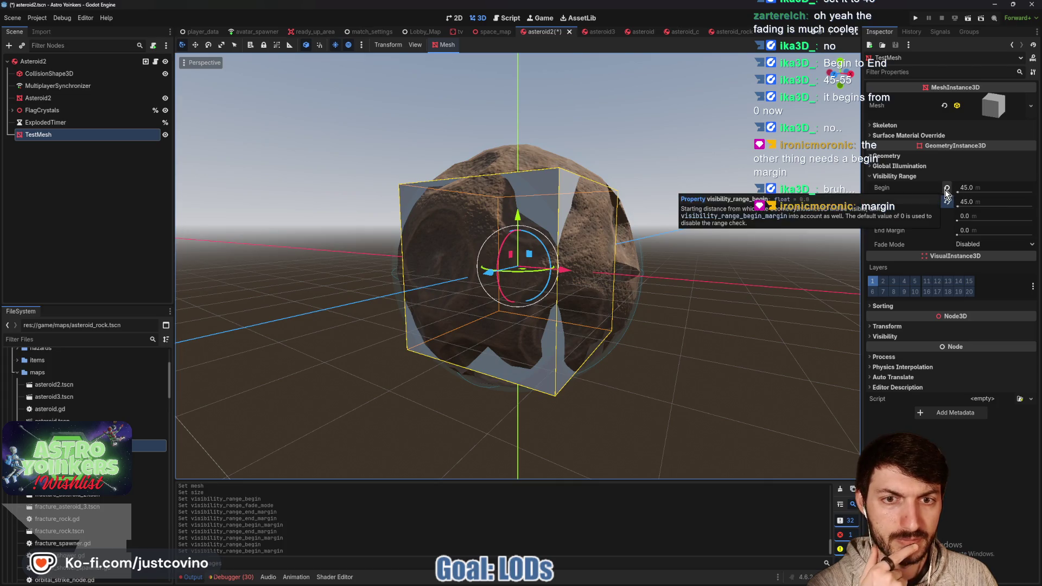
left_click(969, 188)
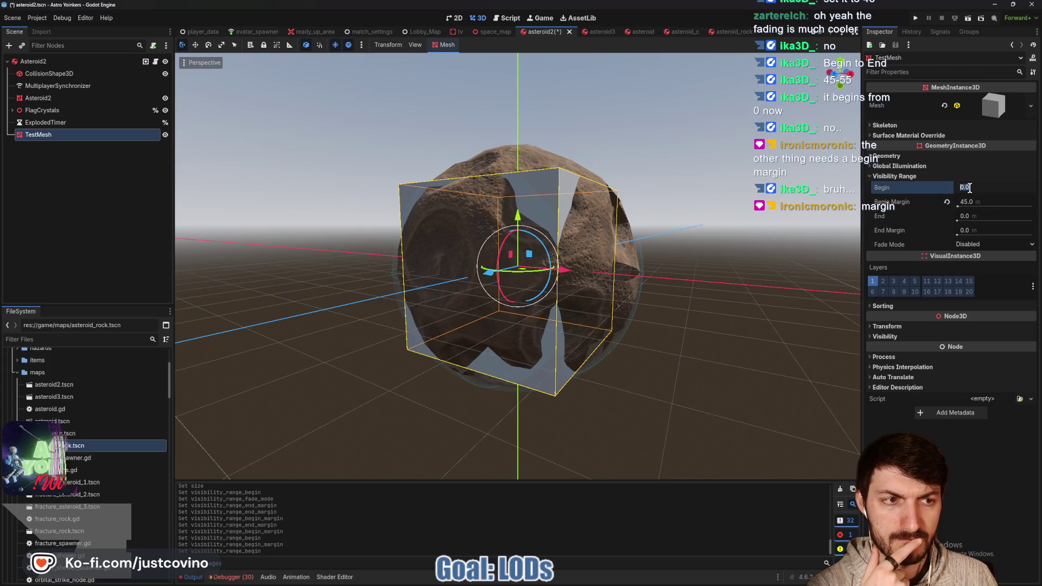
key("Return")
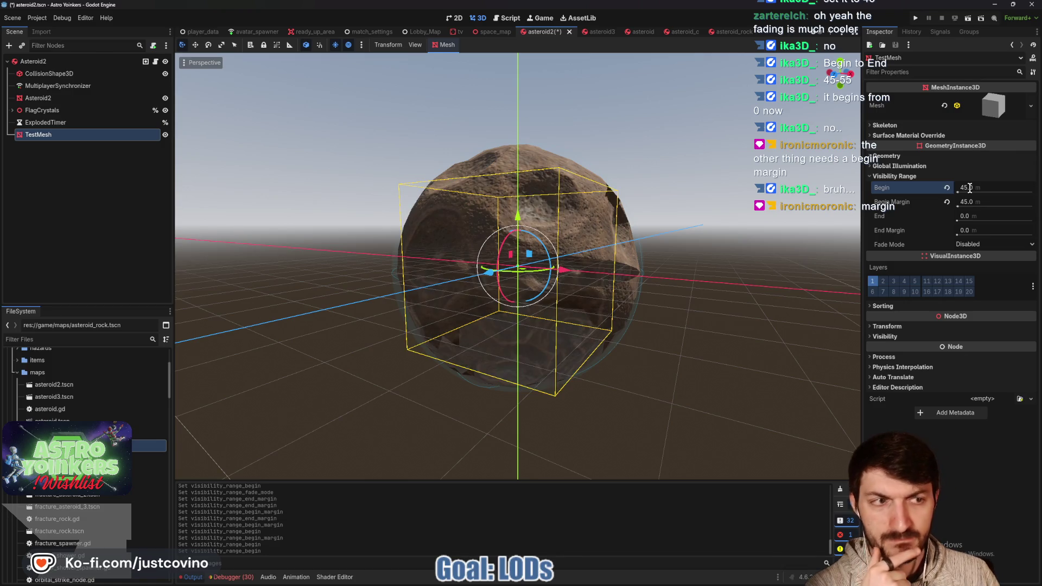
scroll(753, 205, "down", 6)
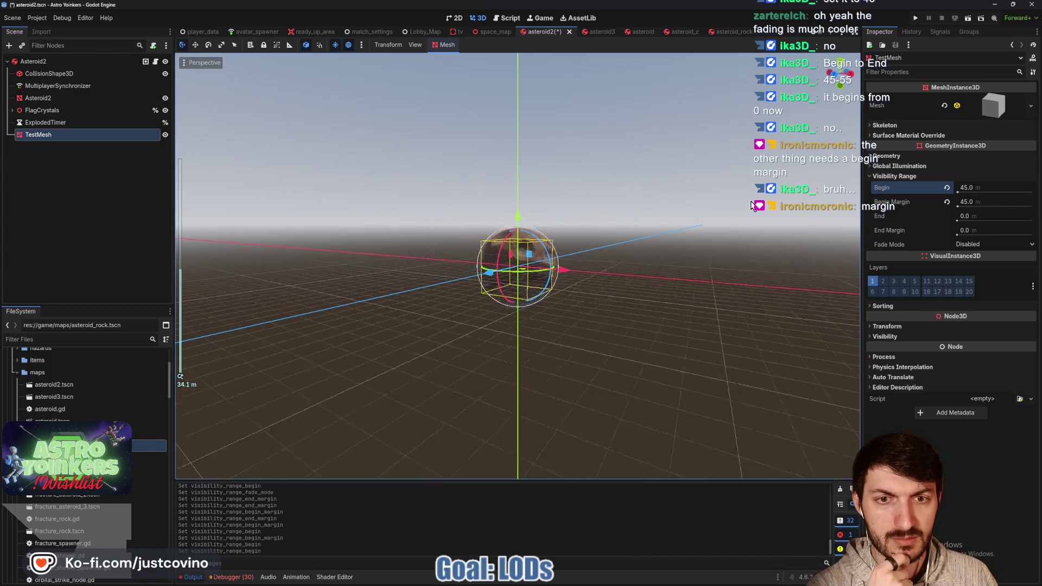
scroll(698, 225, "up", 2)
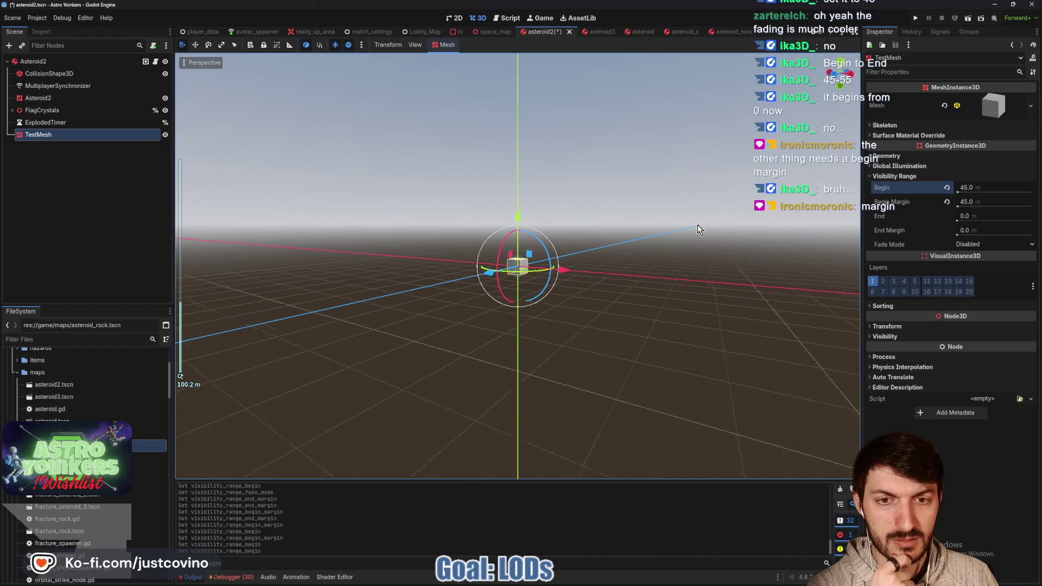
Change TestMesh's visibility Begin Margin to 40 m.
left_click(977, 201)
key("Return")
scroll(676, 299, "up", 20)
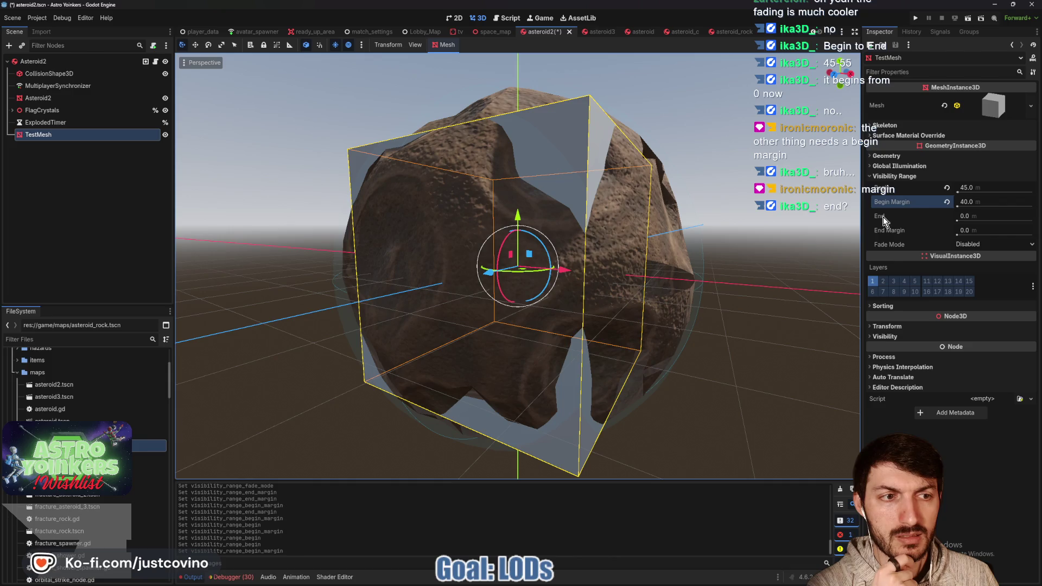
mouse_move(894, 191)
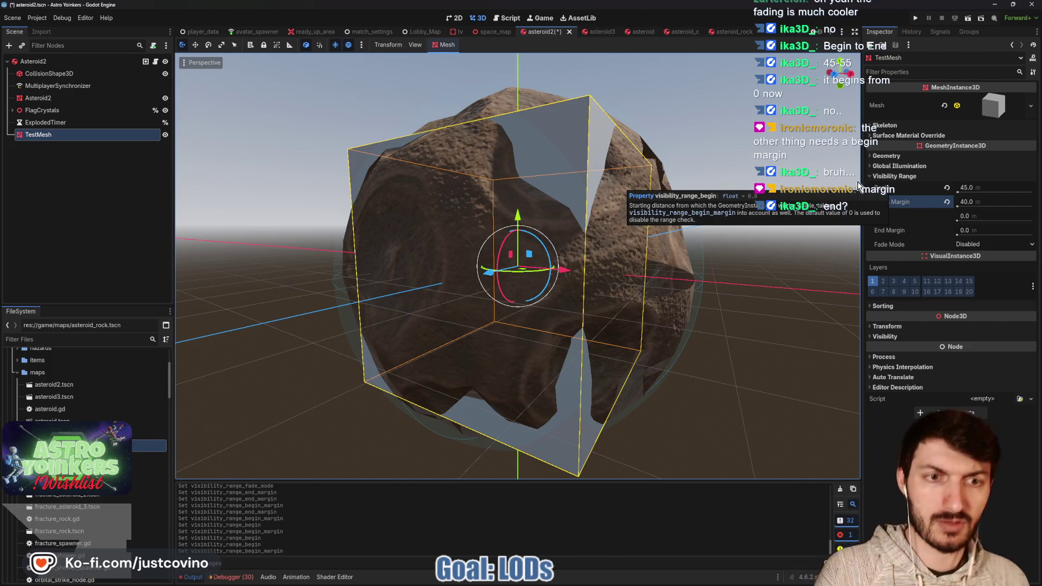
scroll(722, 210, "up", 5)
scroll(721, 211, "down", 10)
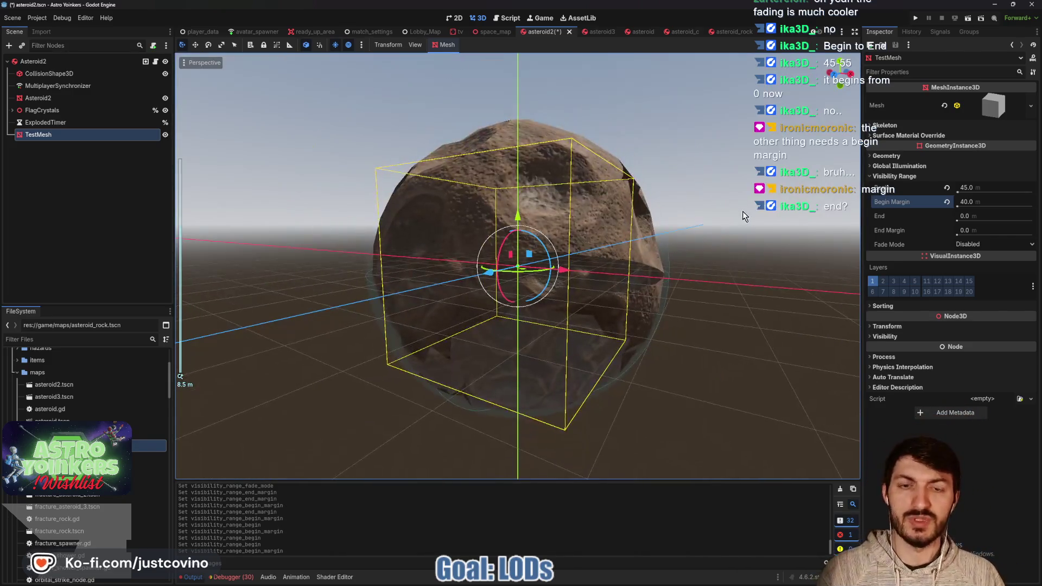
Deselect TestMesh to preview the fade while zooming, then reselect TestMesh.
left_click(725, 232)
scroll(714, 235, "down", 5)
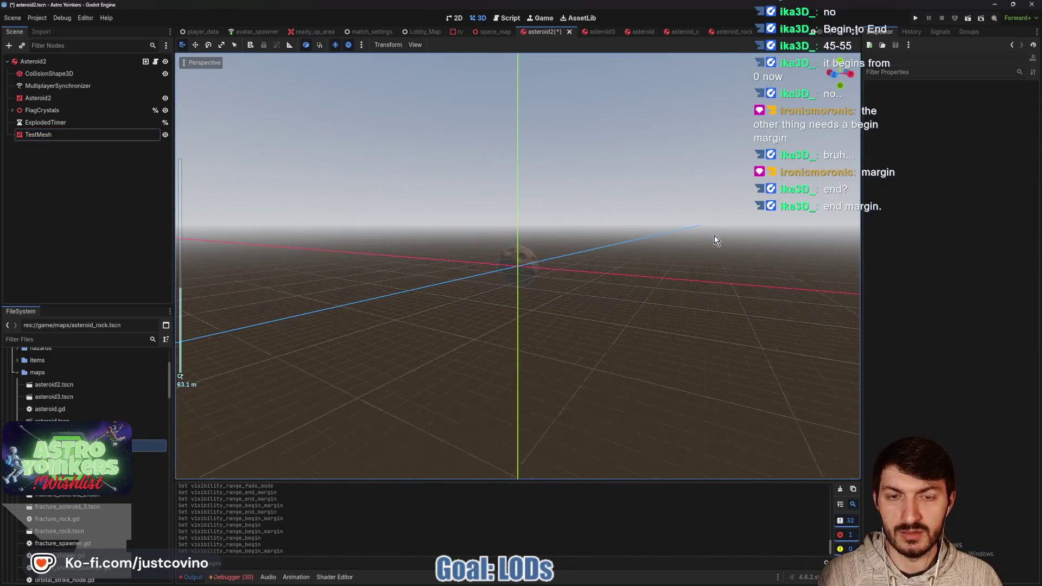
scroll(667, 269, "up", 5)
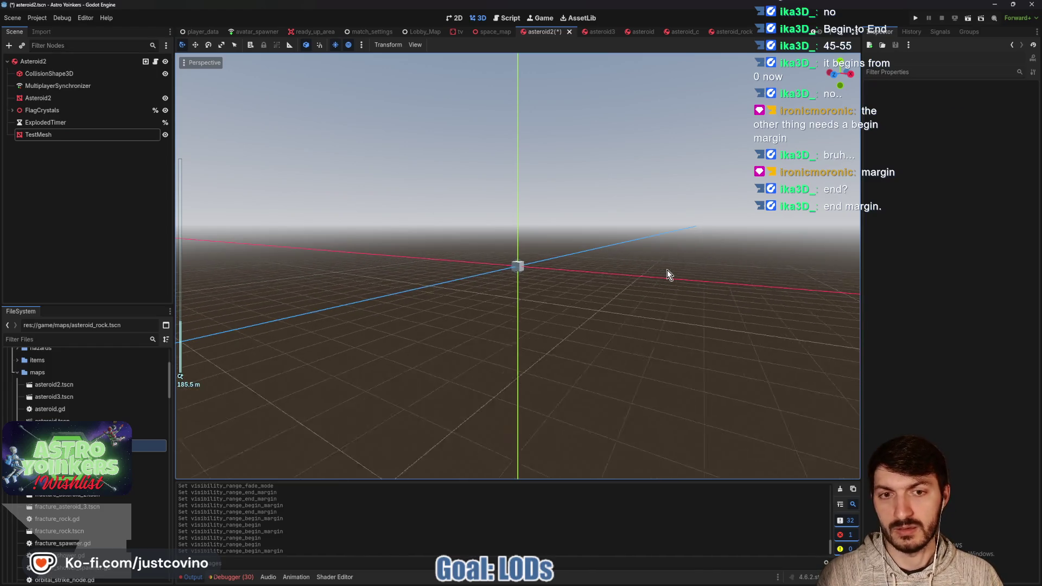
scroll(656, 280, "up", 13)
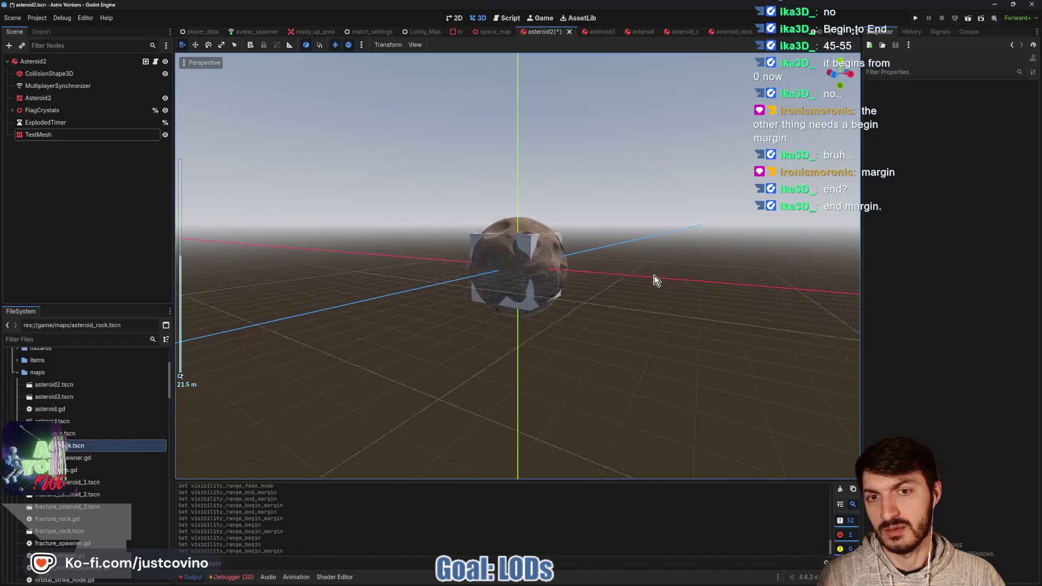
scroll(655, 280, "down", 13)
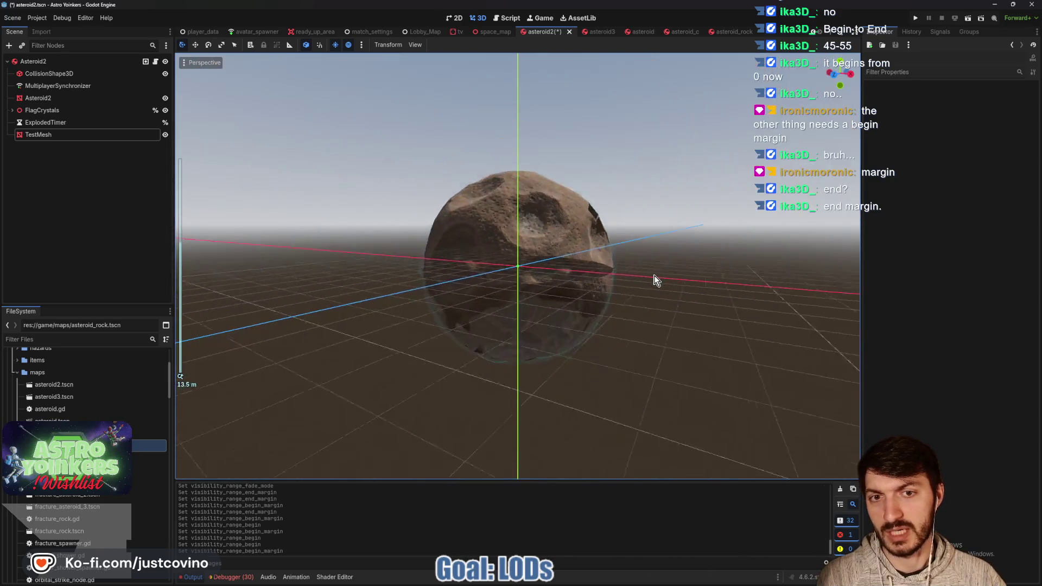
scroll(655, 280, "up", 8)
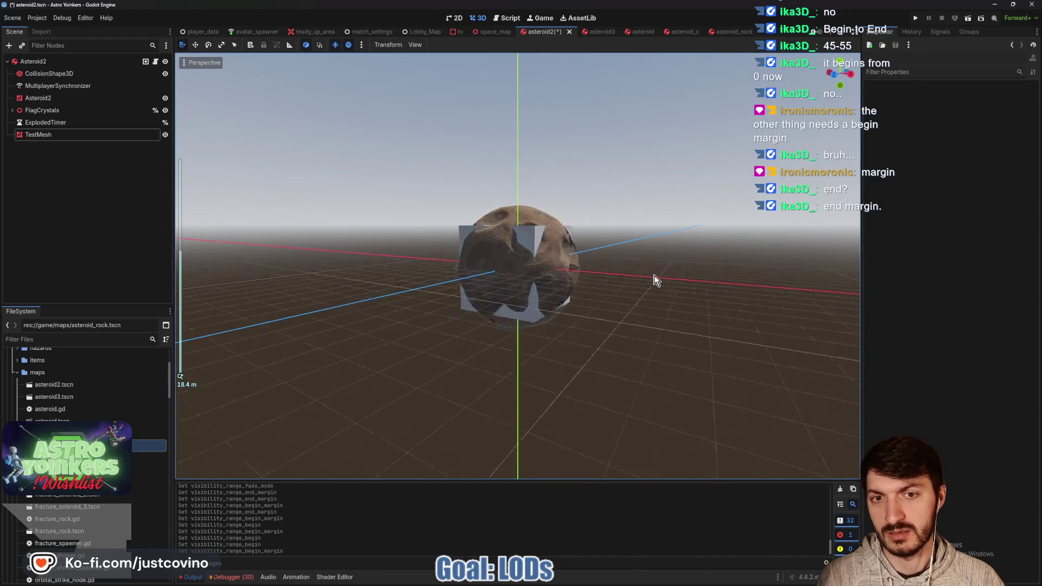
scroll(655, 280, "down", 10)
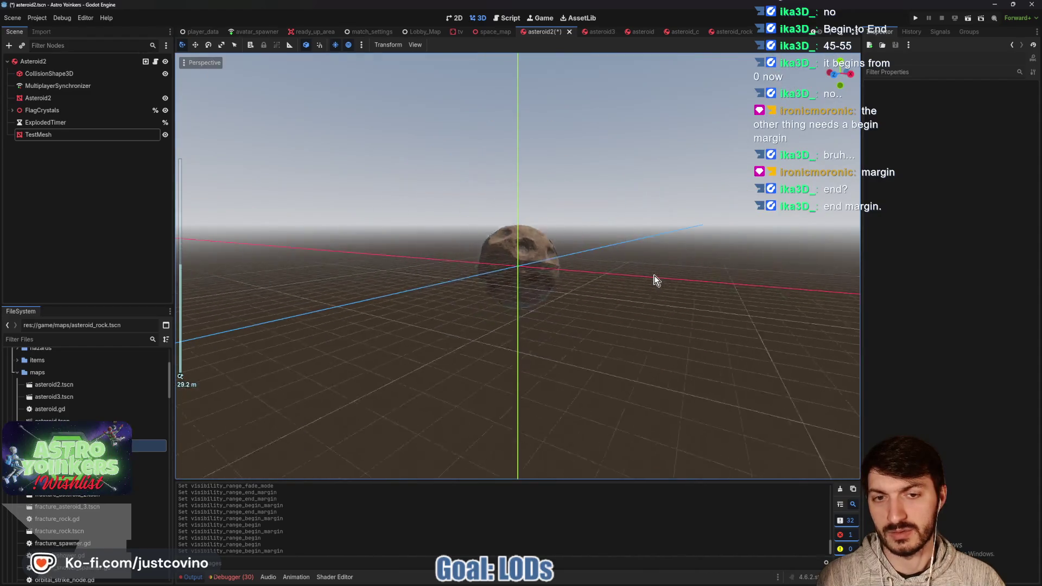
scroll(656, 280, "up", 6)
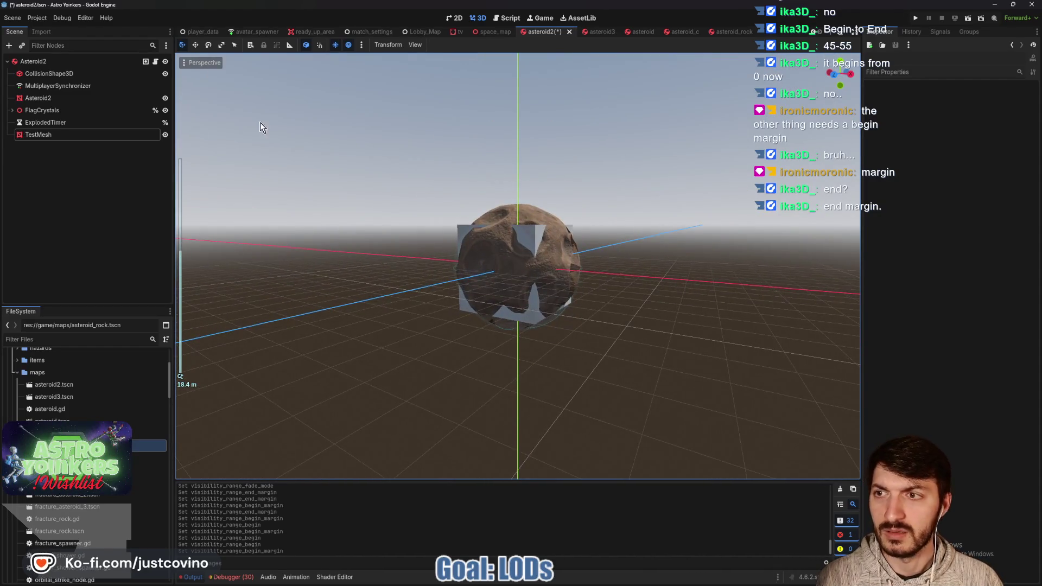
left_click(48, 131)
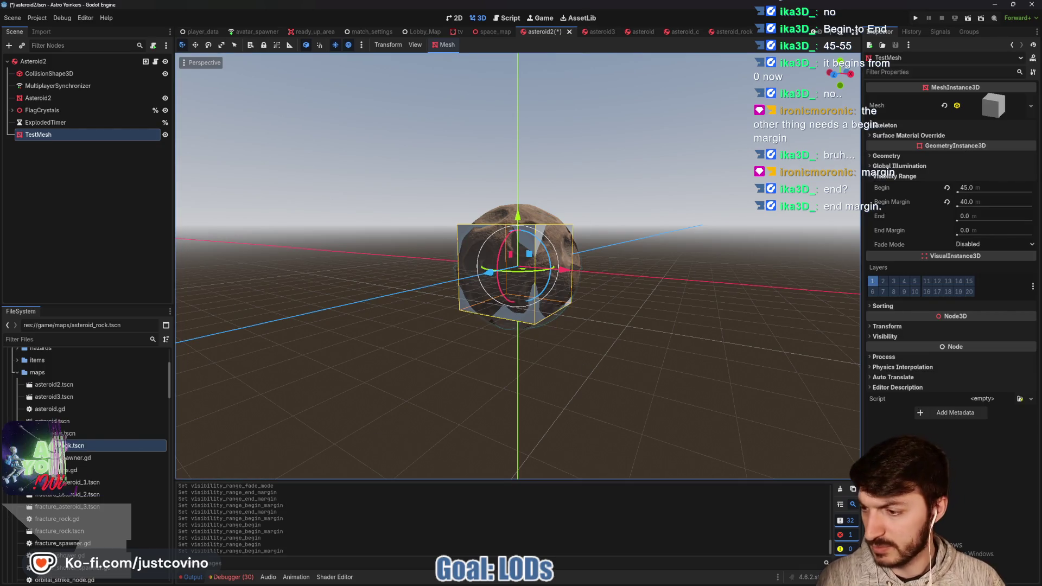
key("alt+Tab")
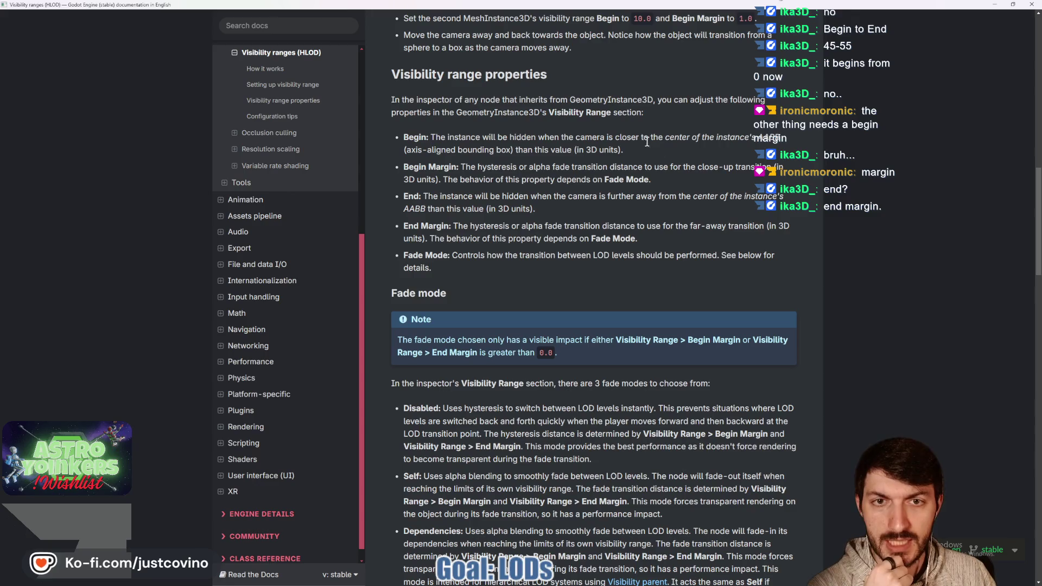
Read the Visibility ranges docs, highlighting the Begin property and Dependencies fade mode descriptions.
left_click_drag(449, 137, 710, 133)
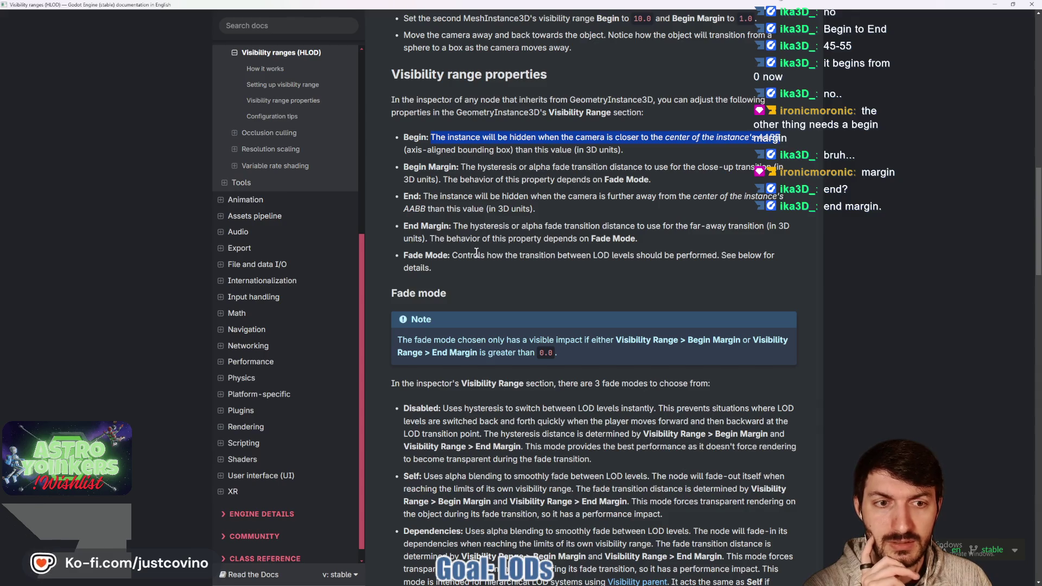
scroll(685, 234, "down", 3)
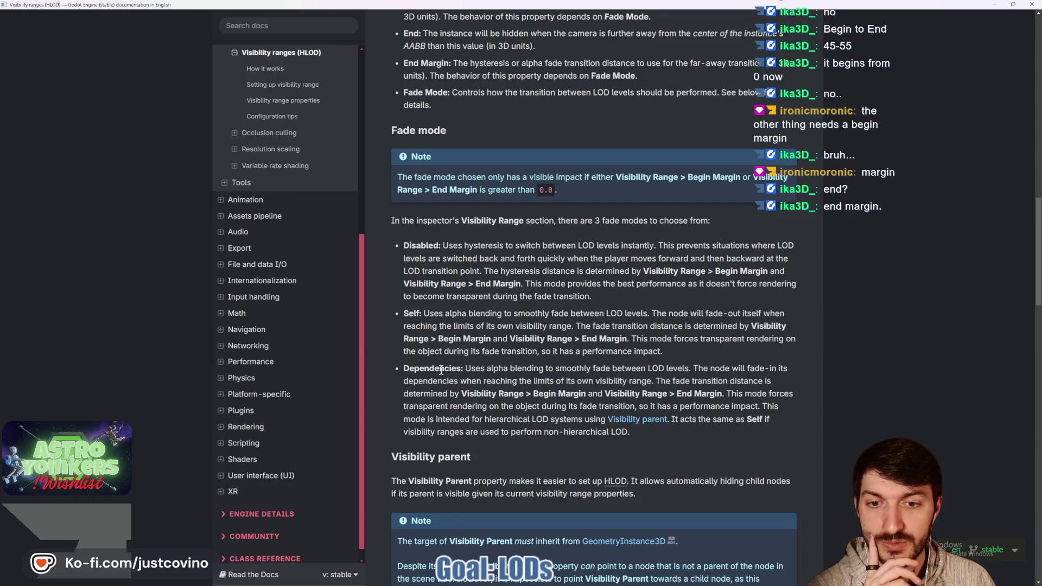
left_click_drag(479, 373, 532, 379)
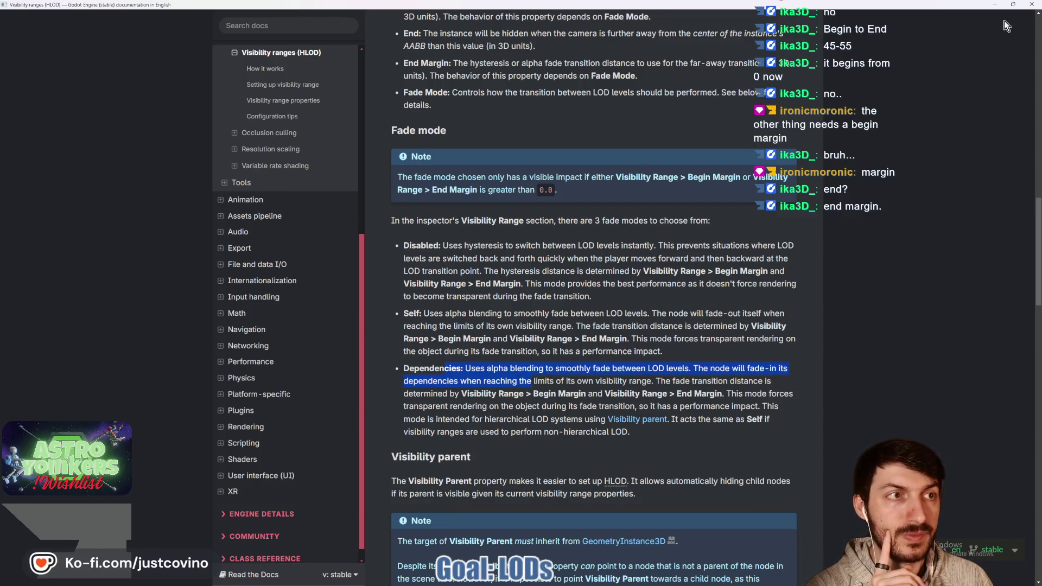
left_click(1013, 4)
Switch TestMesh's visibility Fade Mode to Dependencies and zoom the viewport to test.
left_click(911, 256)
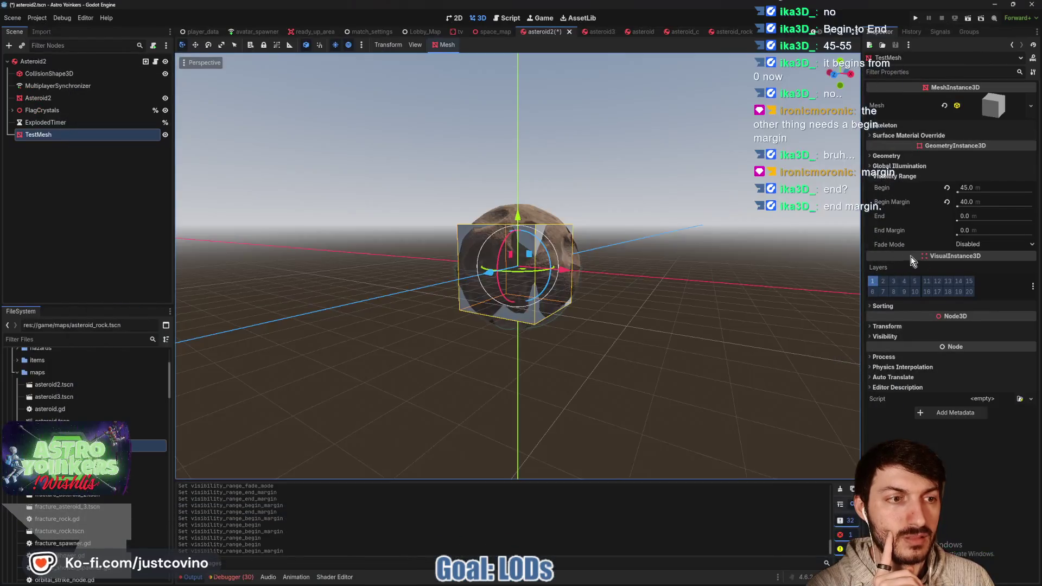
left_click(974, 246)
left_click(980, 277)
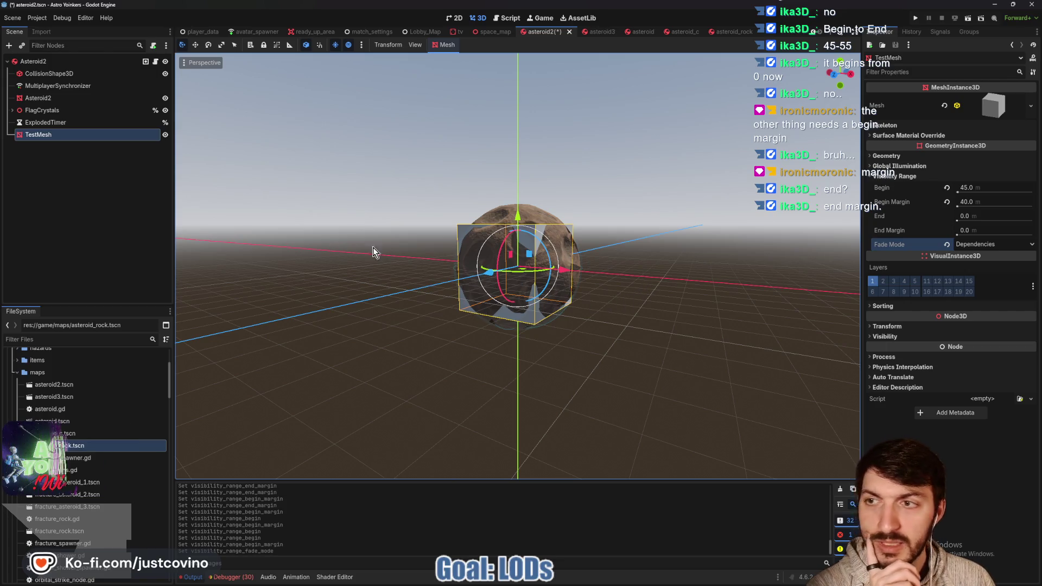
mouse_move(907, 236)
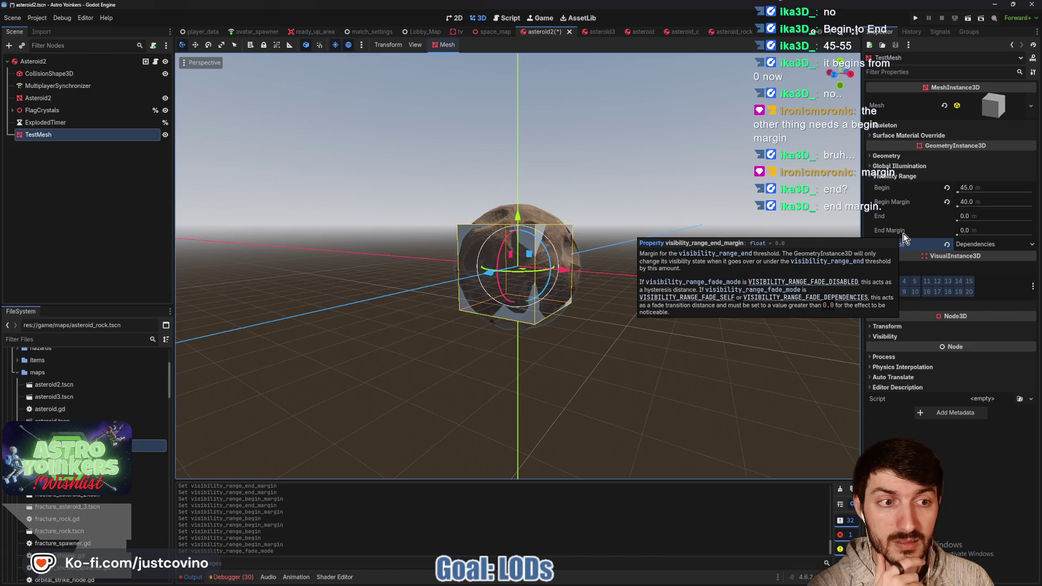
scroll(573, 275, "up", 3)
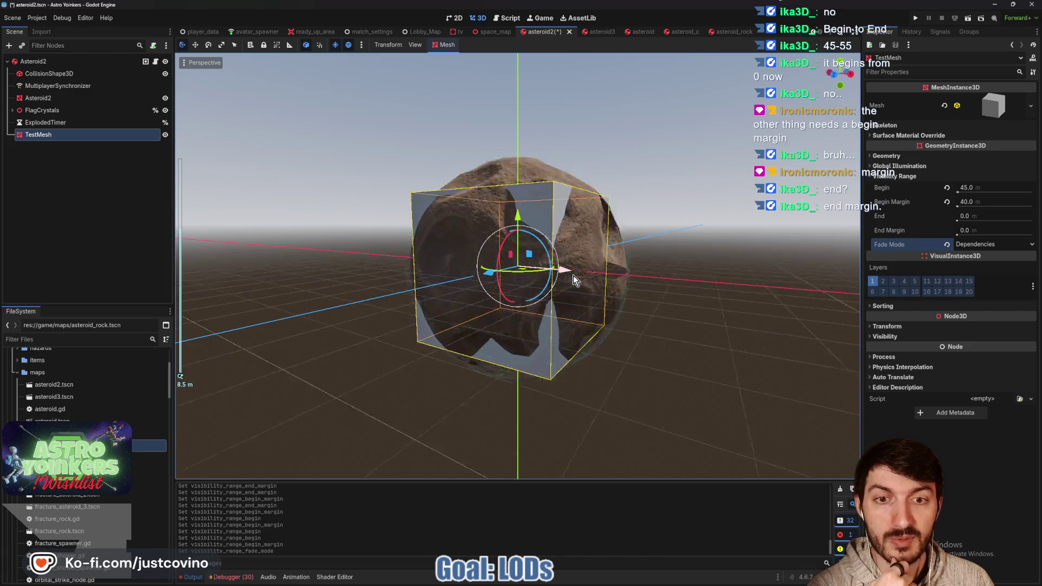
scroll(598, 201, "down", 15)
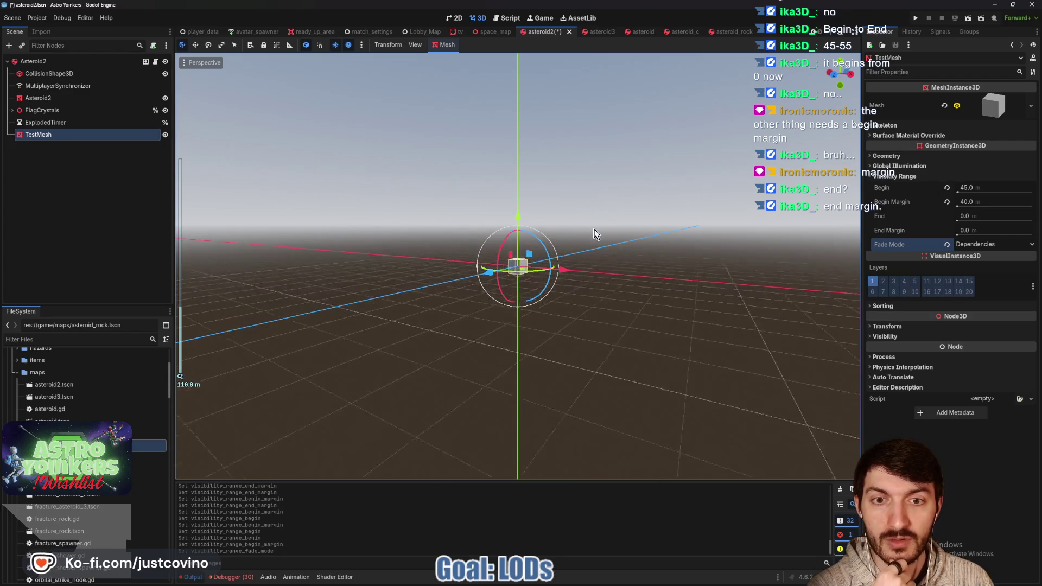
scroll(644, 302, "up", 10)
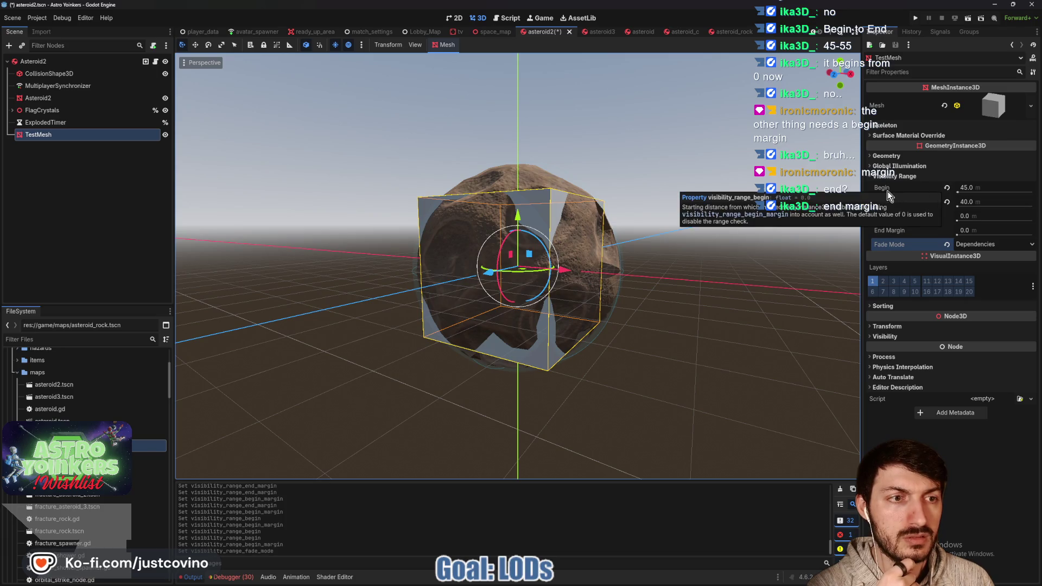
mouse_move(887, 191)
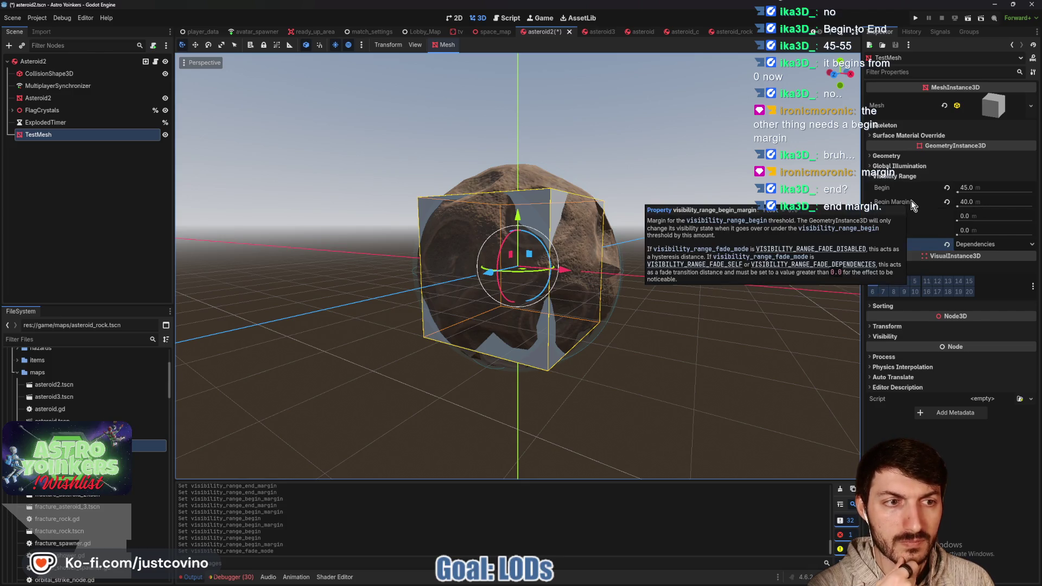
left_click(988, 199)
Enter 5 m as TestMesh's Begin Margin and zoom in and out to check the LOD switch.
type("5")
key("Return")
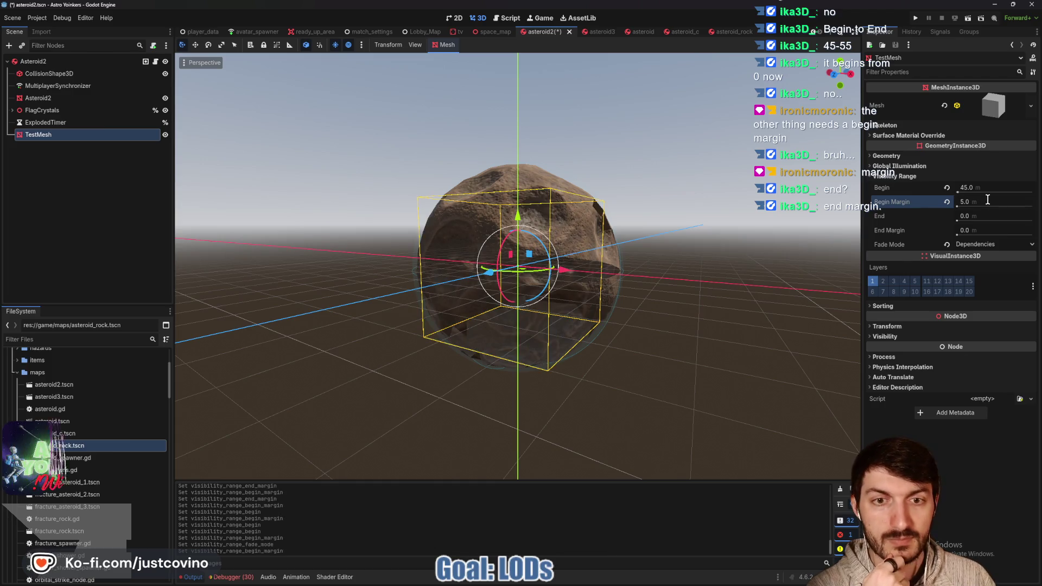
scroll(760, 230, "down", 5)
scroll(687, 289, "down", 4)
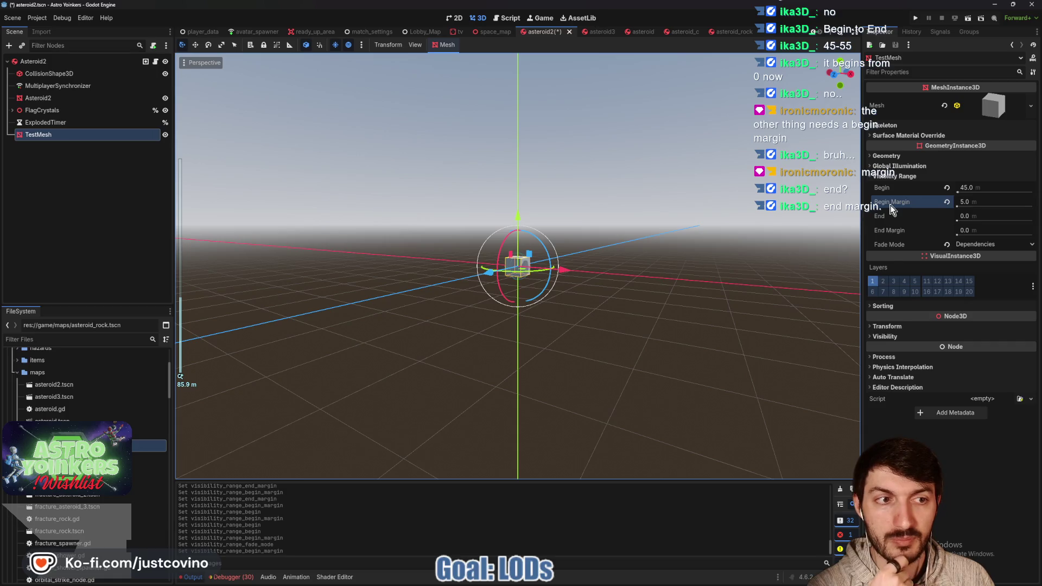
scroll(669, 284, "up", 4)
scroll(666, 285, "down", 6)
scroll(665, 285, "up", 11)
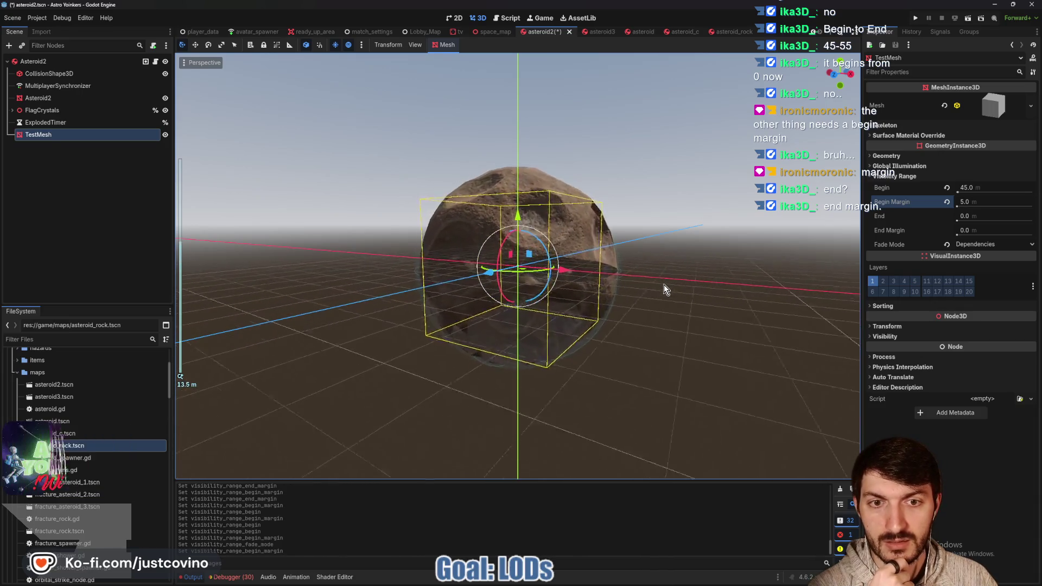
scroll(664, 285, "down", 11)
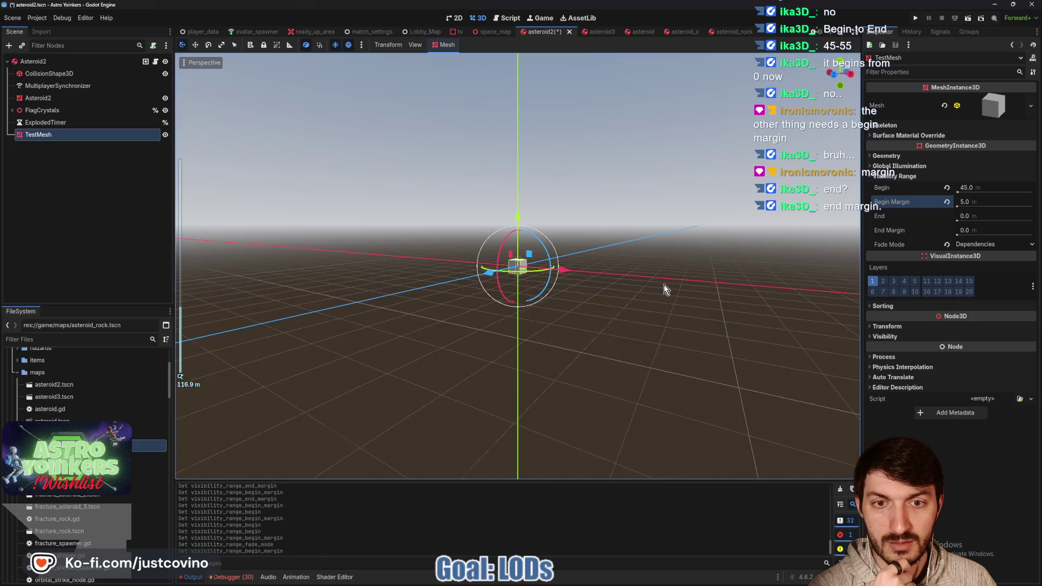
scroll(663, 286, "up", 6)
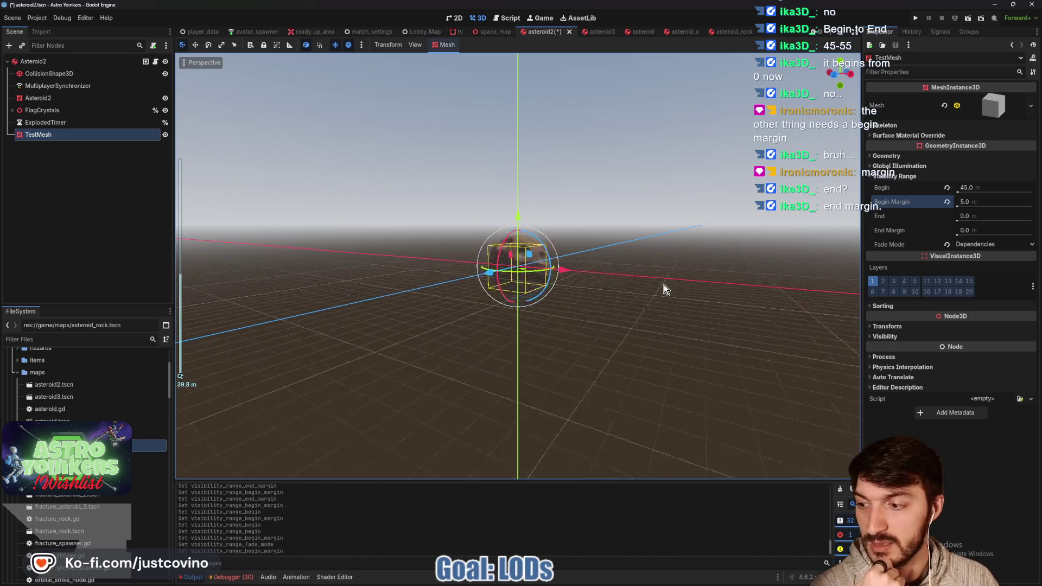
scroll(663, 284, "down", 4)
left_click(67, 98)
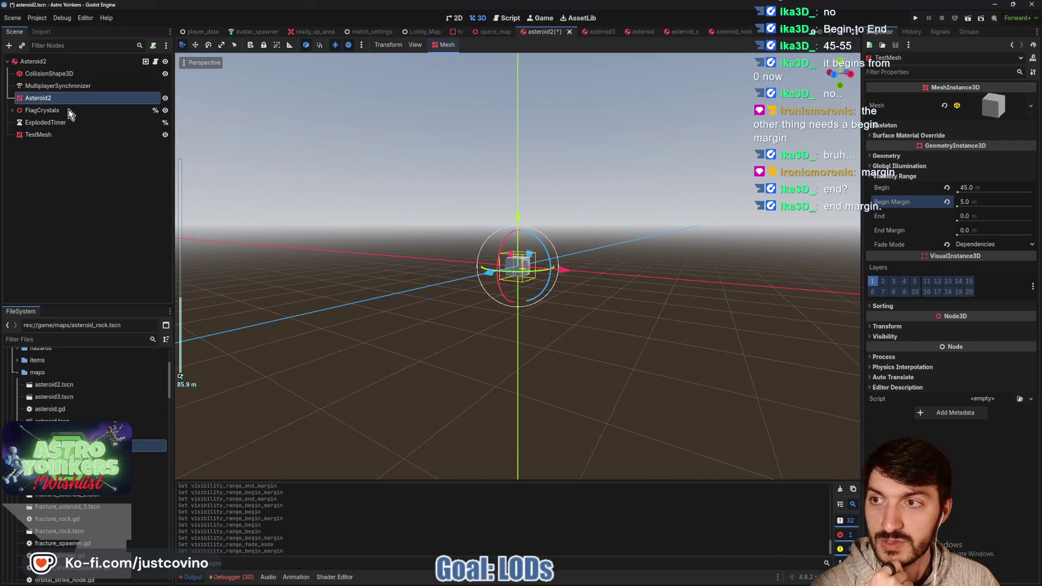
Switch Asteroid2's visibility Fade Mode to Dependencies.
left_click(971, 313)
left_click(980, 348)
scroll(646, 328, "up", 8)
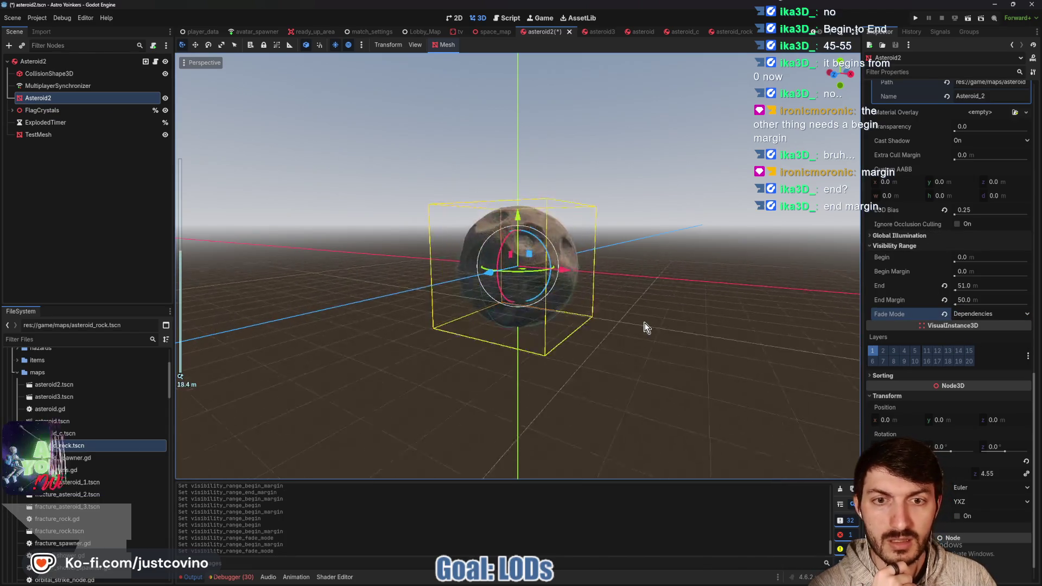
scroll(646, 327, "down", 10)
scroll(645, 327, "up", 3)
Cut Asteroid2's visibility End Margin to 5 m and zoom the viewport to test.
left_click(977, 286)
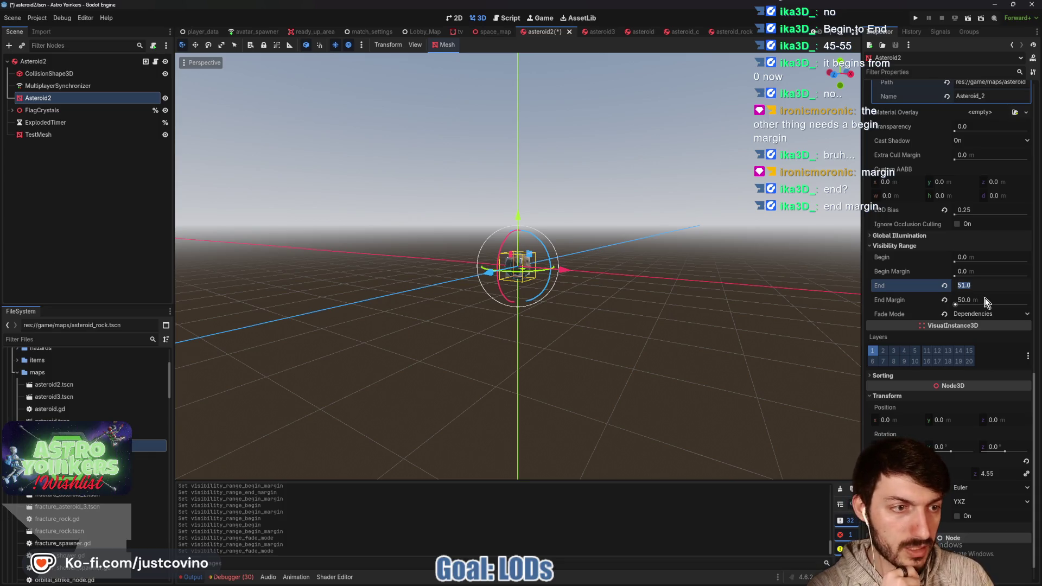
left_click(984, 299)
type("5")
key("Return")
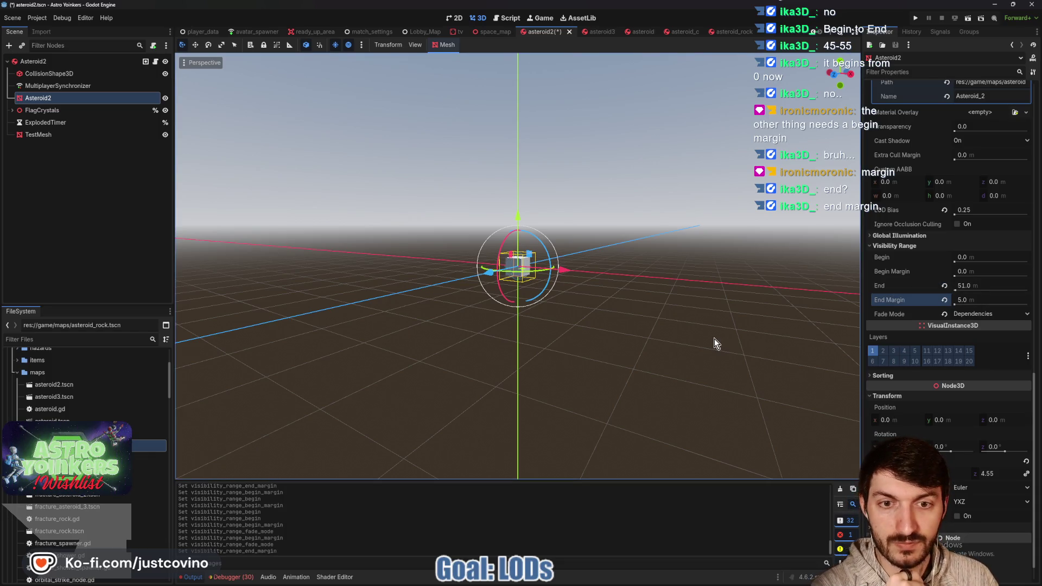
scroll(714, 339, "up", 15)
scroll(714, 339, "down", 15)
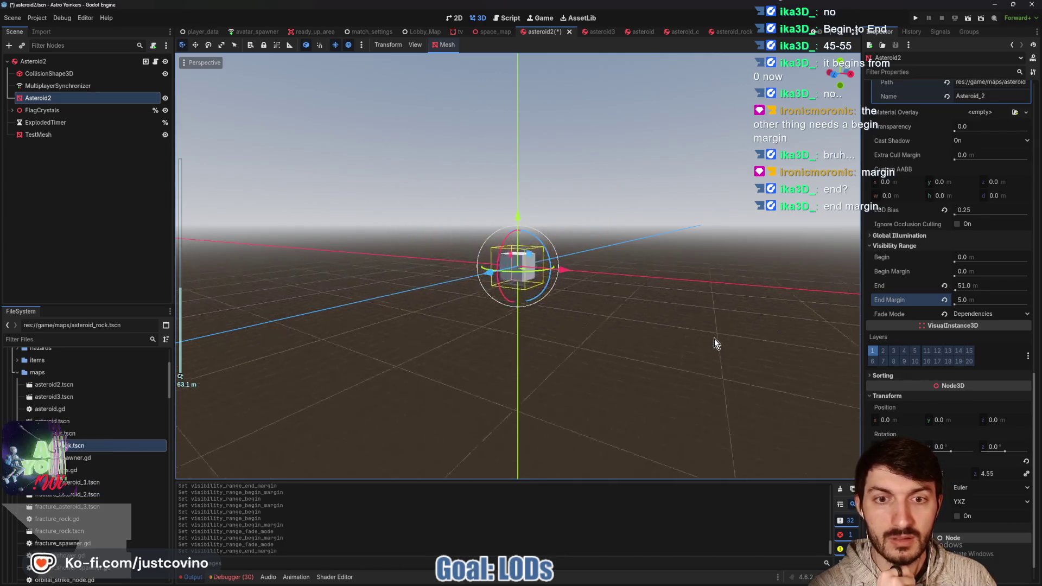
scroll(714, 338, "up", 5)
scroll(713, 338, "down", 7)
scroll(714, 338, "up", 3)
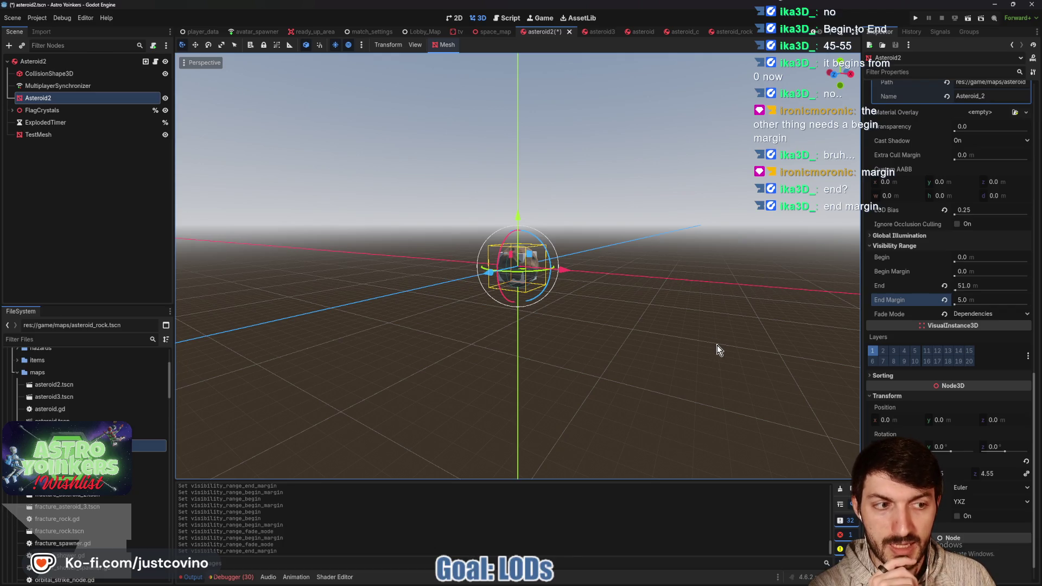
Compare with TestMesh, then lower Asteroid2's visibility End to 46 m and zoom to test.
left_click(62, 135)
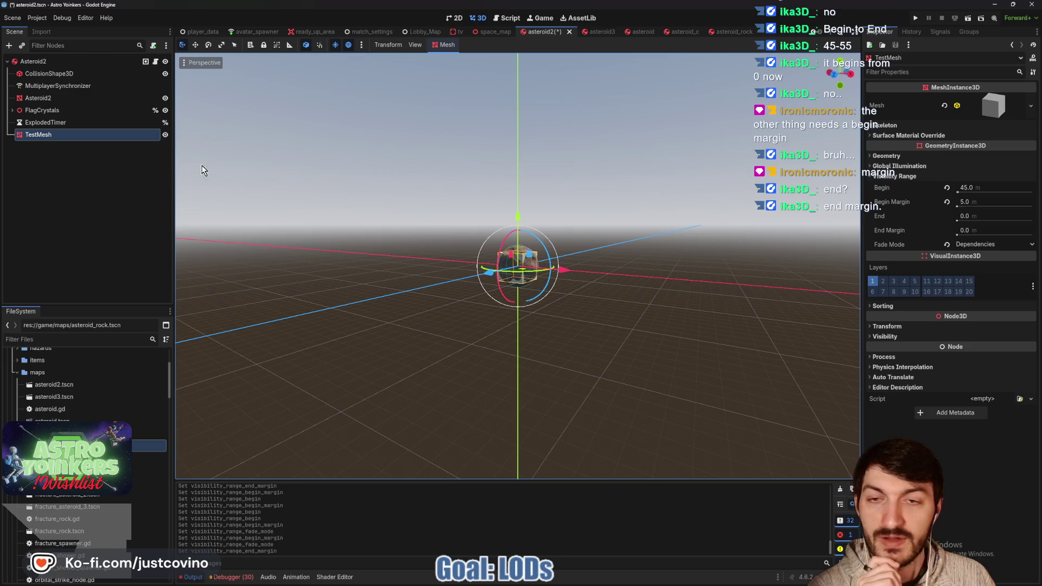
left_click(54, 99)
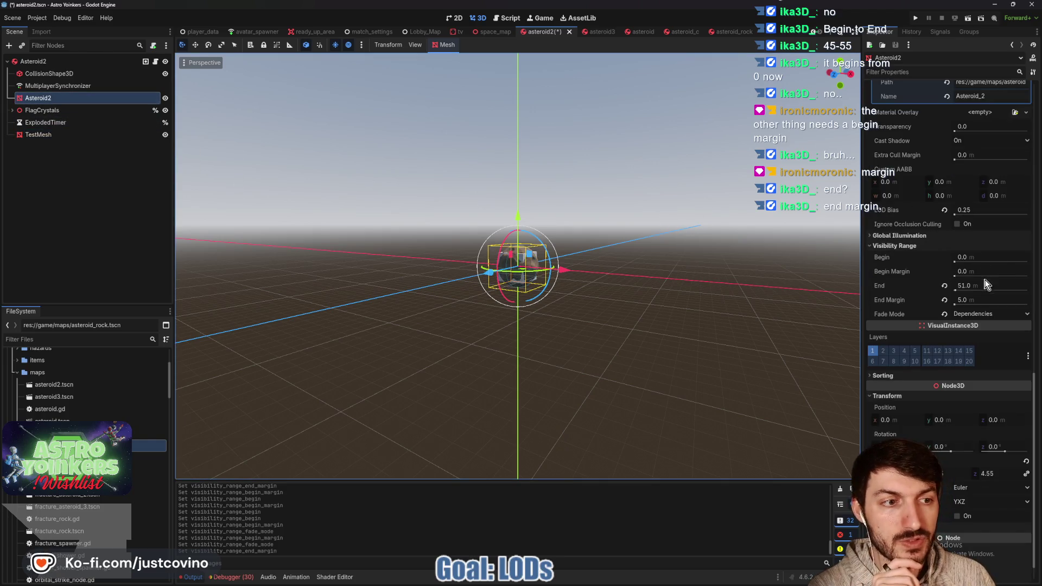
left_click(980, 283)
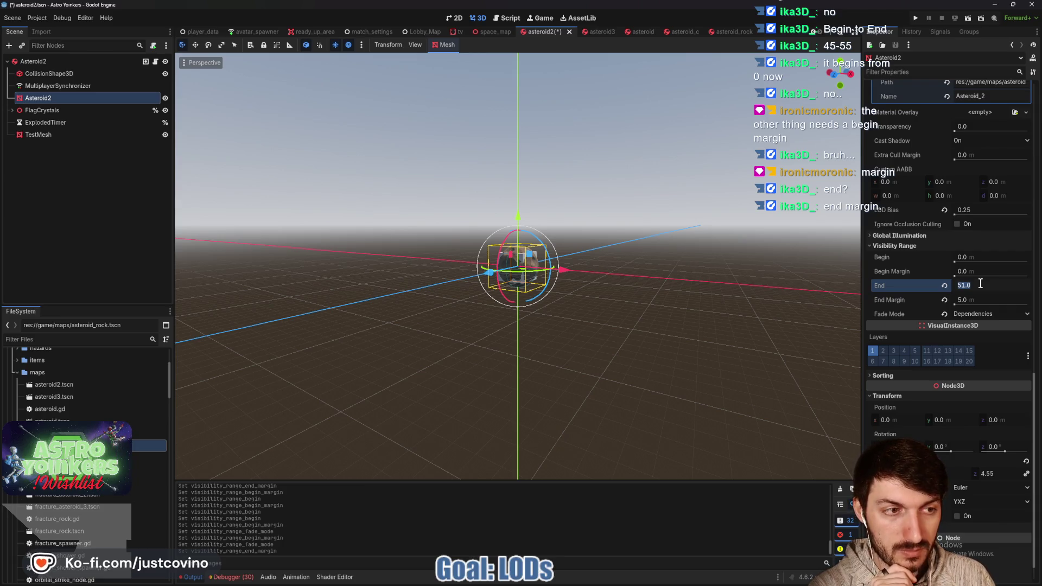
type("46")
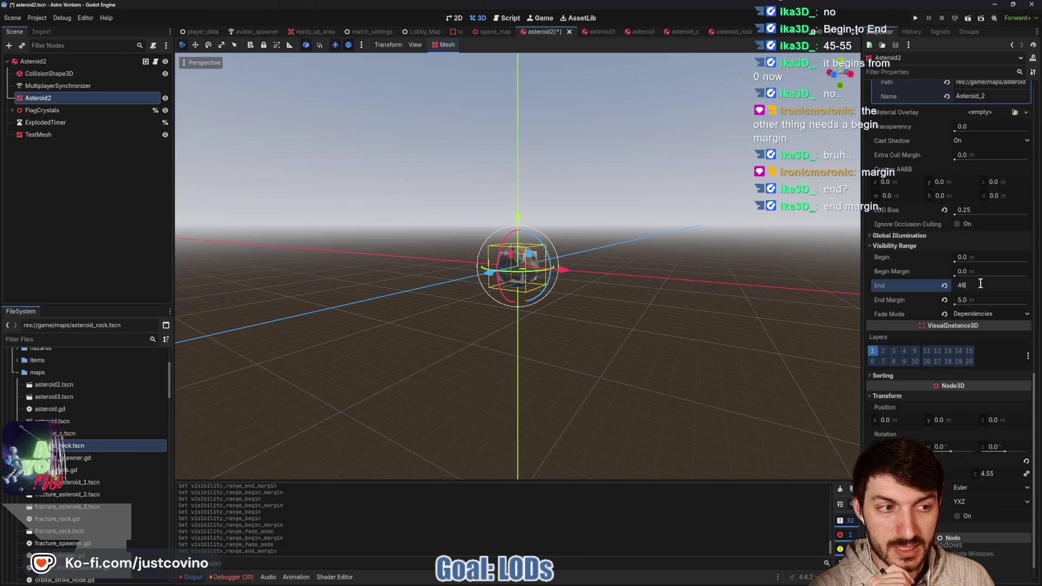
key("Return")
scroll(725, 298, "up", 4)
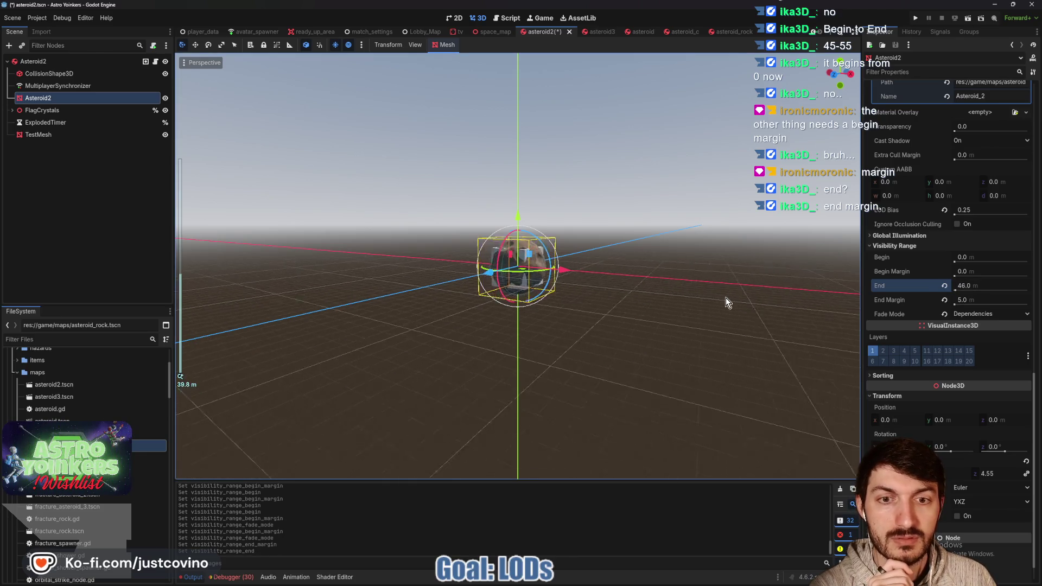
scroll(725, 301, "down", 2)
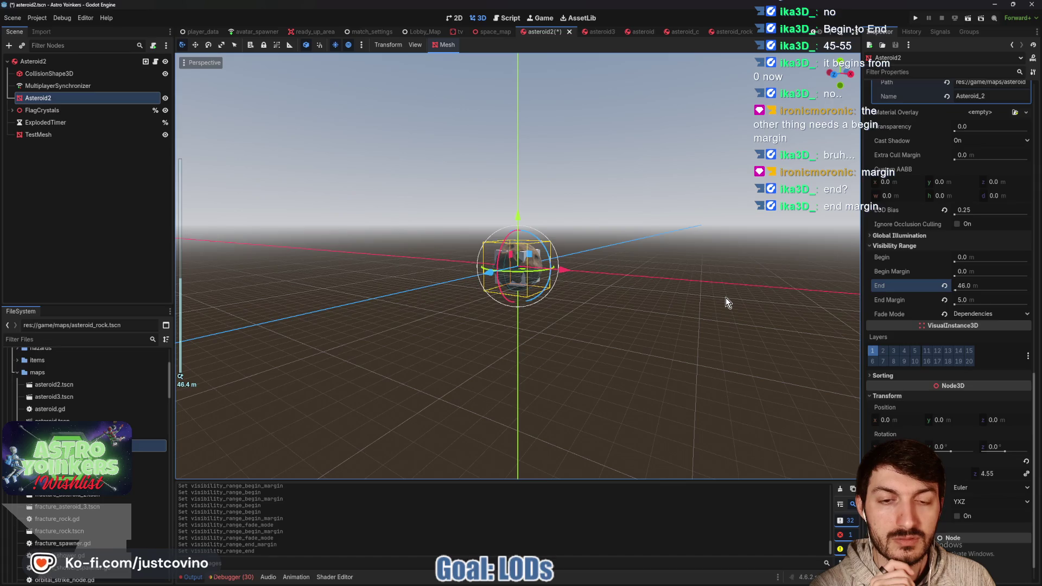
scroll(726, 299, "down", 2)
scroll(726, 302, "down", 12)
scroll(725, 298, "up", 20)
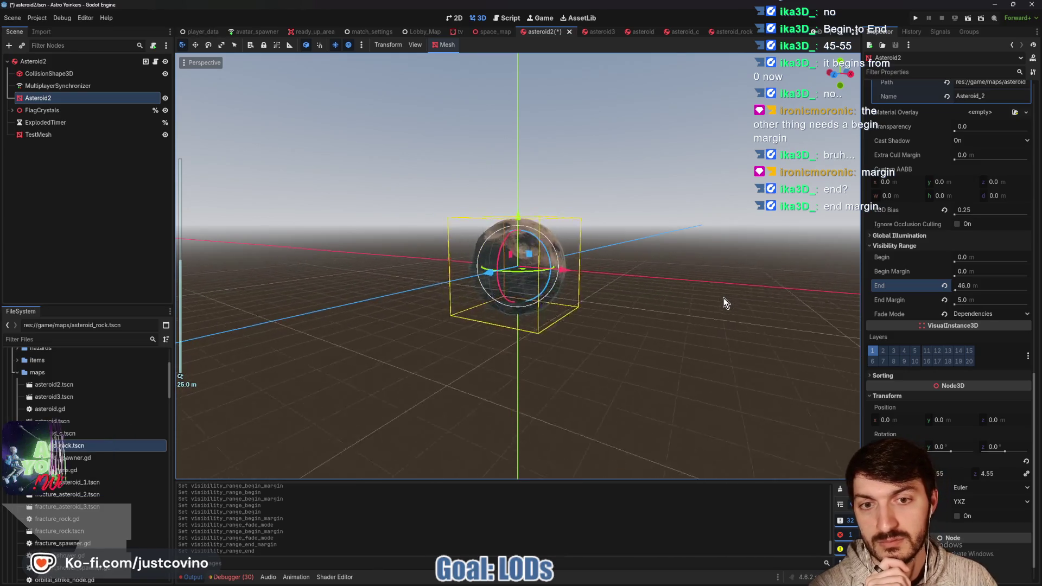
scroll(724, 299, "down", 8)
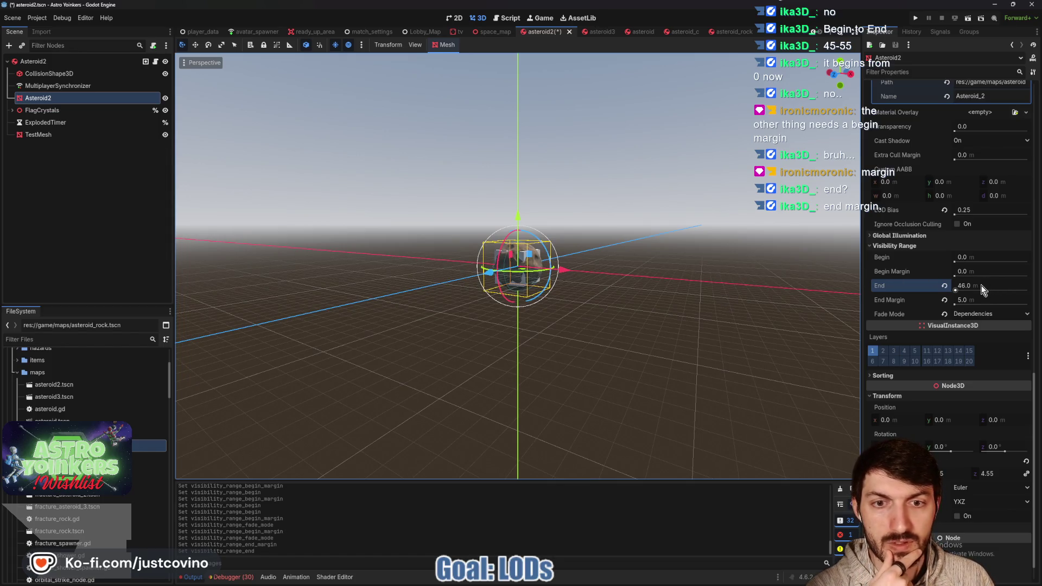
Scrub TestMesh's visibility Begin lower, then bring it back to 45 m.
left_click(57, 136)
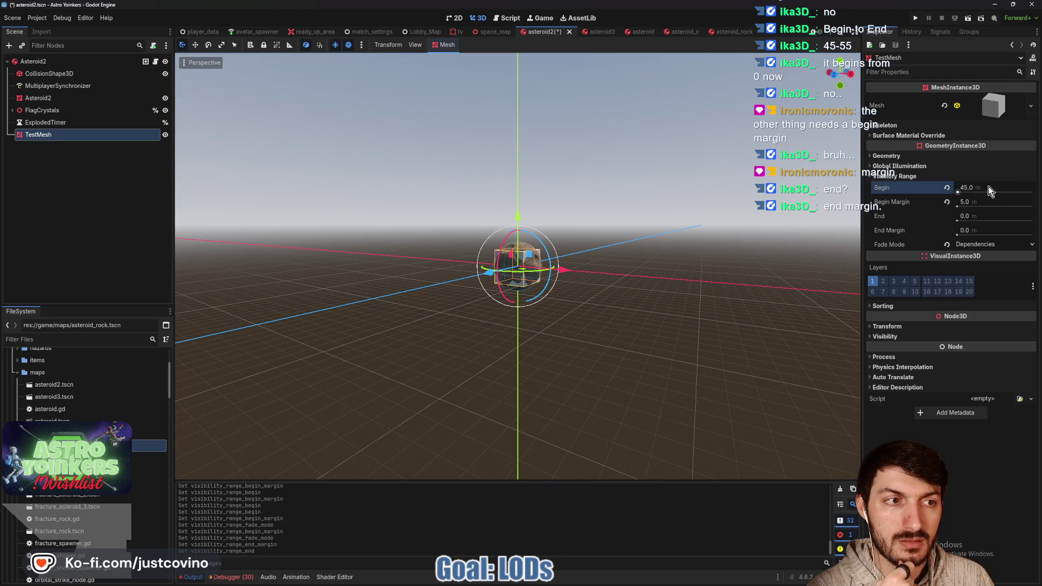
left_click_drag(988, 186, 958, 187)
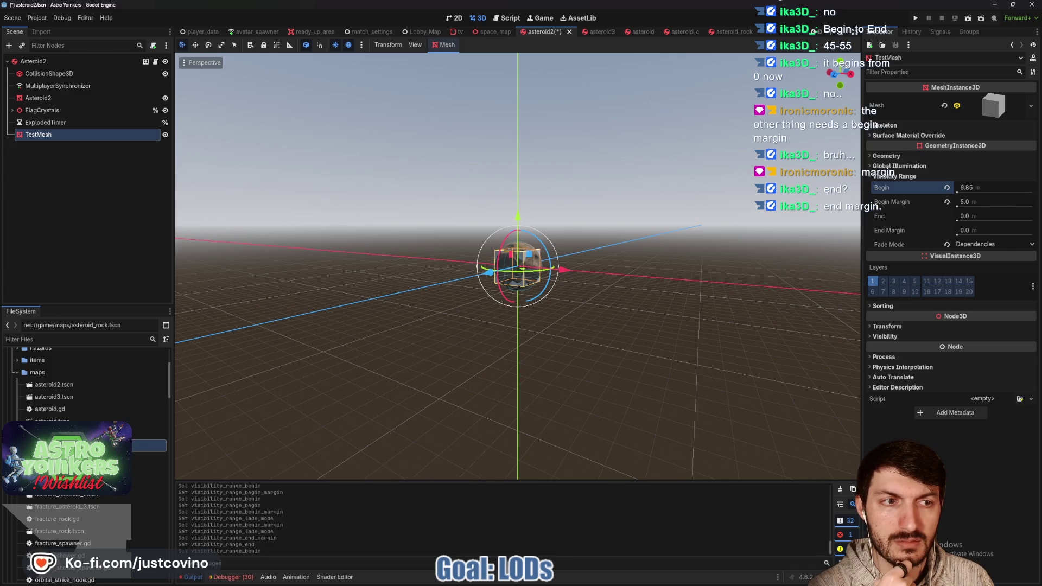
left_click_drag(977, 187, 969, 189)
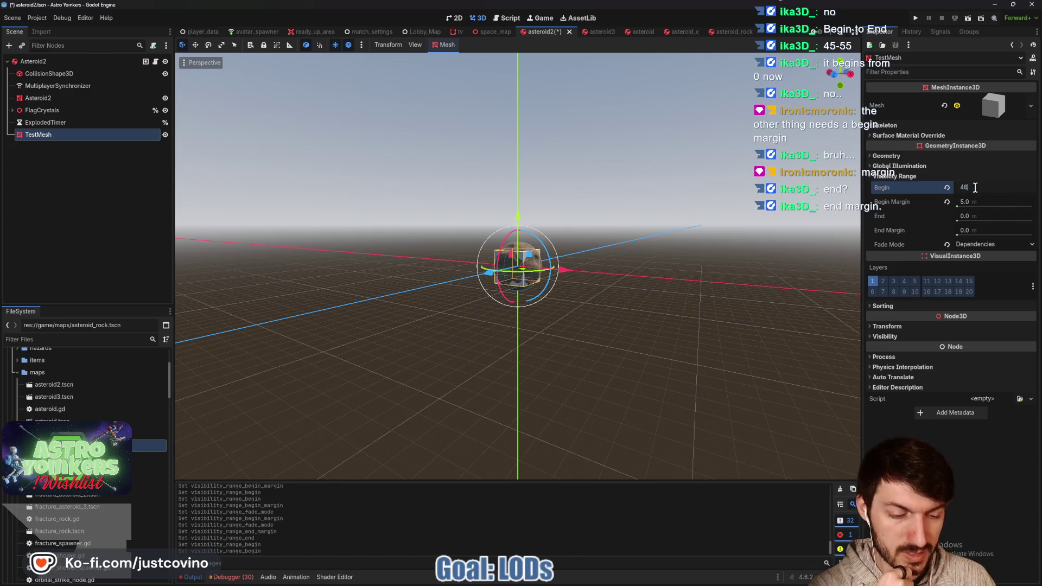
Enter 45 m as Asteroid2's visibility End and zoom the viewport to check.
left_click(29, 101)
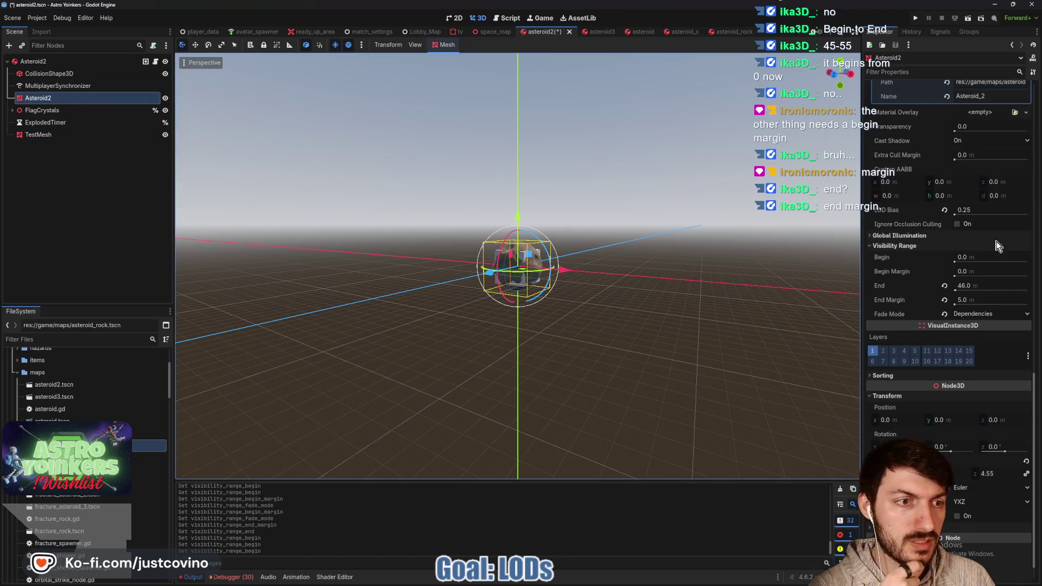
left_click(971, 286)
type("45")
key("Return")
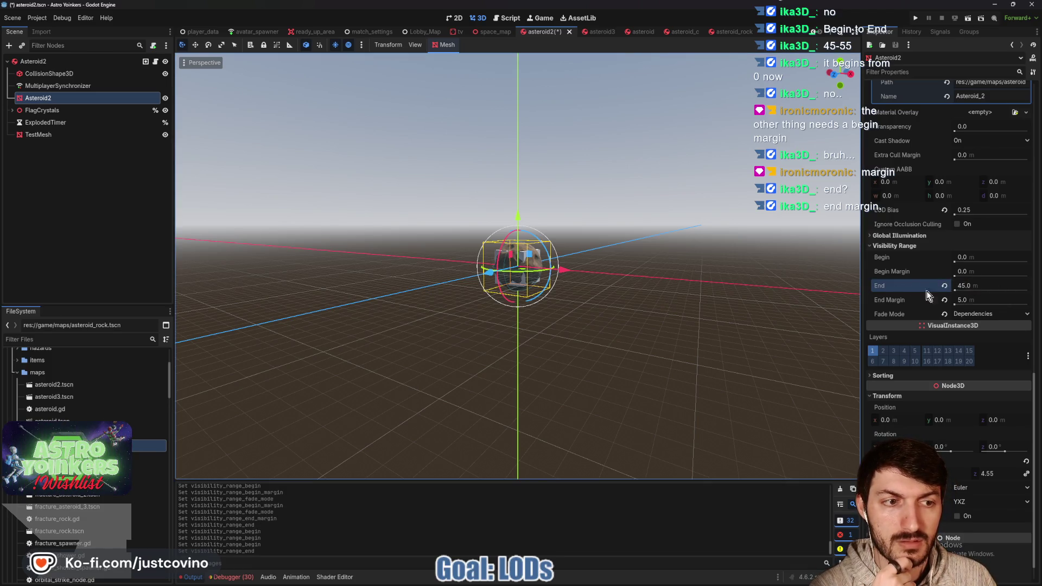
mouse_move(890, 301)
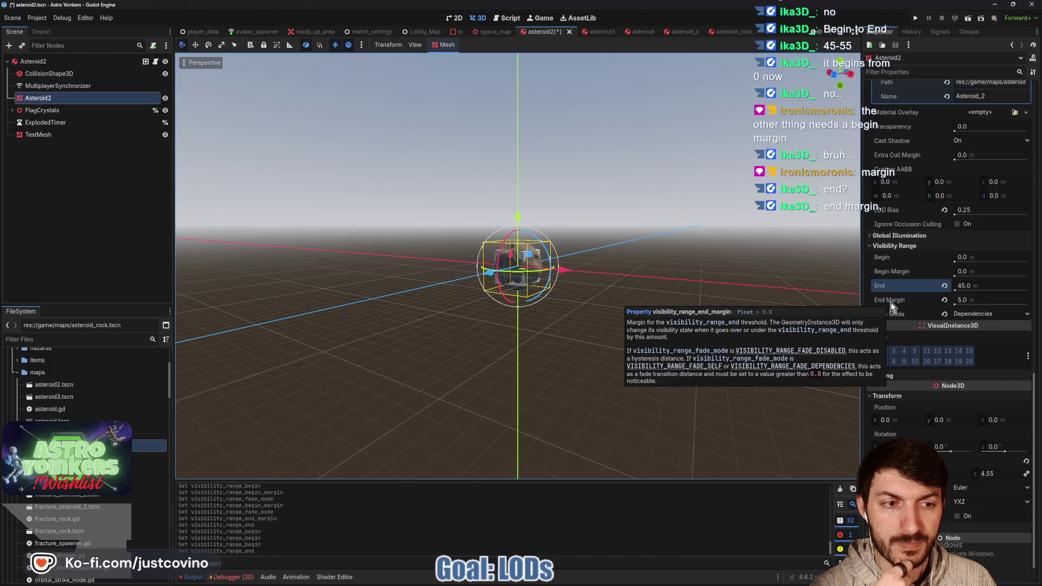
scroll(691, 307, "down", 3)
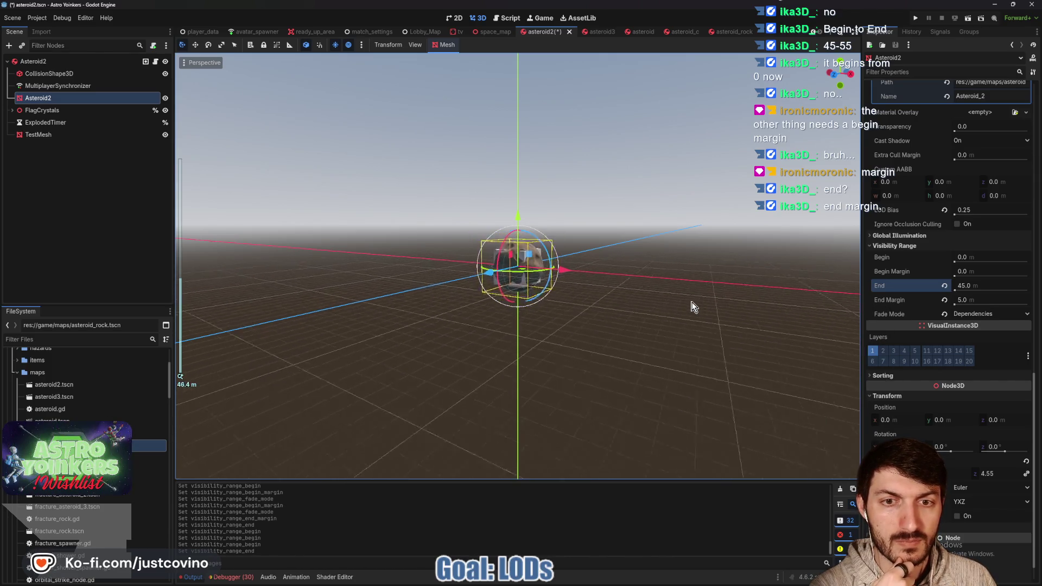
scroll(692, 307, "down", 2)
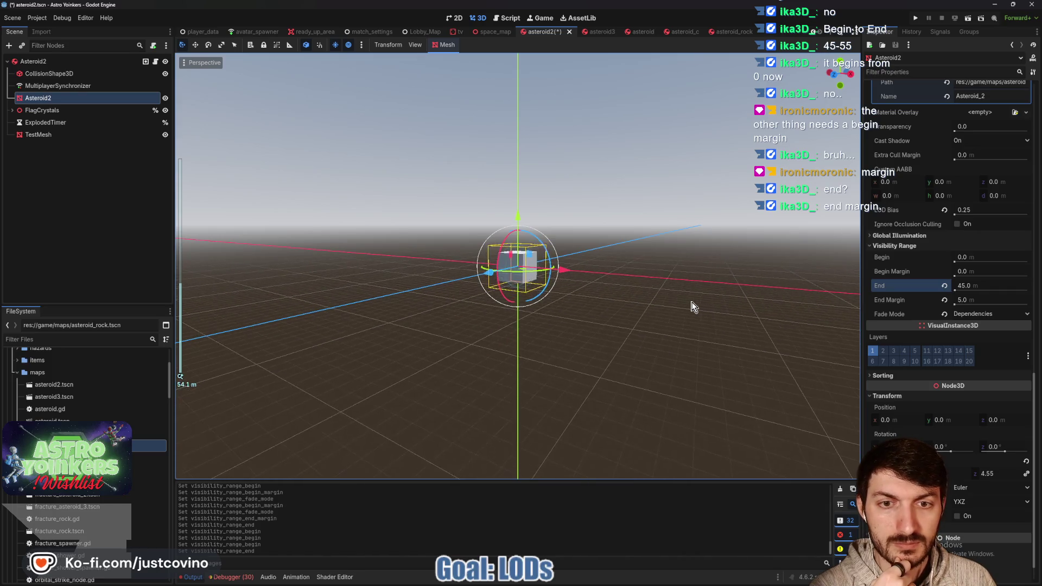
scroll(691, 304, "up", 2)
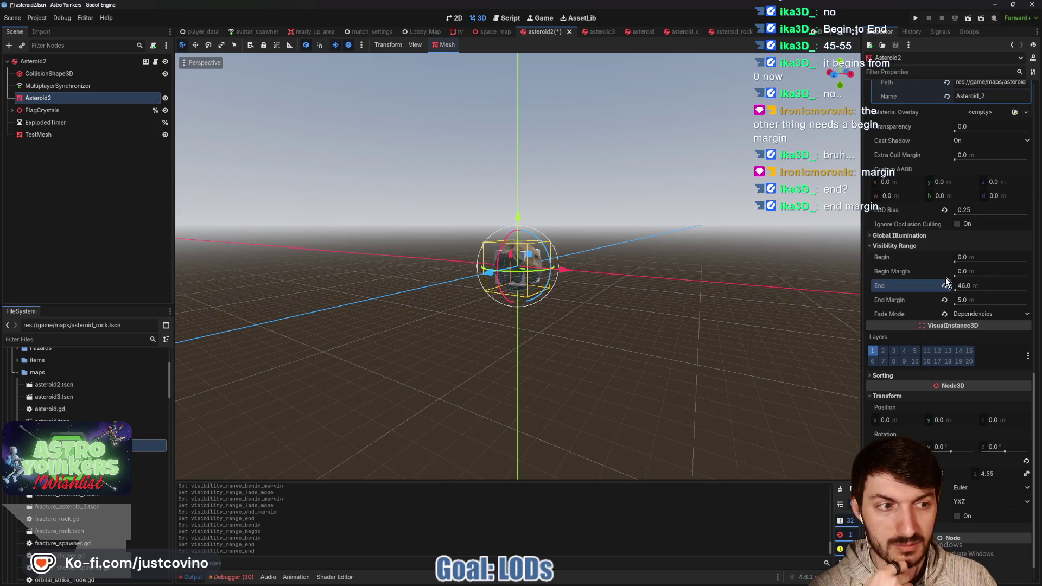
Set 10 m margins on Asteroid2's End and TestMesh's Begin, then drag TestMesh under Asteroid2.
scroll(710, 301, "down", 1)
scroll(707, 303, "up", 2)
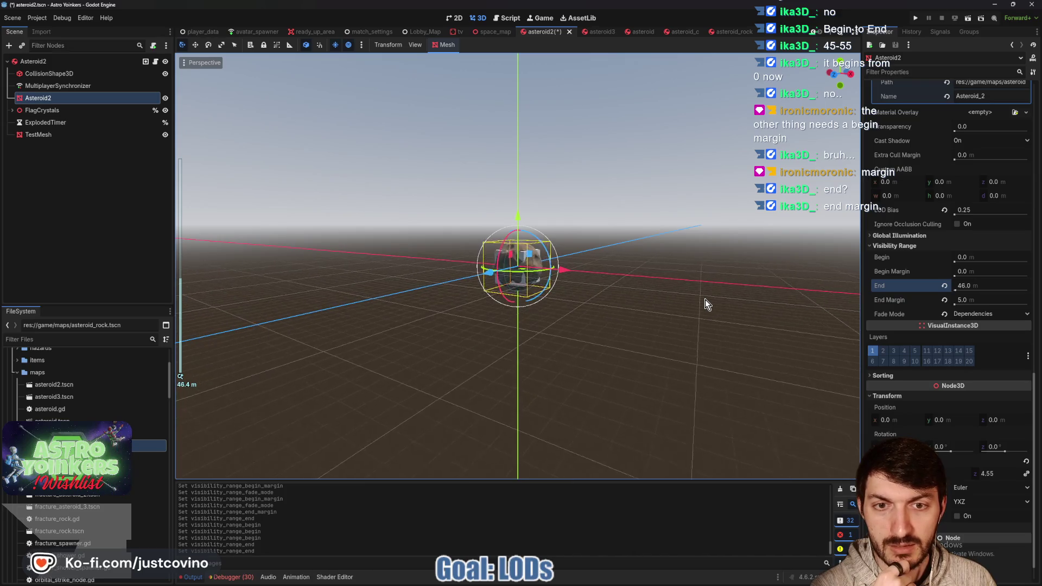
scroll(706, 304, "down", 2)
left_click(976, 301)
type("10")
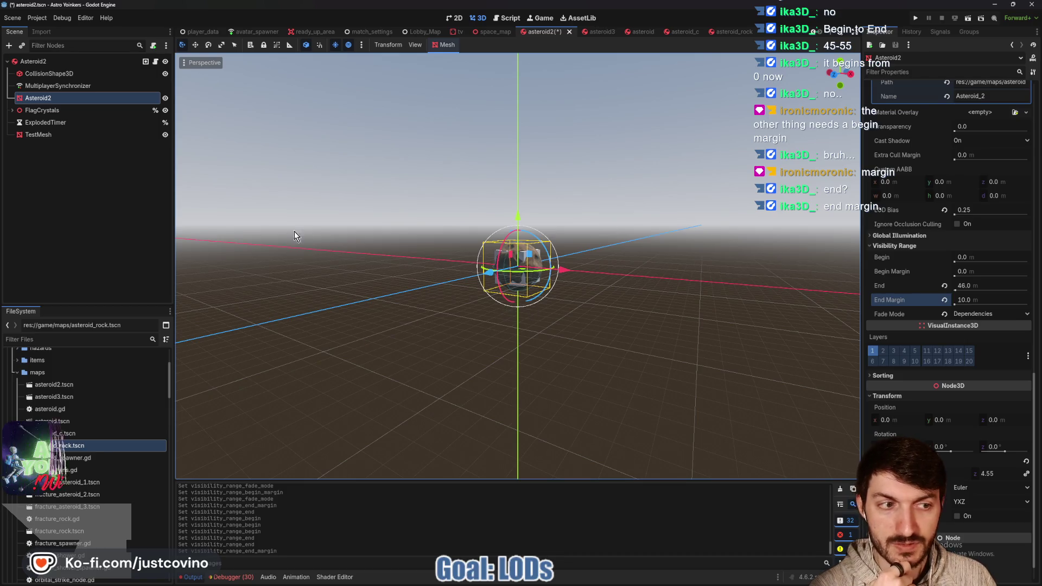
left_click(60, 134)
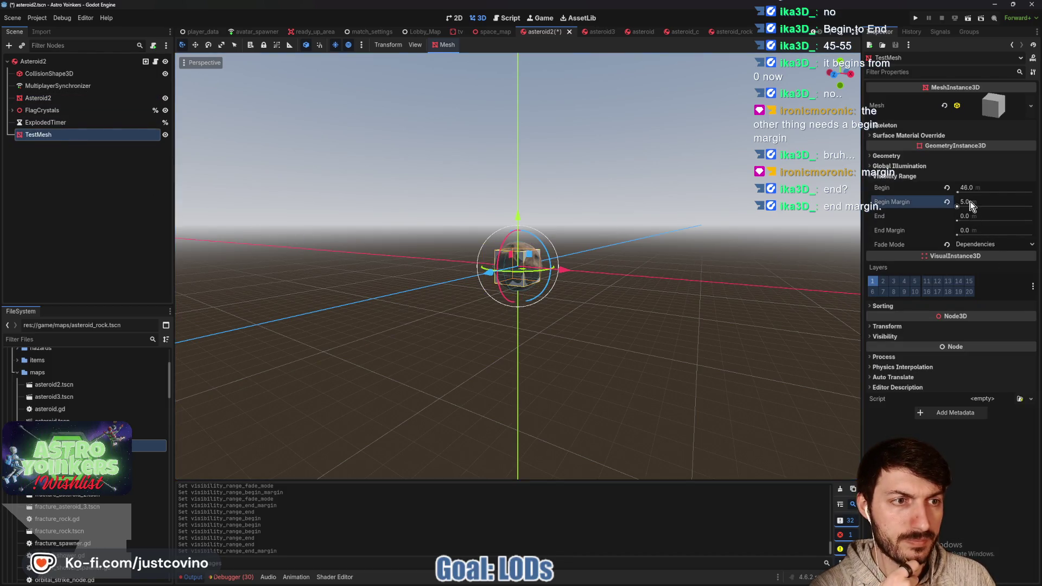
scroll(684, 333, "up", 2)
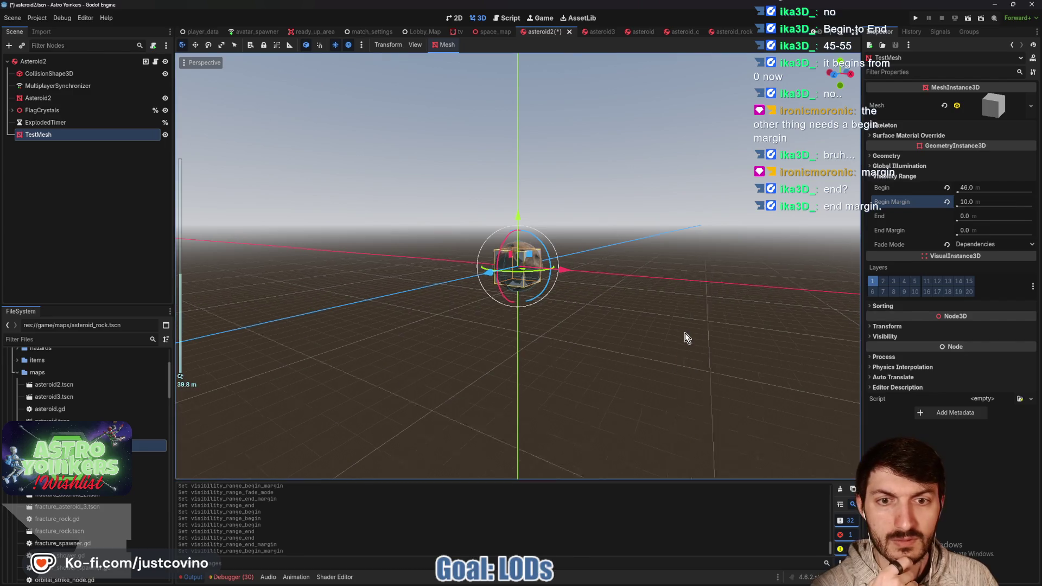
scroll(684, 333, "down", 4)
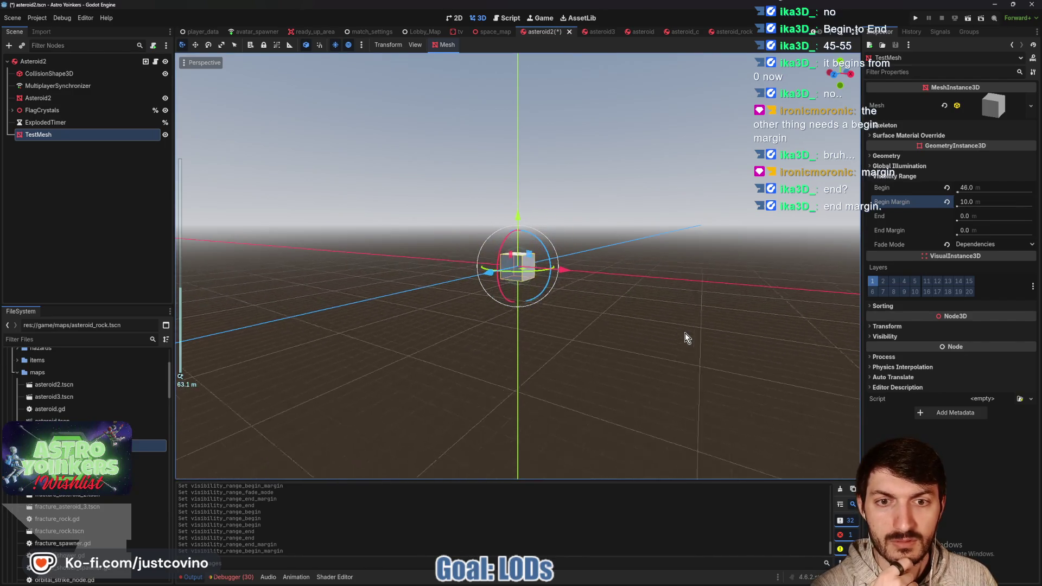
scroll(684, 333, "up", 2)
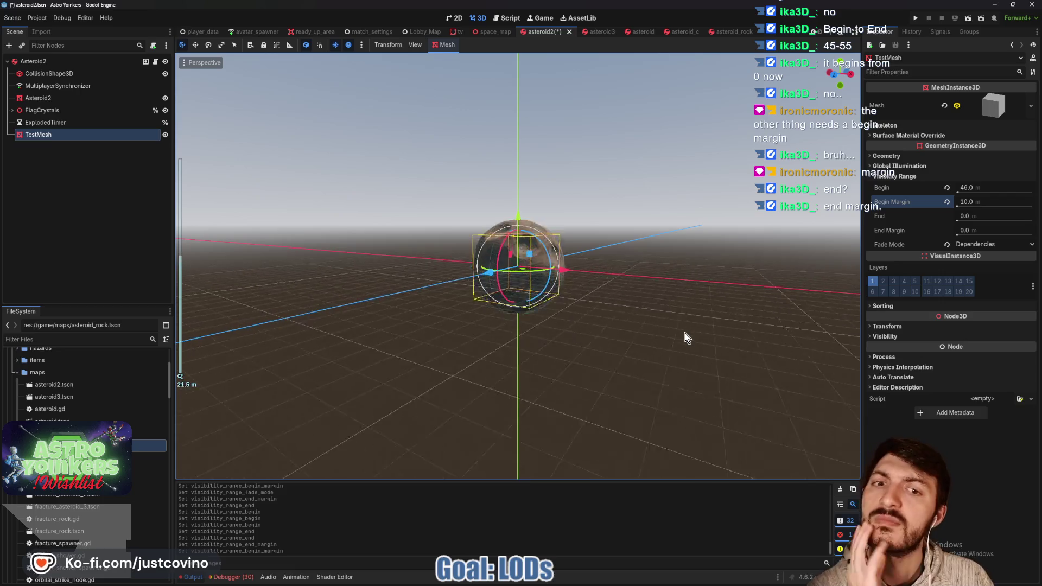
scroll(685, 333, "up", 2)
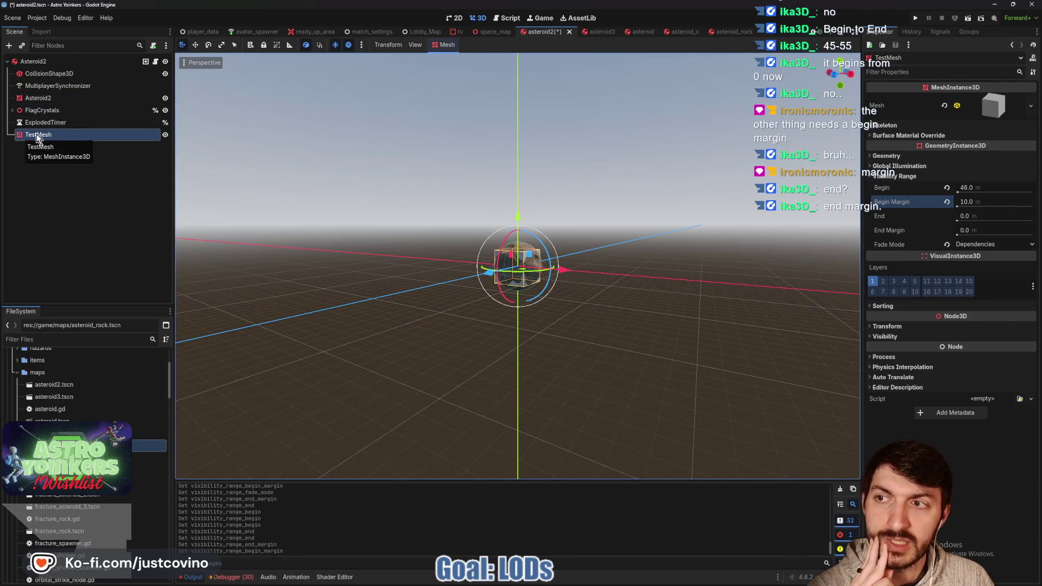
left_click_drag(36, 134, 50, 97)
Parent TestMesh under Asteroid2, then move it back under the scene root.
left_click(93, 98)
scroll(526, 258, "down", 10)
scroll(523, 256, "up", 6)
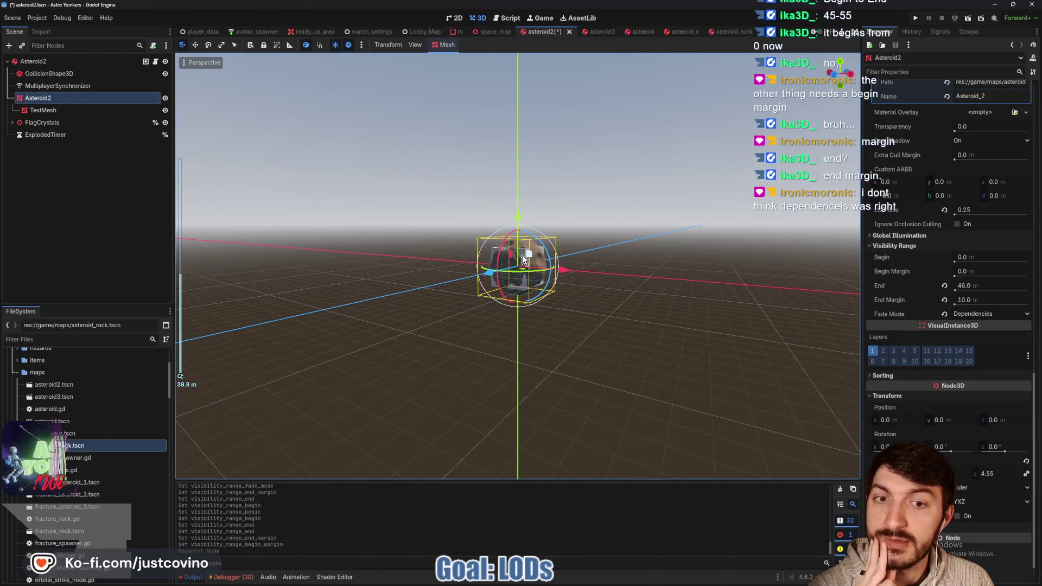
left_click_drag(60, 112, 25, 63)
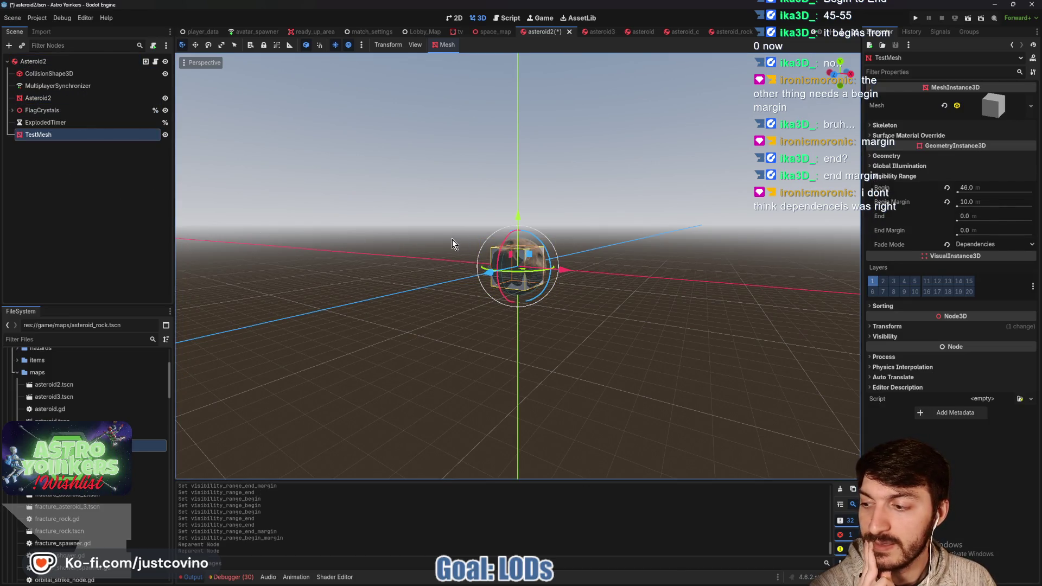
Set Fade Mode to Self on both TestMesh and Asteroid2, zooming to test.
left_click(1002, 250)
left_click(697, 272)
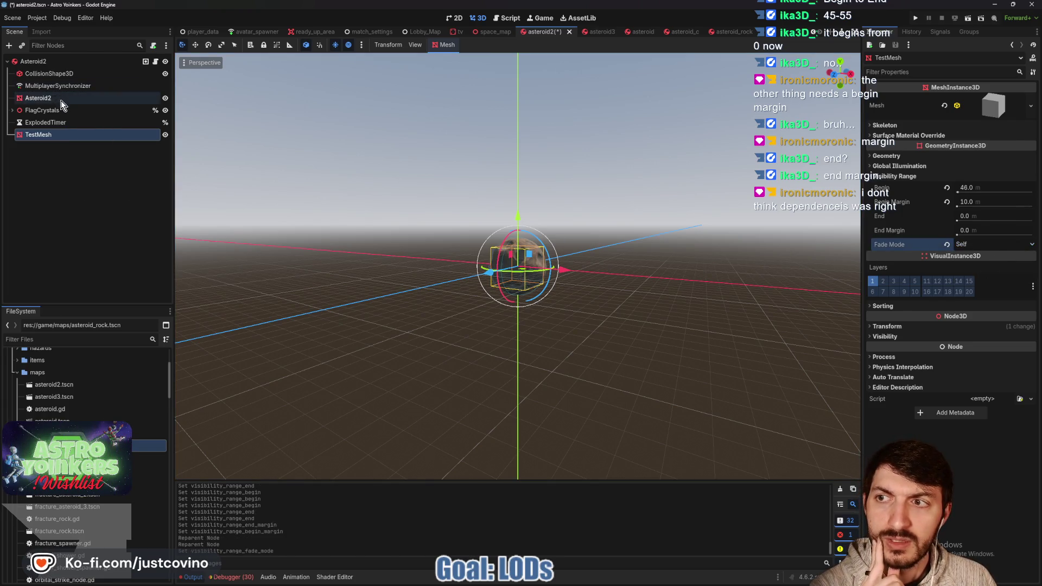
left_click(38, 98)
left_click(985, 314)
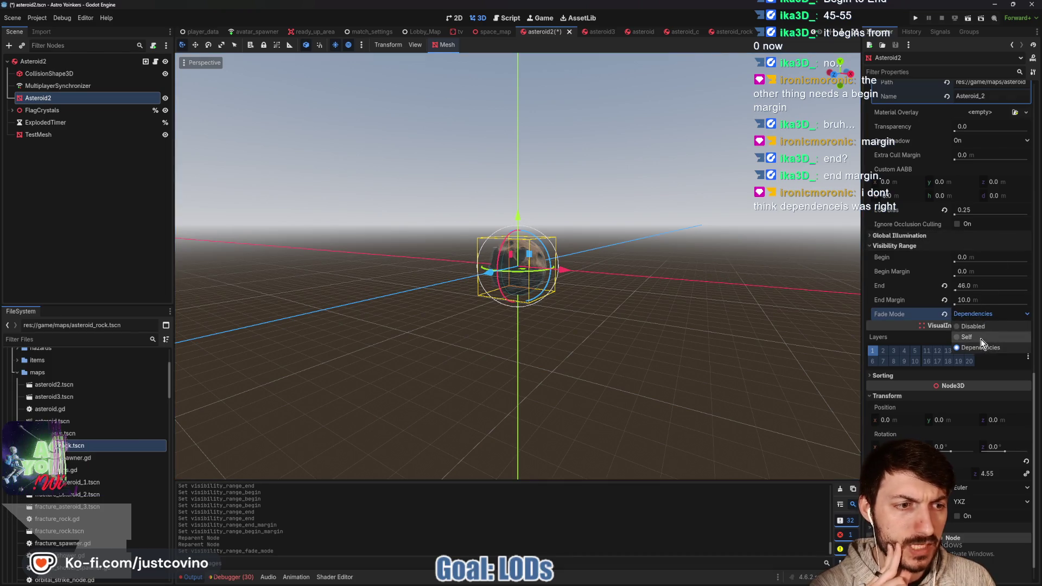
left_click(981, 339)
scroll(652, 284, "up", 1)
scroll(652, 284, "up", 2)
scroll(652, 283, "down", 5)
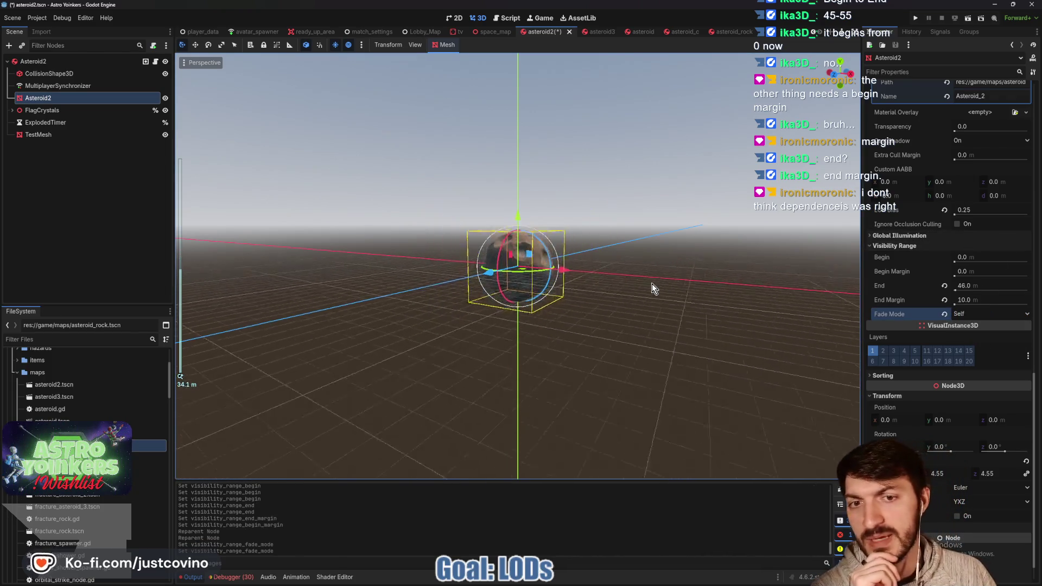
scroll(653, 284, "up", 4)
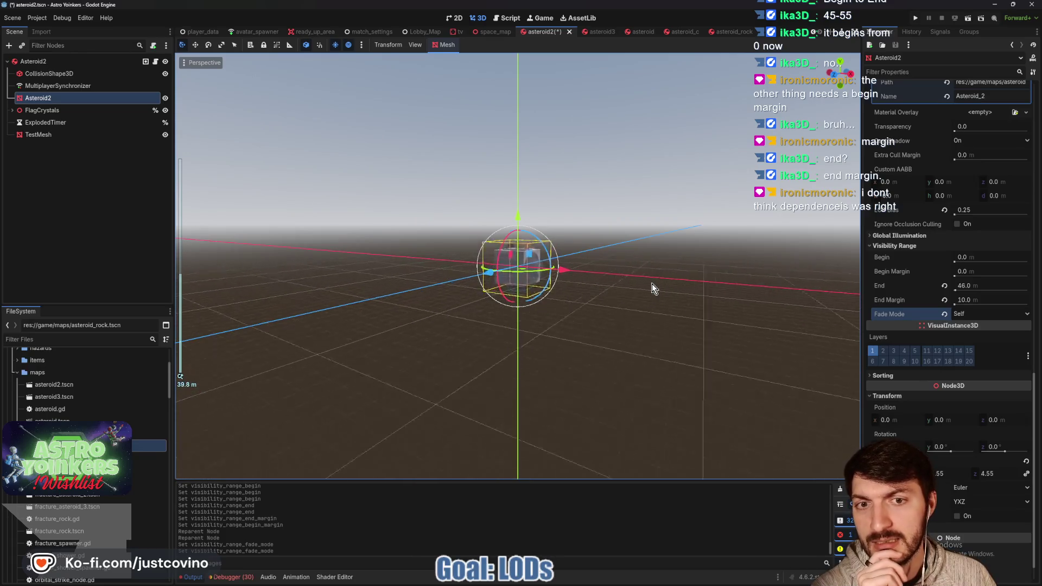
scroll(652, 284, "down", 5)
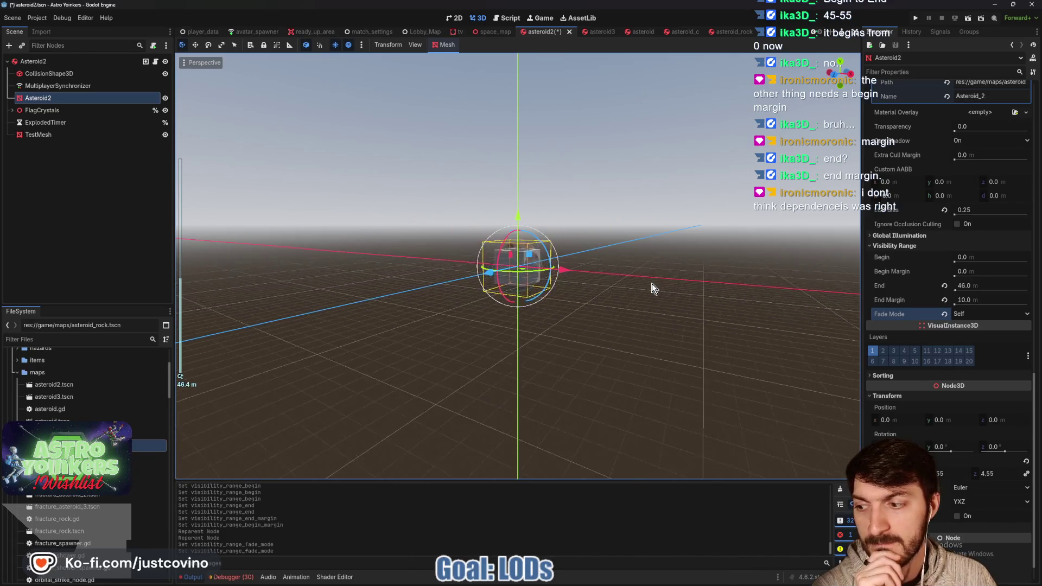
scroll(653, 283, "up", 7)
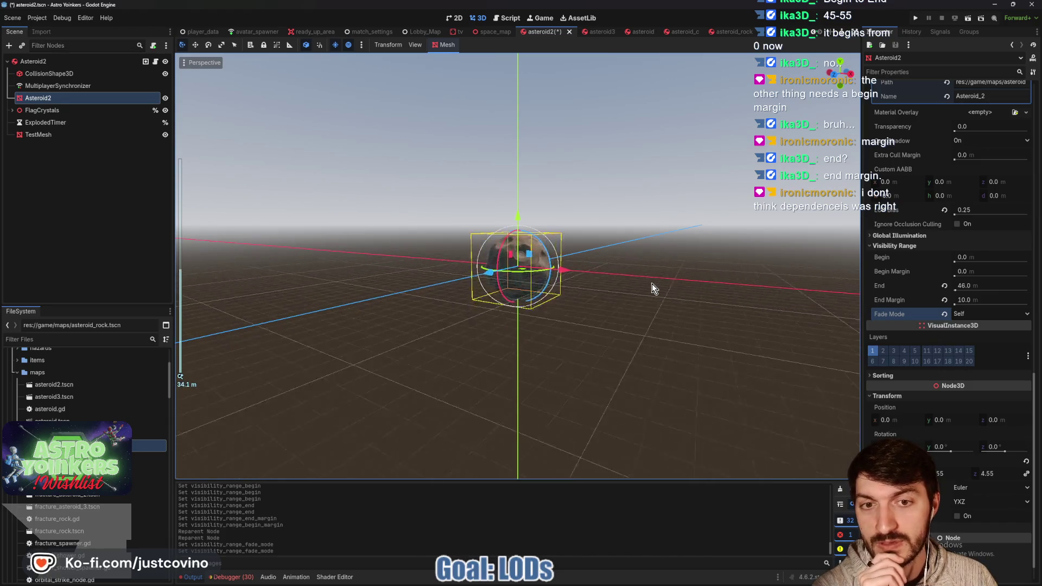
left_click(977, 286)
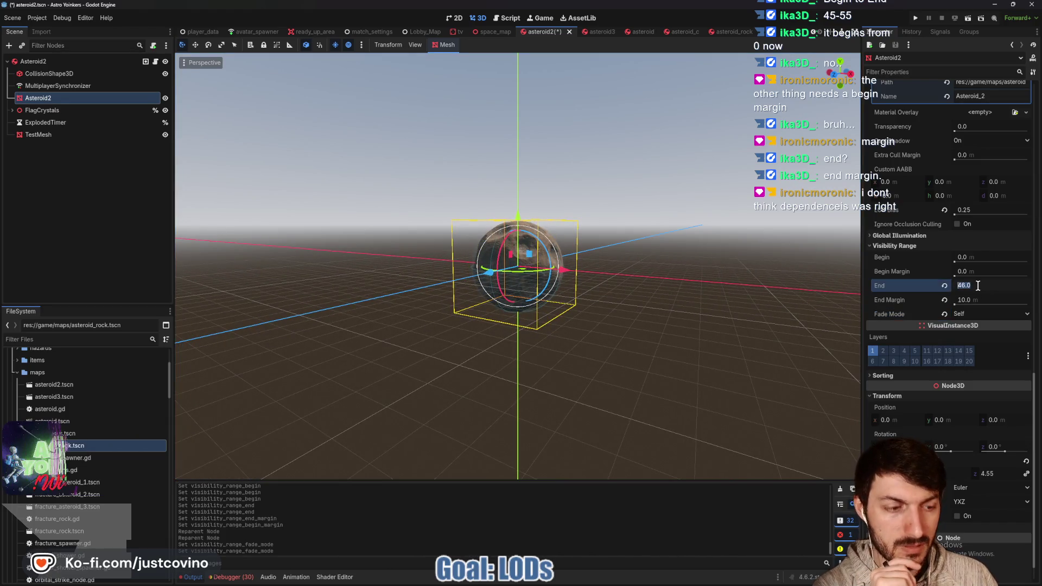
Set the TestMesh visibility begin distance to 45 m.
type("45")
left_click(64, 135)
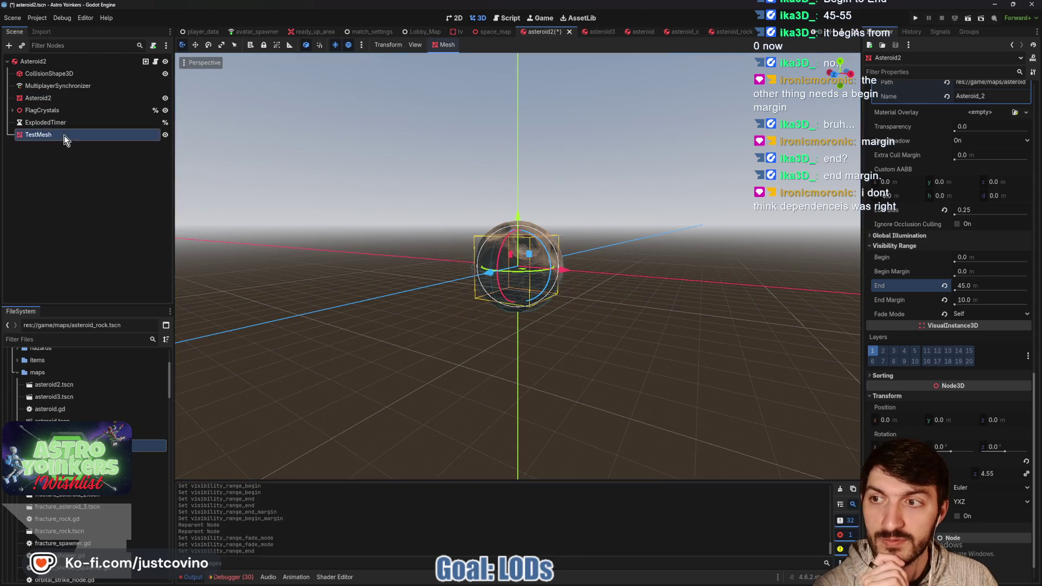
left_click(968, 187)
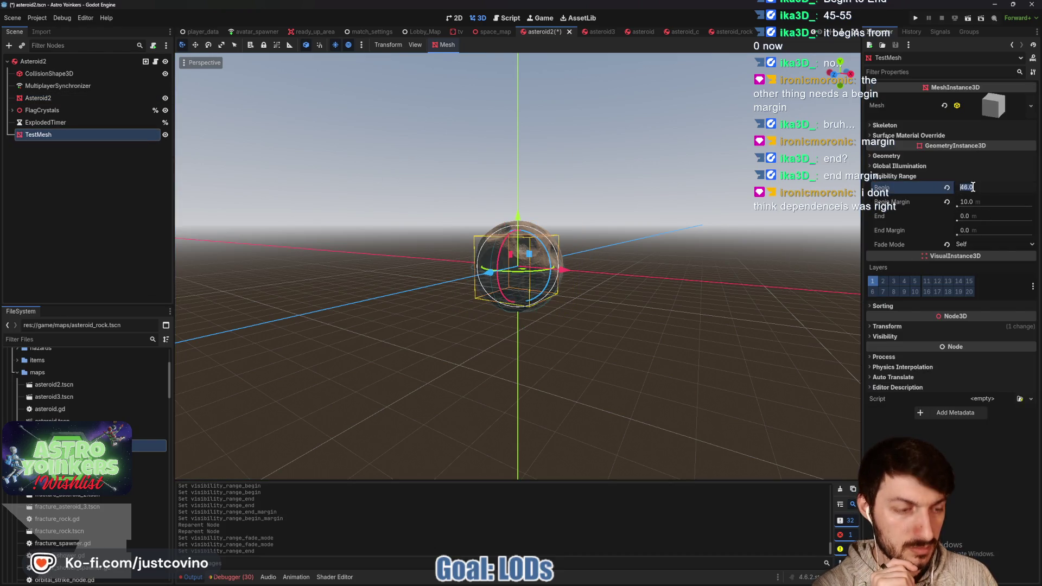
type("45")
key("Return")
Zoom the viewport in and out to preview the asteroid's LOD cross-fade, then select Asteroid2.
left_click(682, 281)
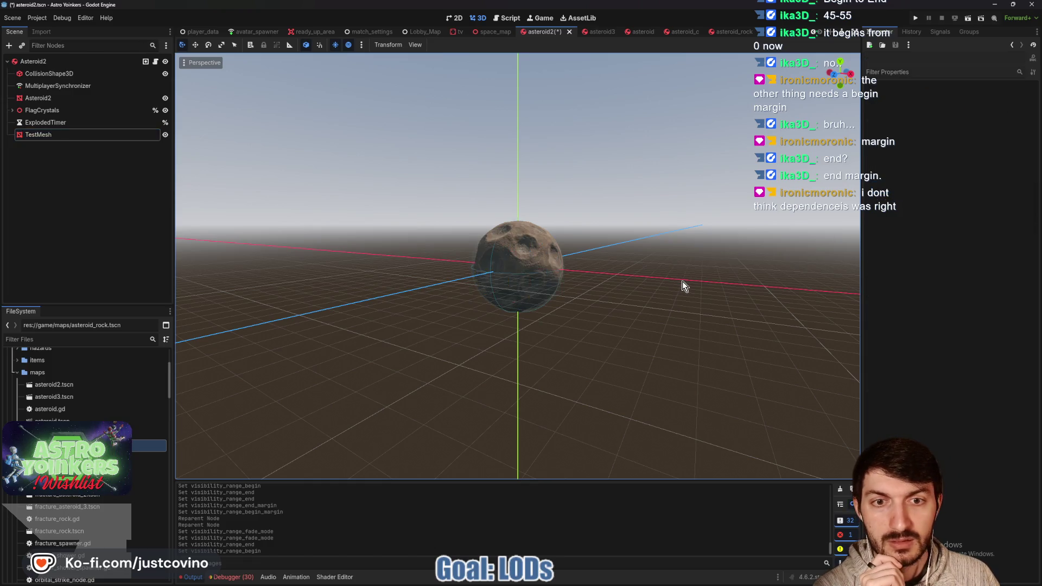
scroll(682, 281, "down", 15)
scroll(666, 296, "up", 8)
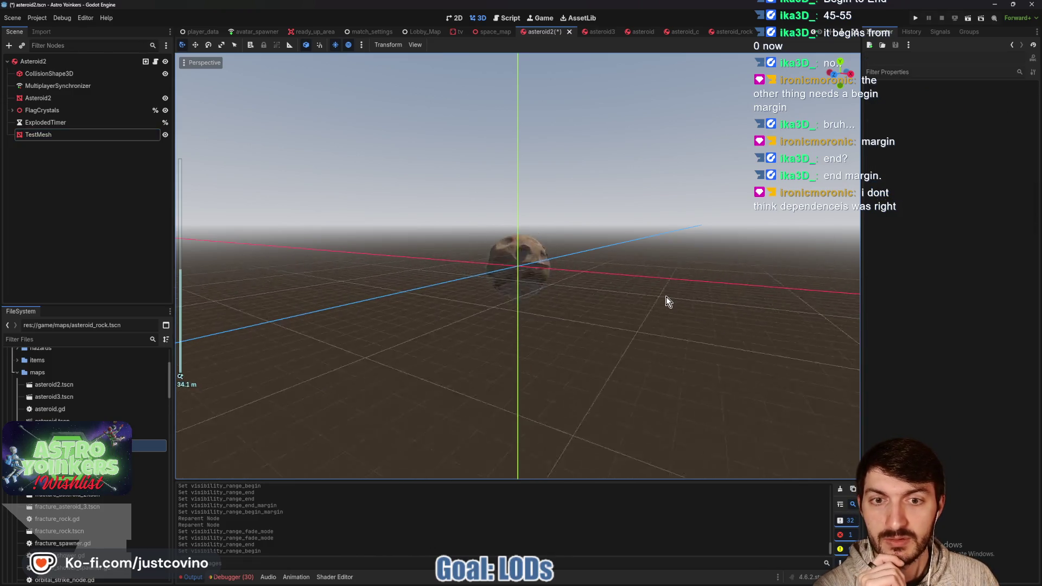
scroll(665, 296, "down", 5)
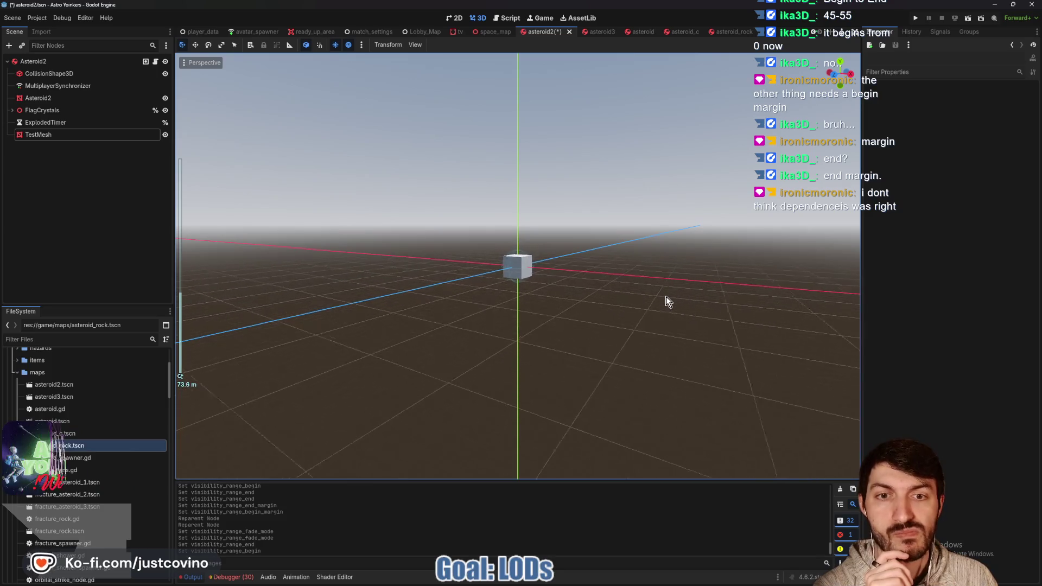
scroll(665, 296, "up", 6)
scroll(666, 296, "down", 4)
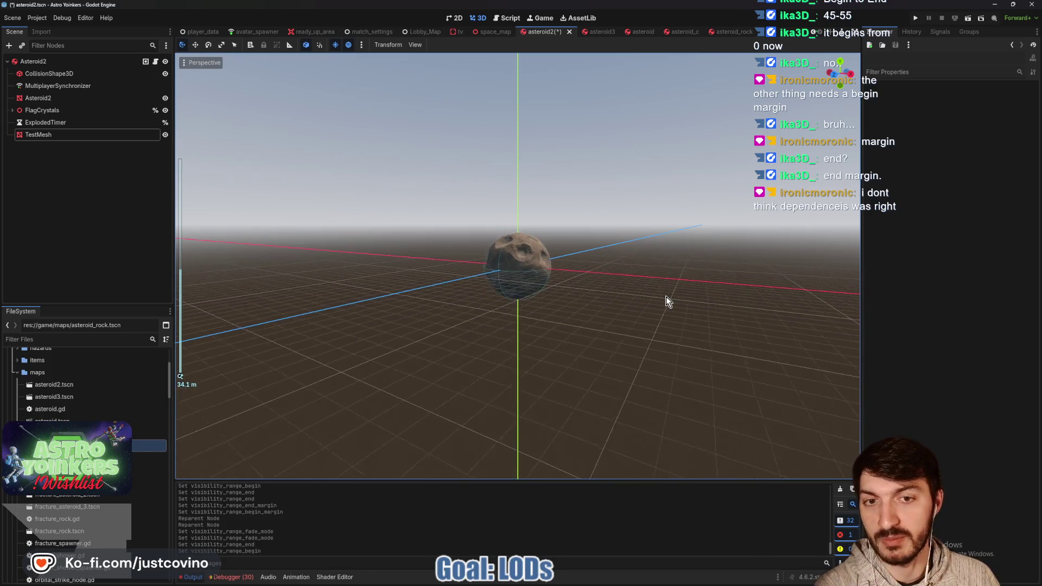
scroll(665, 296, "down", 1)
scroll(666, 296, "up", 1)
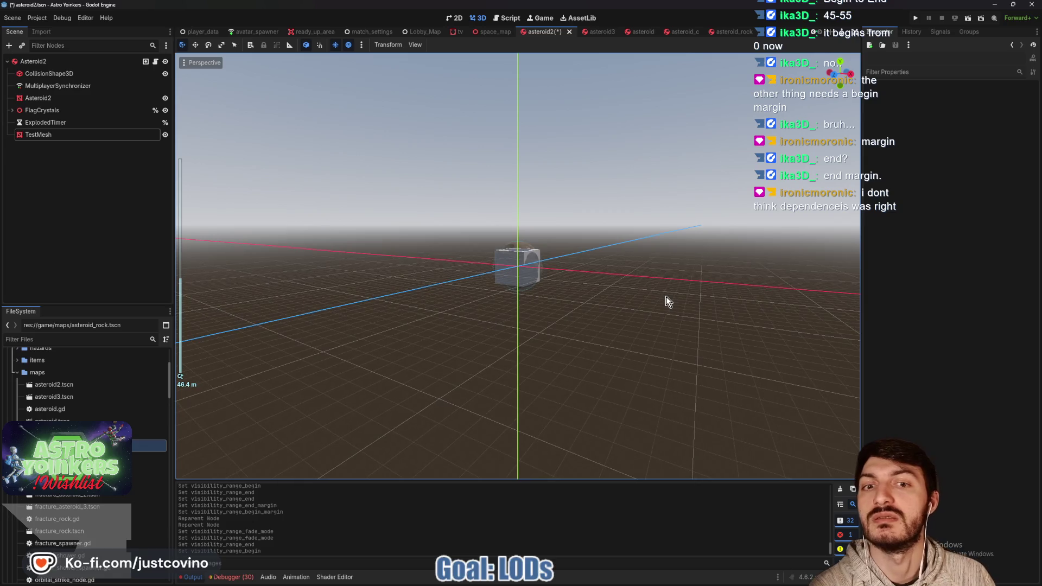
scroll(666, 296, "down", 8)
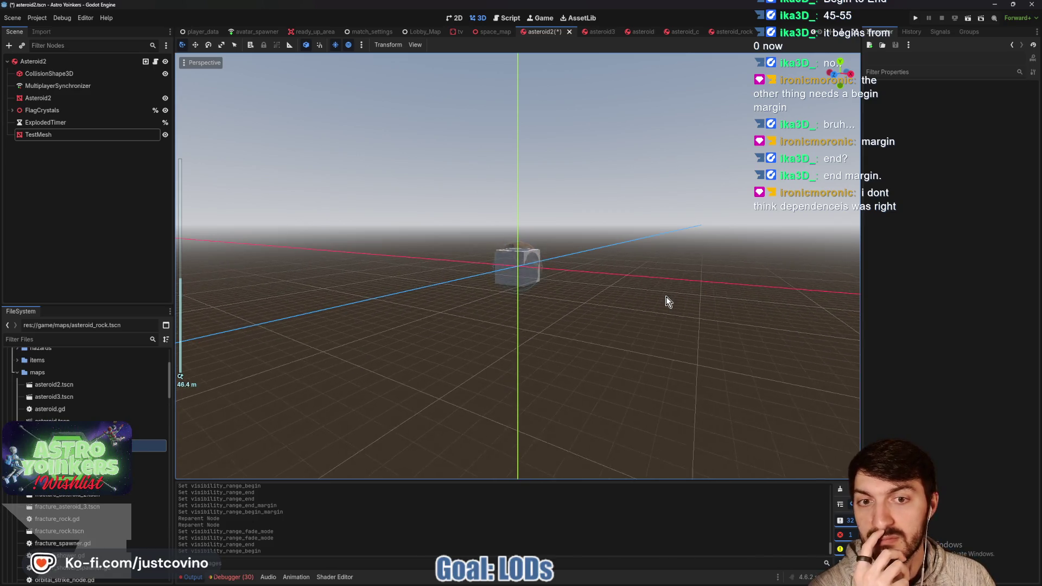
scroll(666, 296, "up", 12)
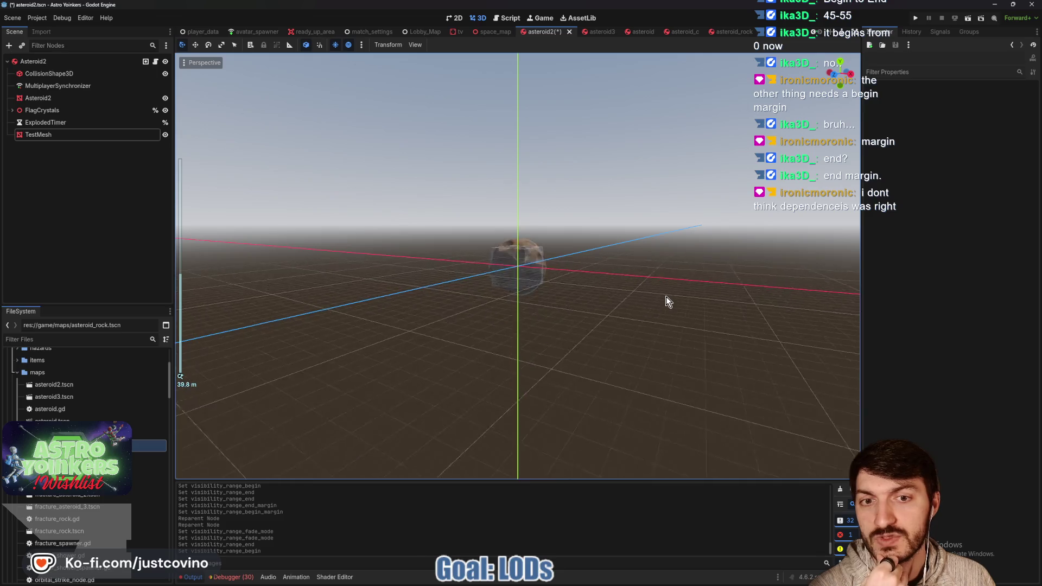
scroll(666, 296, "down", 6)
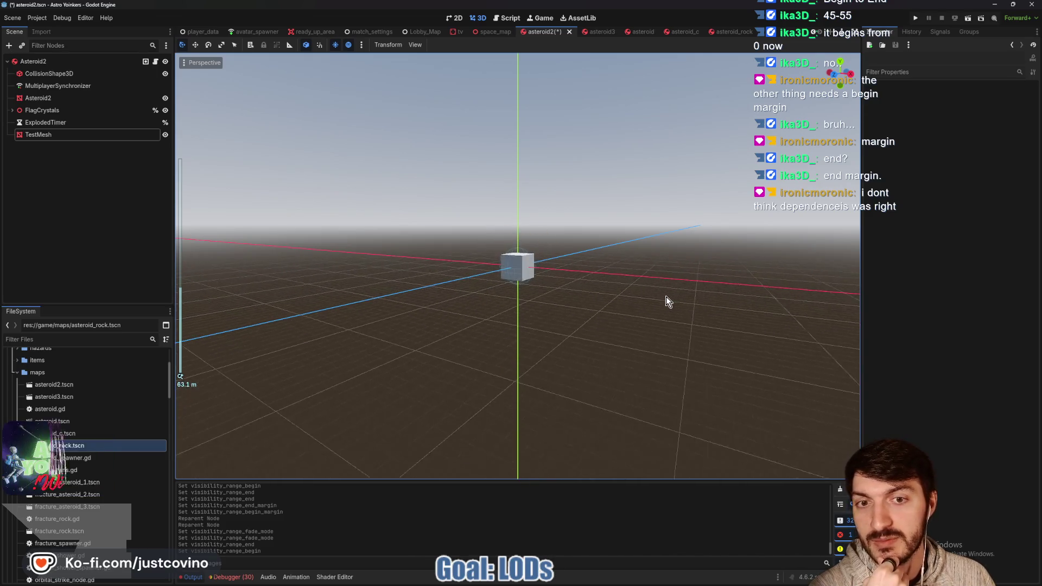
scroll(666, 297, "up", 4)
scroll(666, 296, "up", 5)
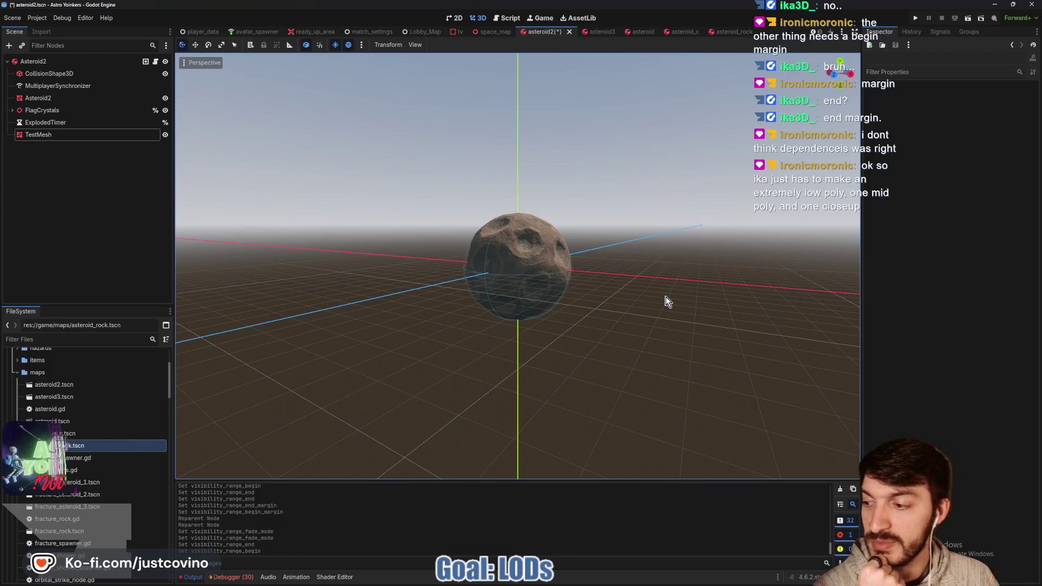
scroll(668, 300, "up", 5)
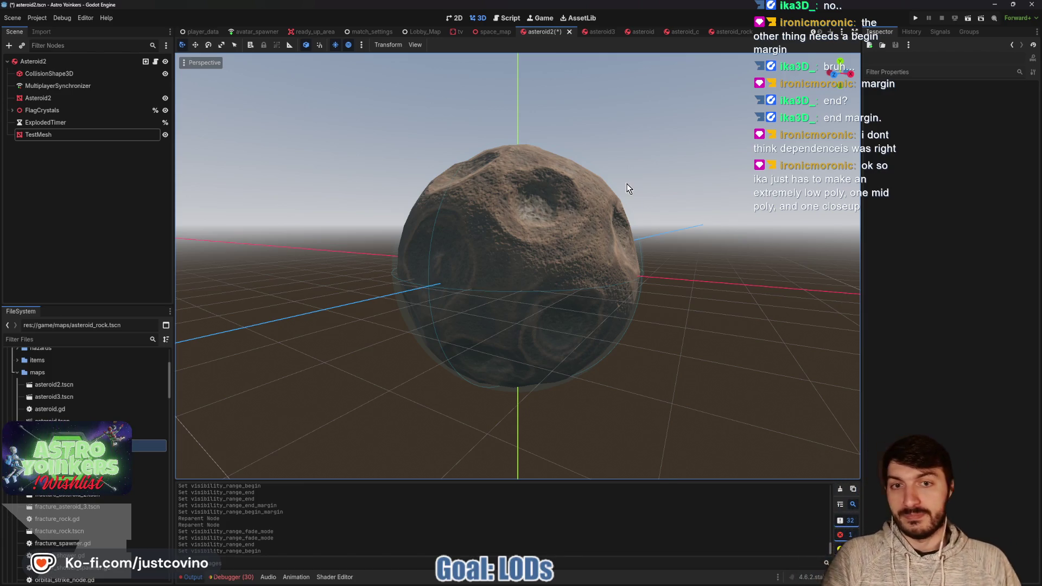
scroll(629, 230, "down", 4)
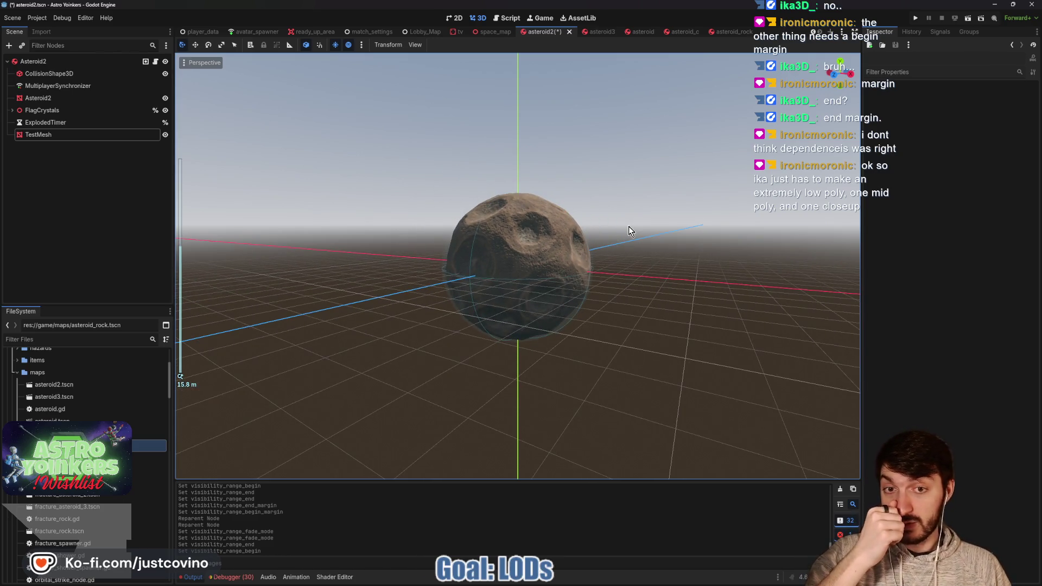
scroll(630, 231, "down", 5)
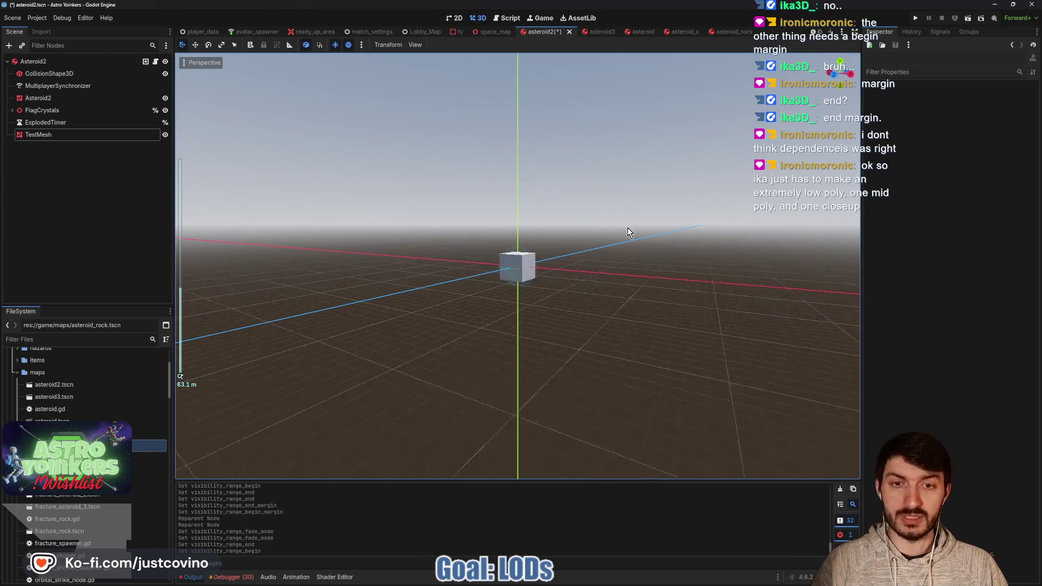
scroll(623, 234, "up", 5)
scroll(623, 233, "down", 5)
scroll(618, 236, "up", 3)
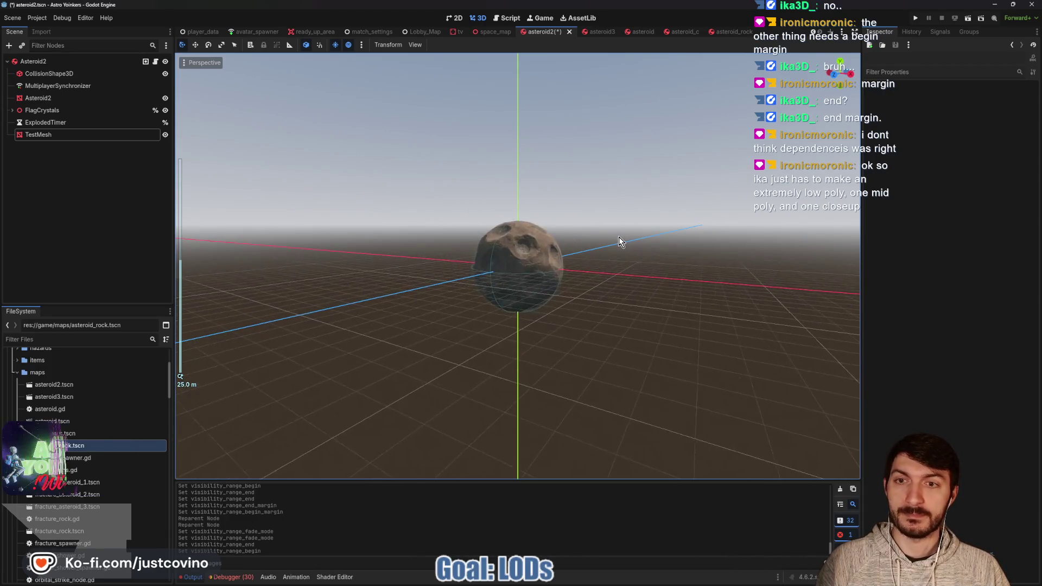
scroll(618, 236, "up", 3)
scroll(618, 237, "down", 8)
scroll(619, 237, "up", 3)
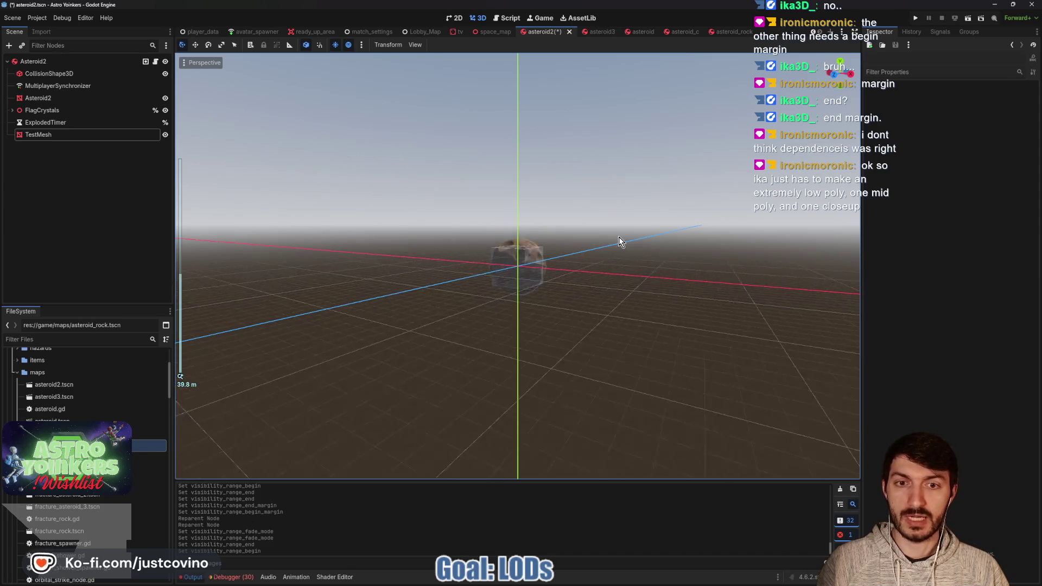
scroll(618, 239, "up", 2)
left_click(72, 97)
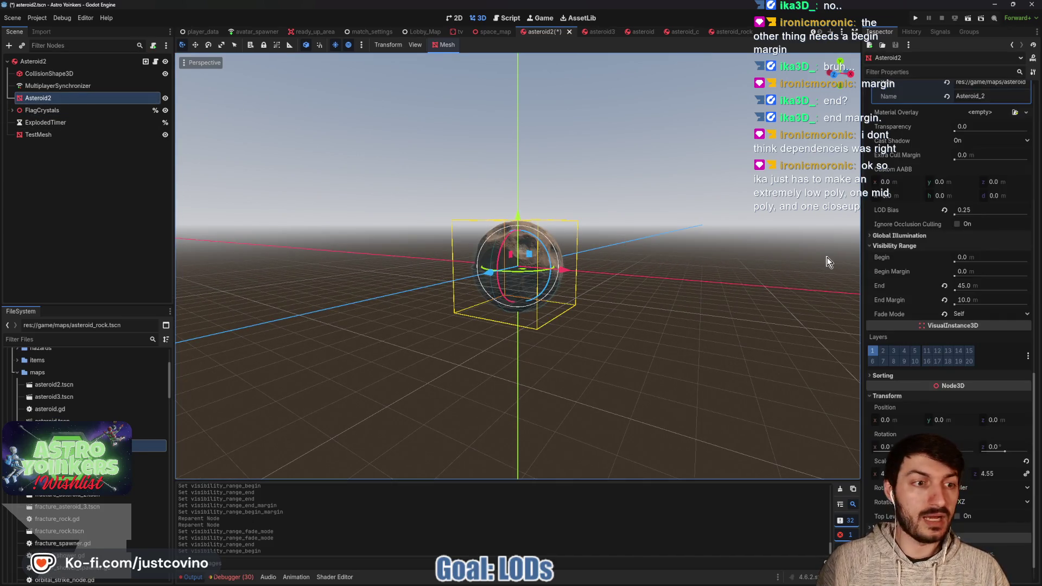
Enter 0.5 as the Asteroid2 mesh's LOD Bias and save the asteroid2 scene.
scroll(939, 336, "down", 1)
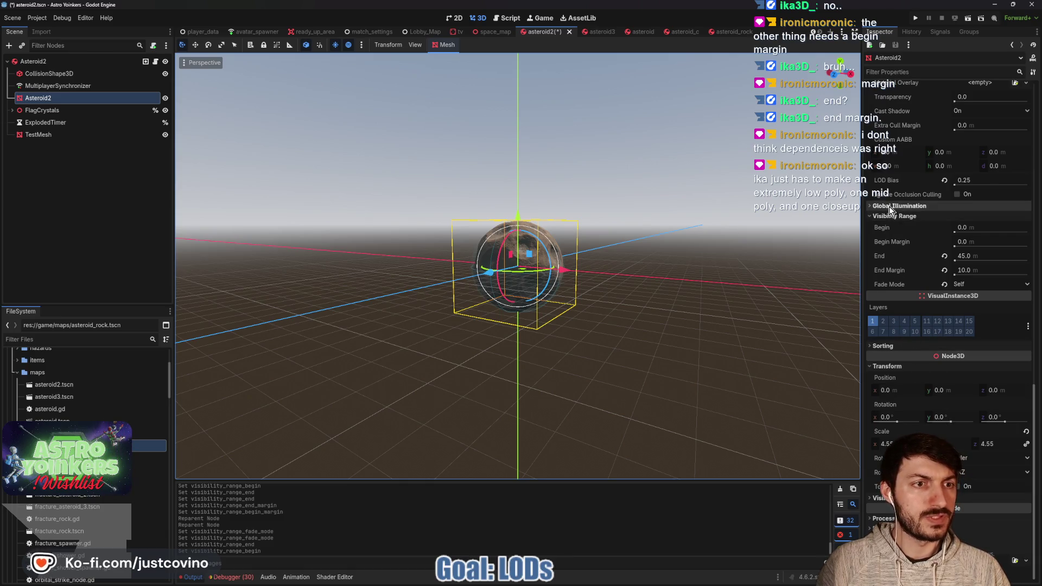
scroll(704, 309, "up", 5)
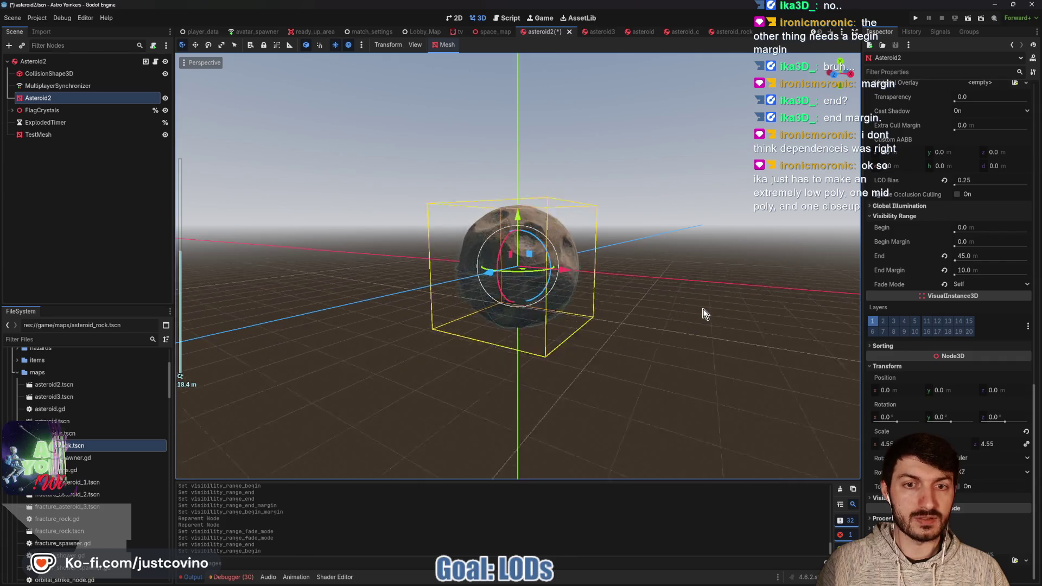
scroll(703, 310, "down", 5)
scroll(703, 310, "up", 4)
scroll(703, 314, "down", 8)
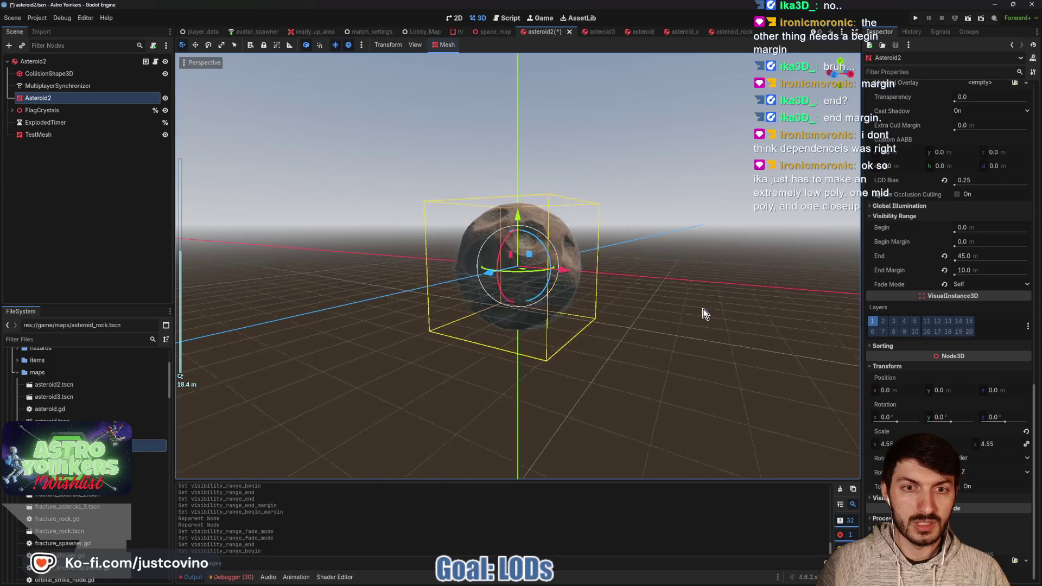
scroll(703, 314, "up", 7)
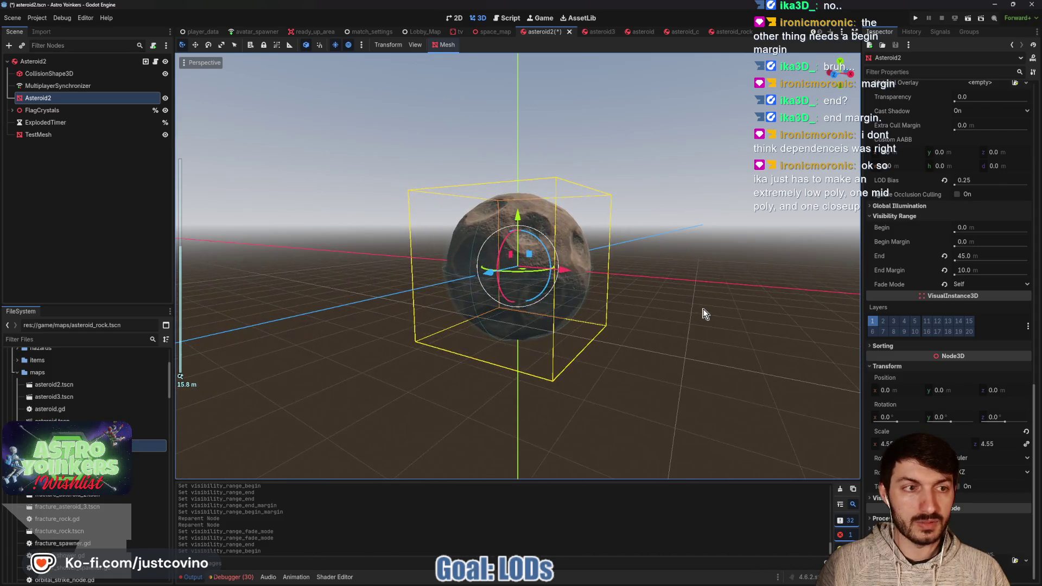
scroll(703, 314, "down", 4)
scroll(703, 314, "down", 3)
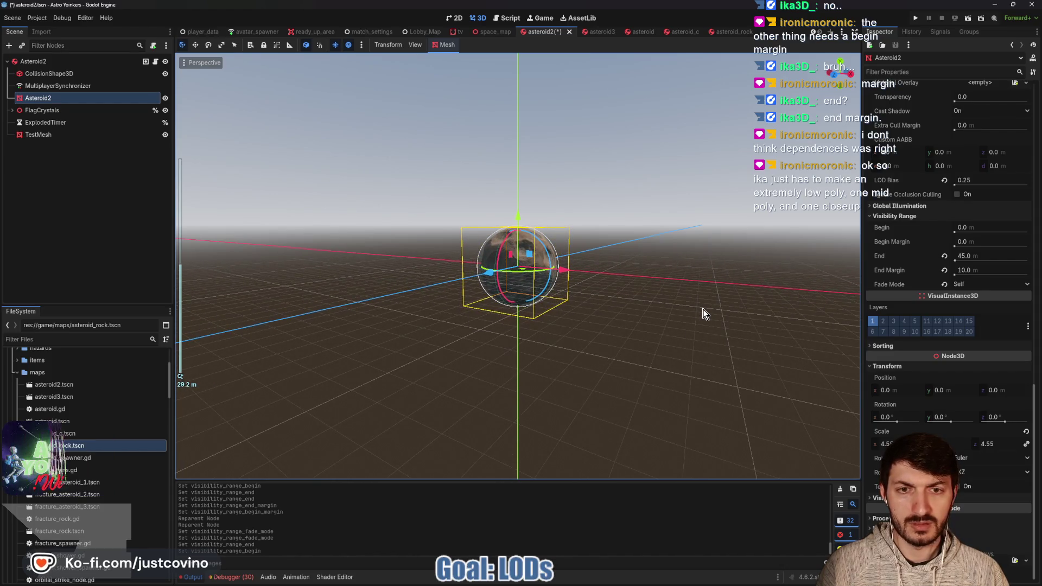
left_click(969, 180)
type("0.")
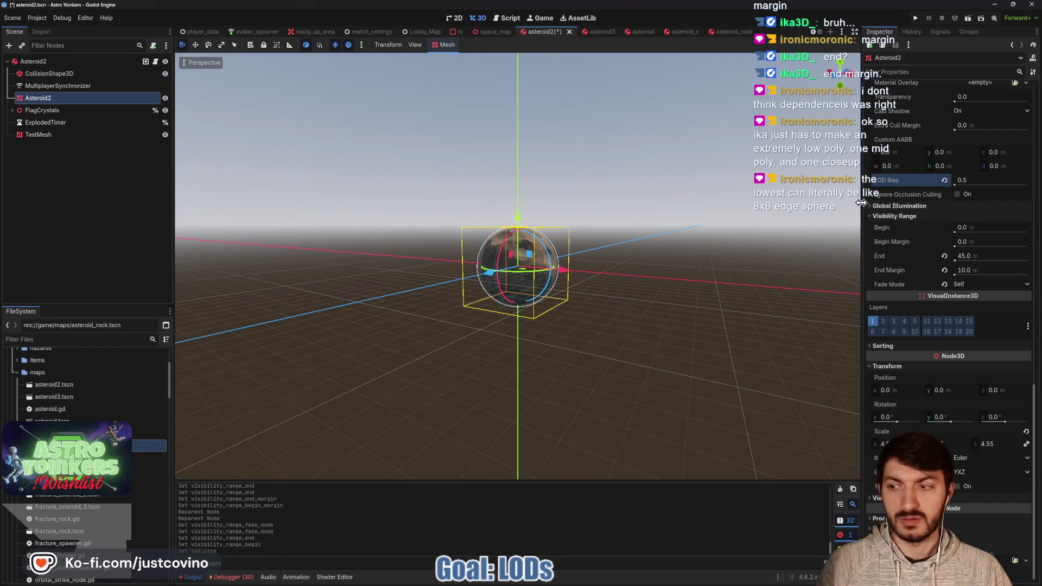
key("ctrl+s")
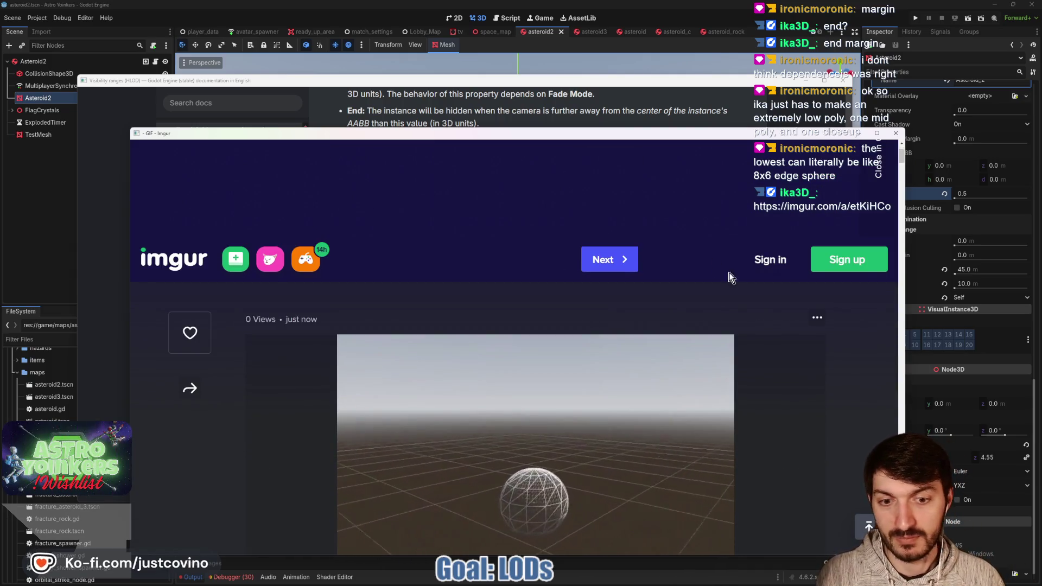
Annotate the wireframe sphere GIF with an underlined '10k' note, then close the Imgur window.
scroll(770, 331, "down", 2)
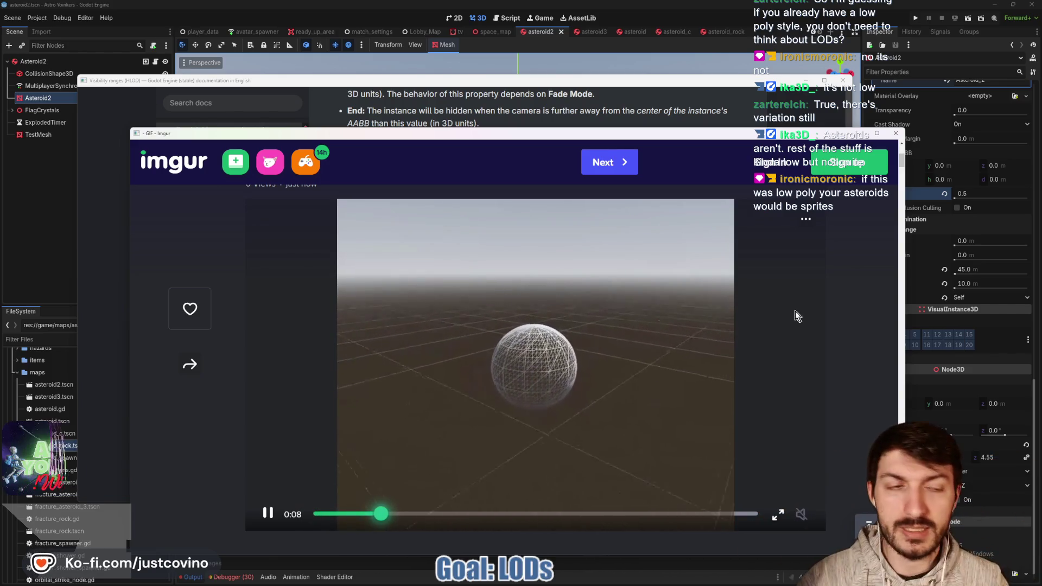
left_click_drag(277, 222, 267, 326)
mouse_move(348, 232)
left_mouse_down()
mouse_move(342, 345)
mouse_move(328, 228)
mouse_move(314, 243)
mouse_move(356, 312)
left_mouse_up()
left_click(424, 288)
key("ctrl+z")
left_click_drag(387, 260, 385, 313)
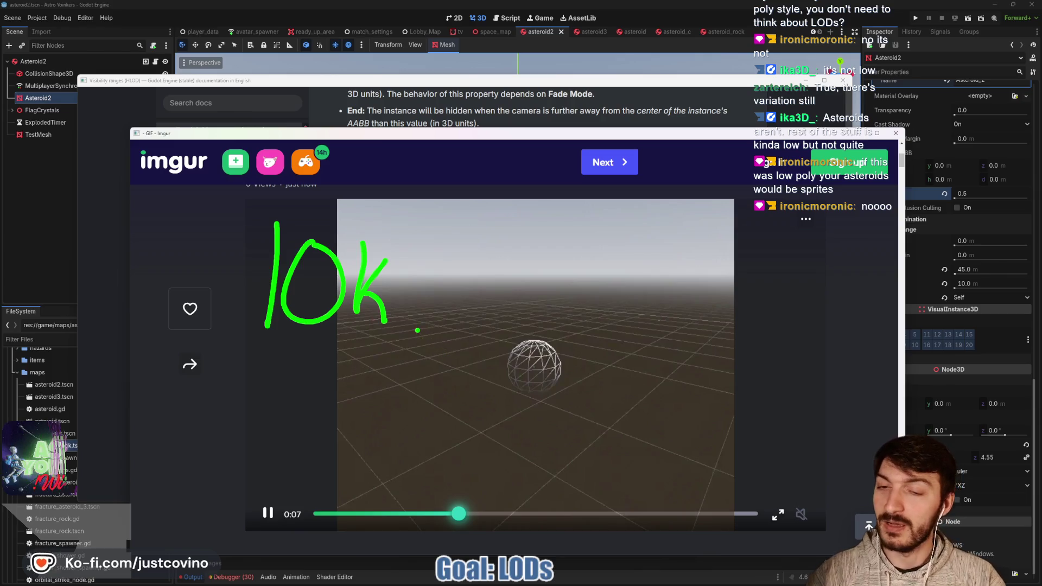
left_click_drag(314, 355, 455, 343)
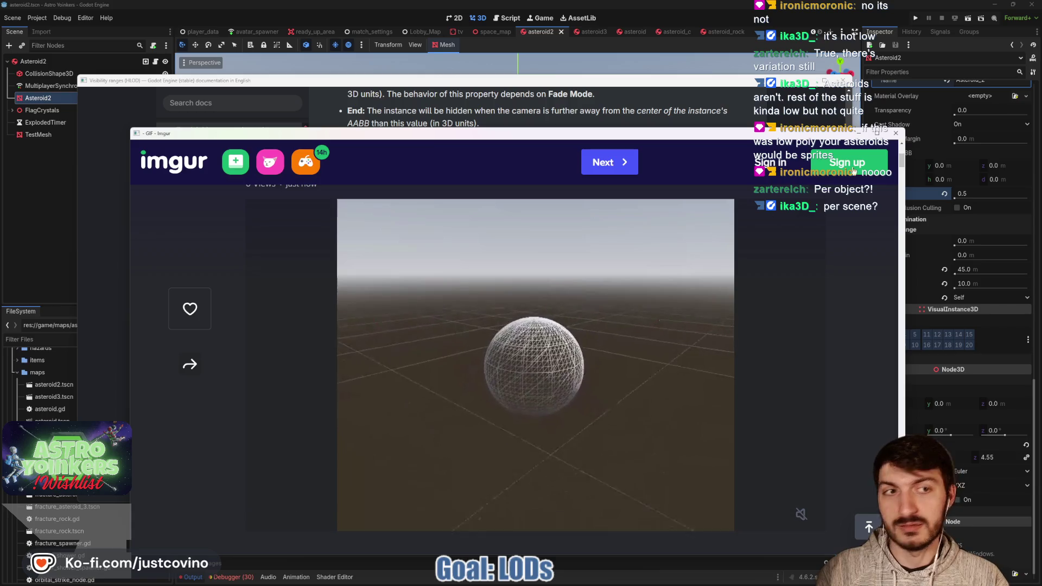
left_click(896, 133)
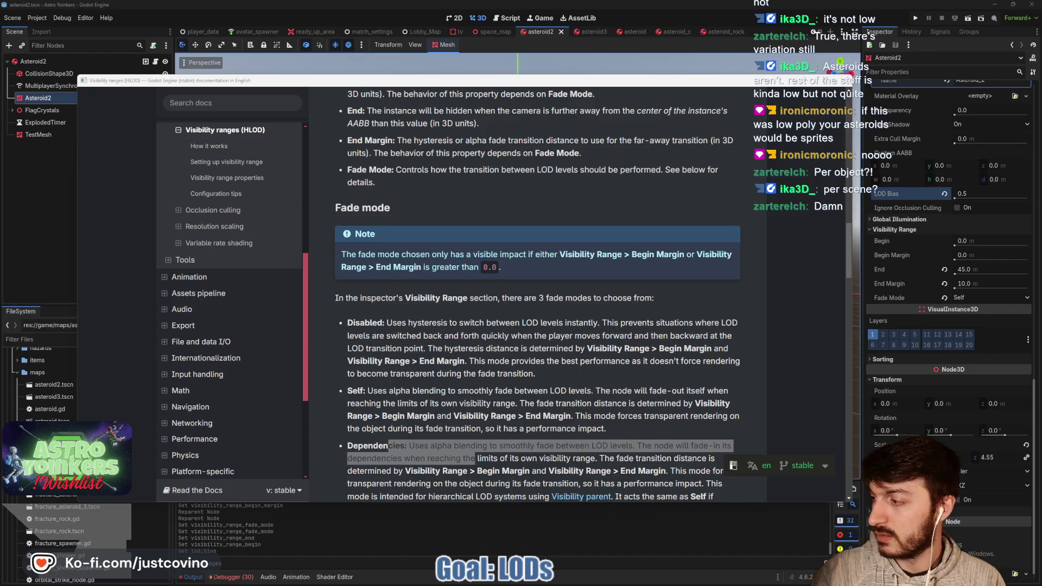
key("alt+Tab")
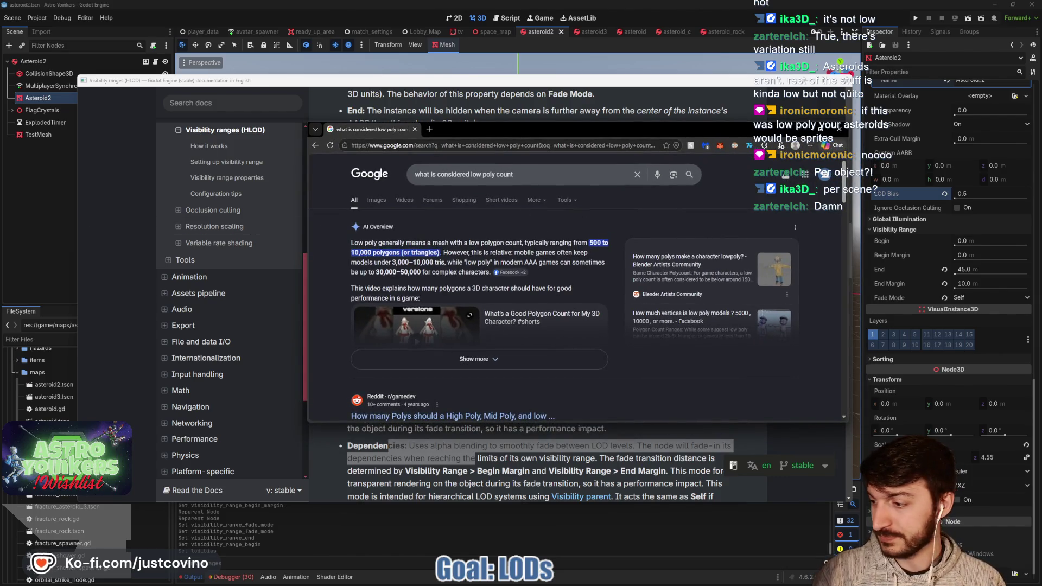
Bring up the 'what is considered low poly count' results with the docs hidden, then close that tab.
key("alt+Tab")
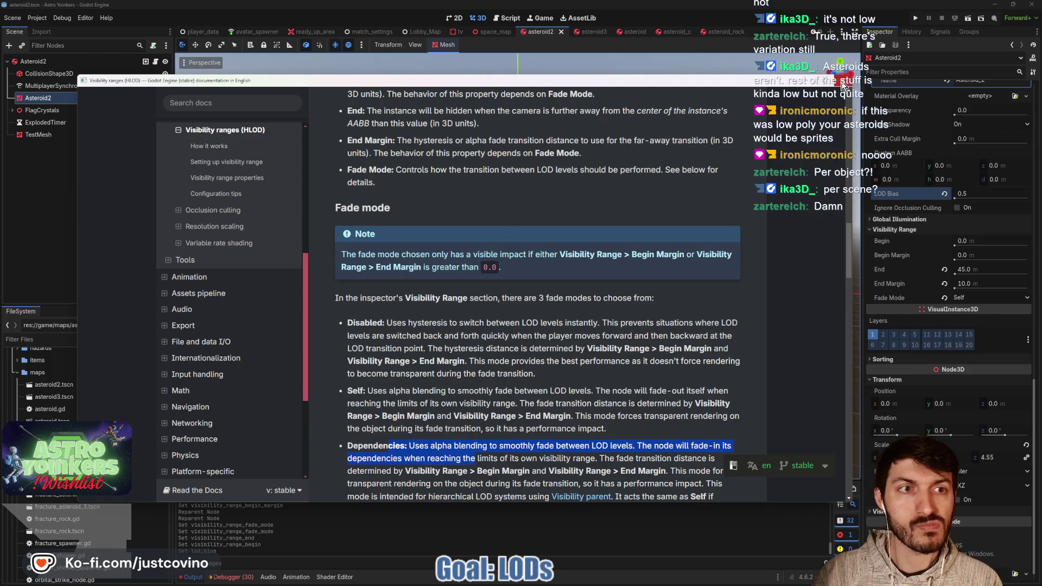
left_click(842, 85)
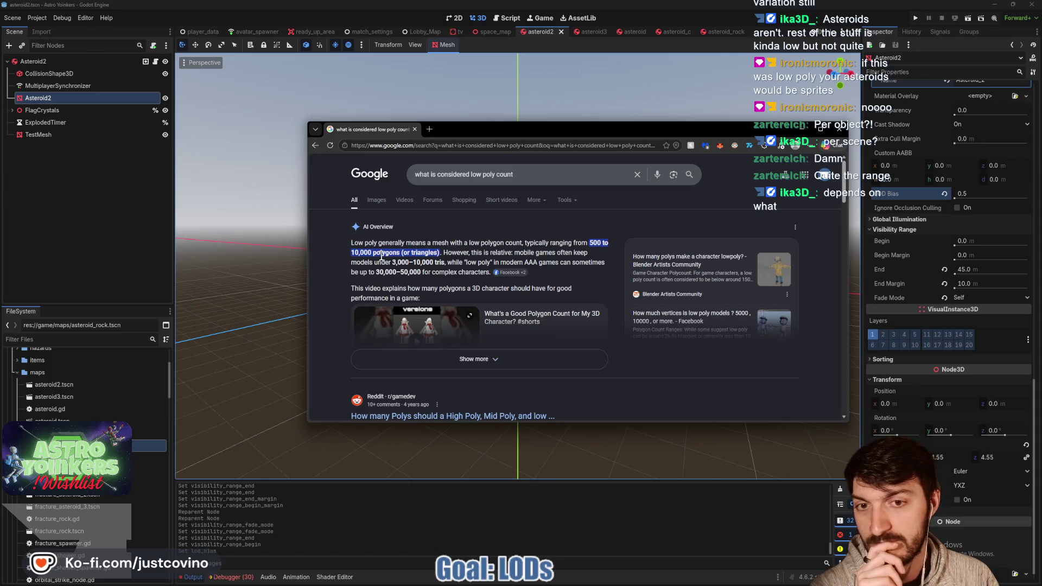
left_click(413, 130)
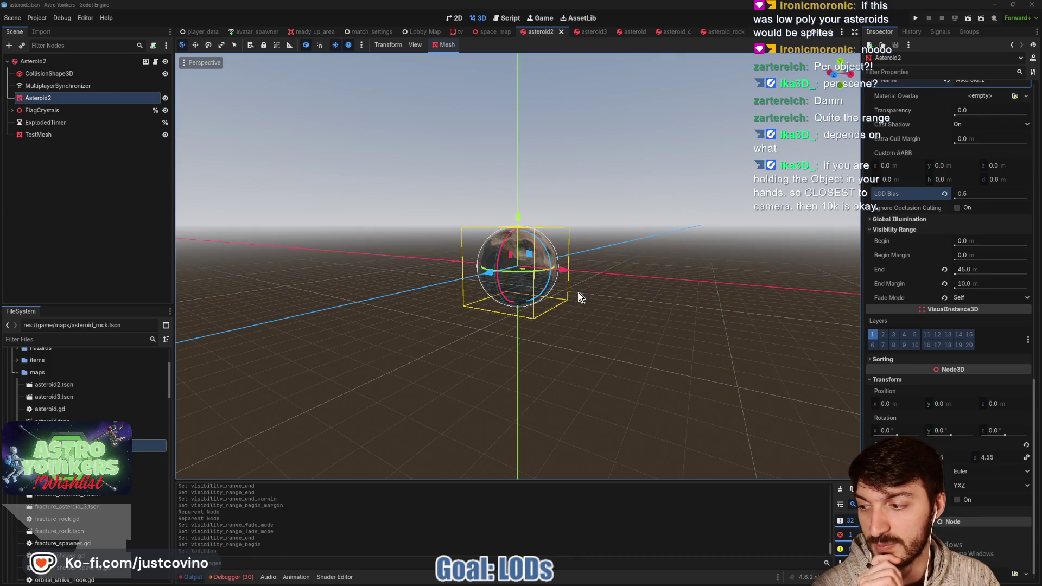
In the asteroid3 scene, select the asteroid mesh and set its LOD bias to 0.5.
scroll(579, 292, "up", 5)
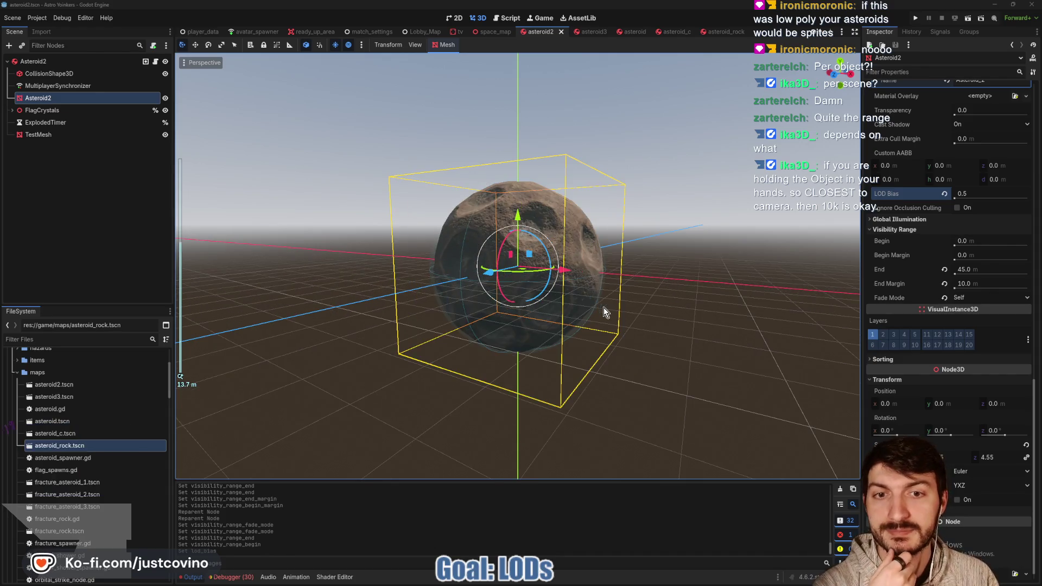
scroll(603, 307, "up", 3)
scroll(604, 309, "down", 5)
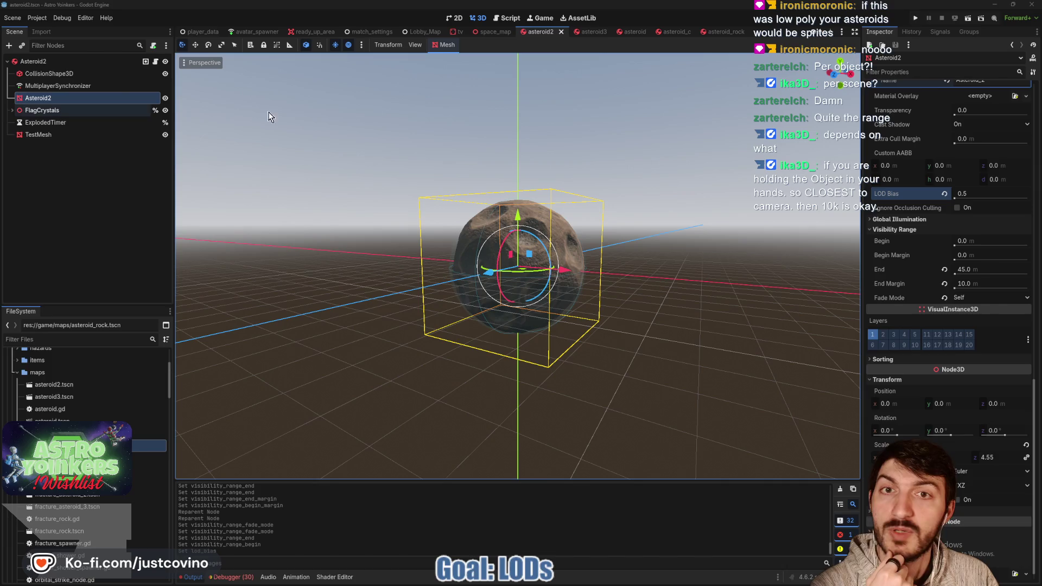
left_click(587, 31)
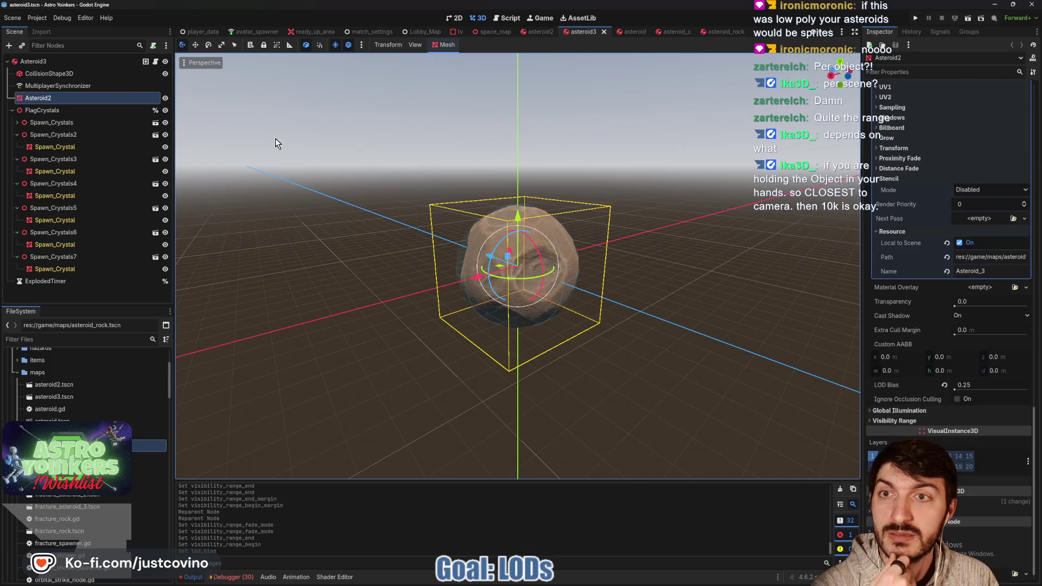
left_click(56, 109)
left_click(38, 97)
left_click(12, 111)
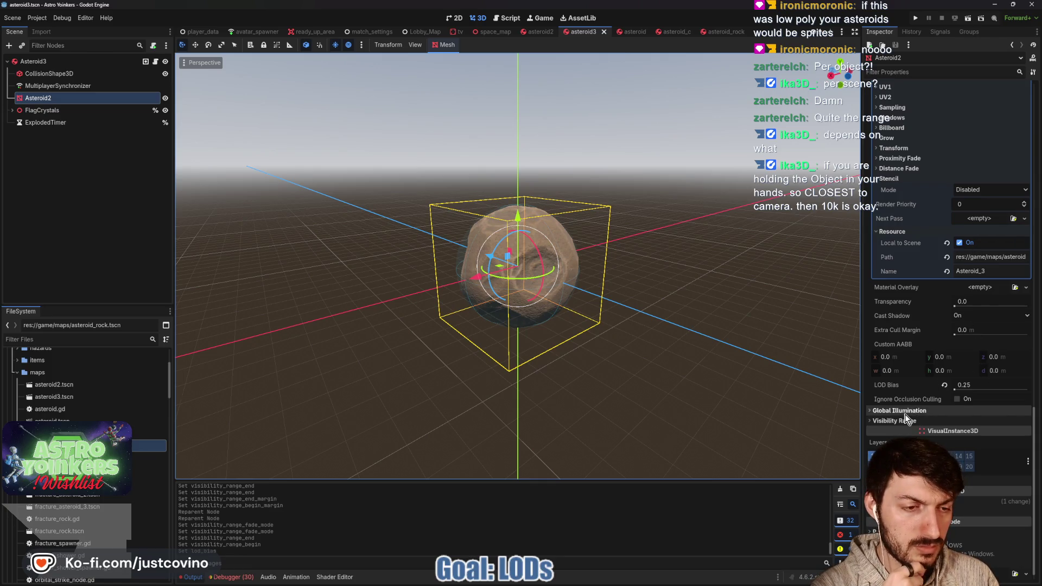
left_click(971, 385)
type("0.5")
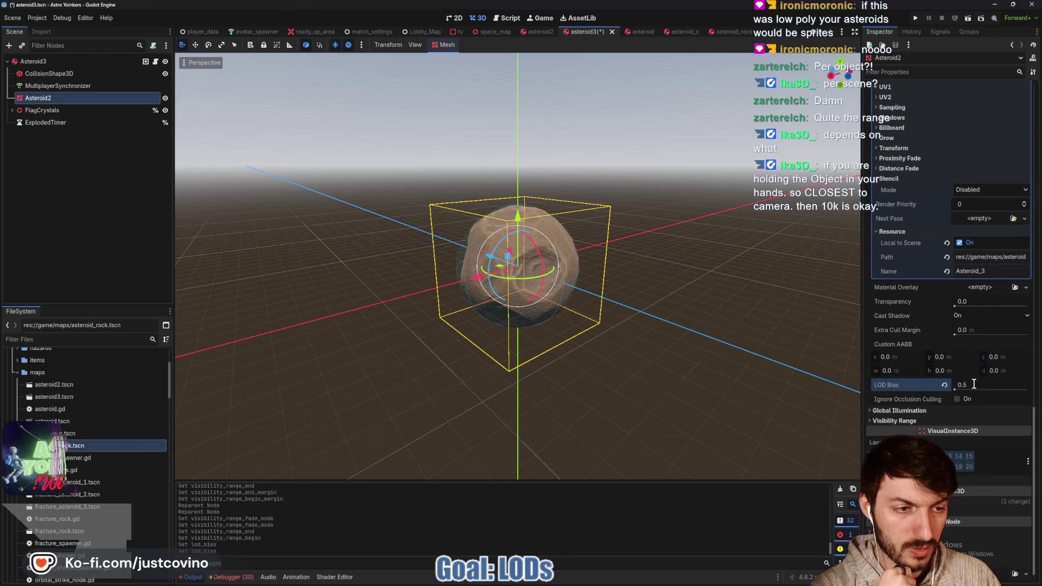
key("Return")
Give asteroid3's mesh a Self fade ending at 45 m with a 10 m margin, and save.
scroll(917, 384, "down", 1)
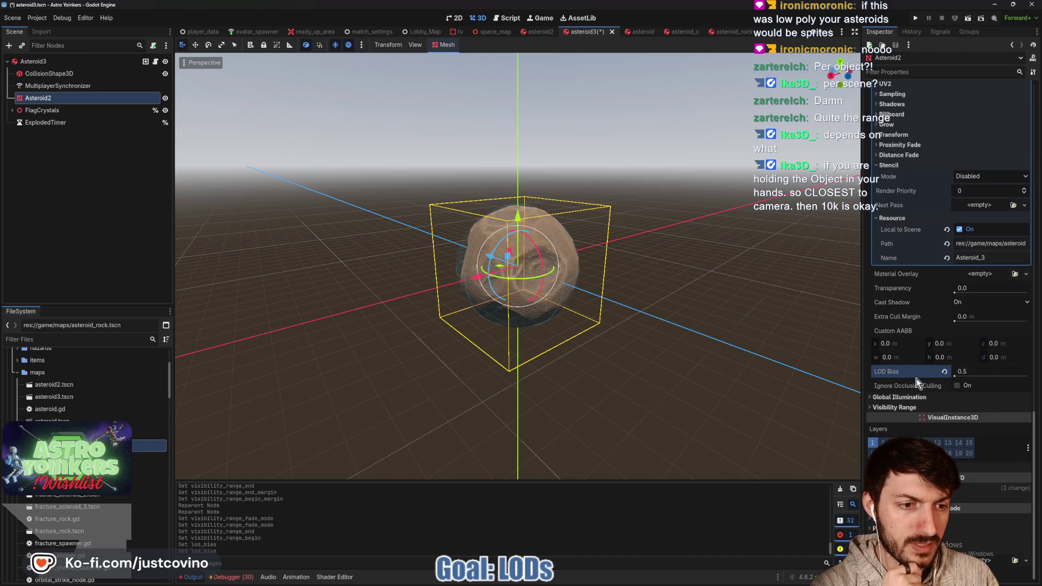
left_click(885, 407)
scroll(918, 366, "down", 4)
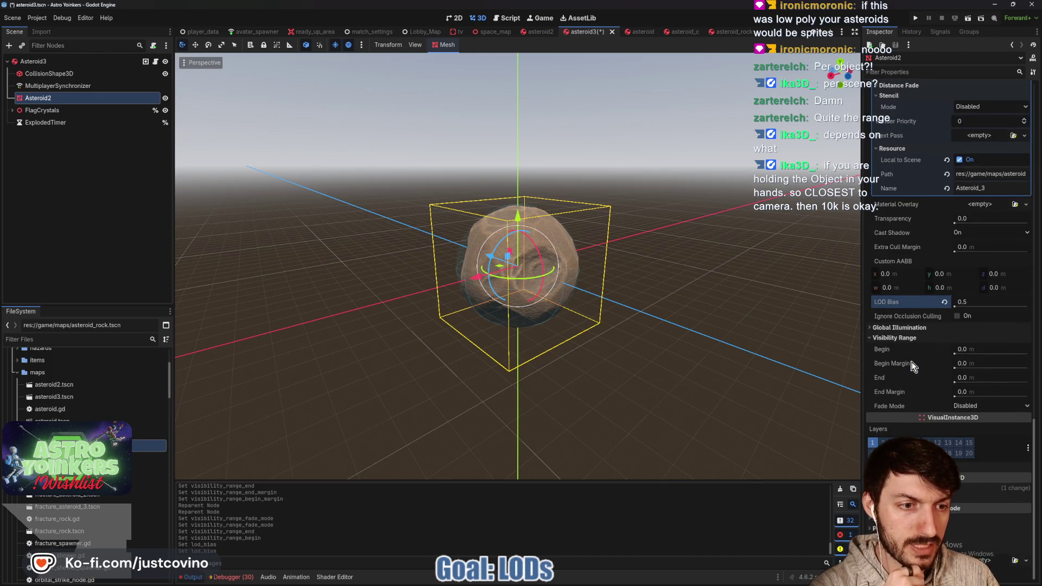
left_click(537, 32)
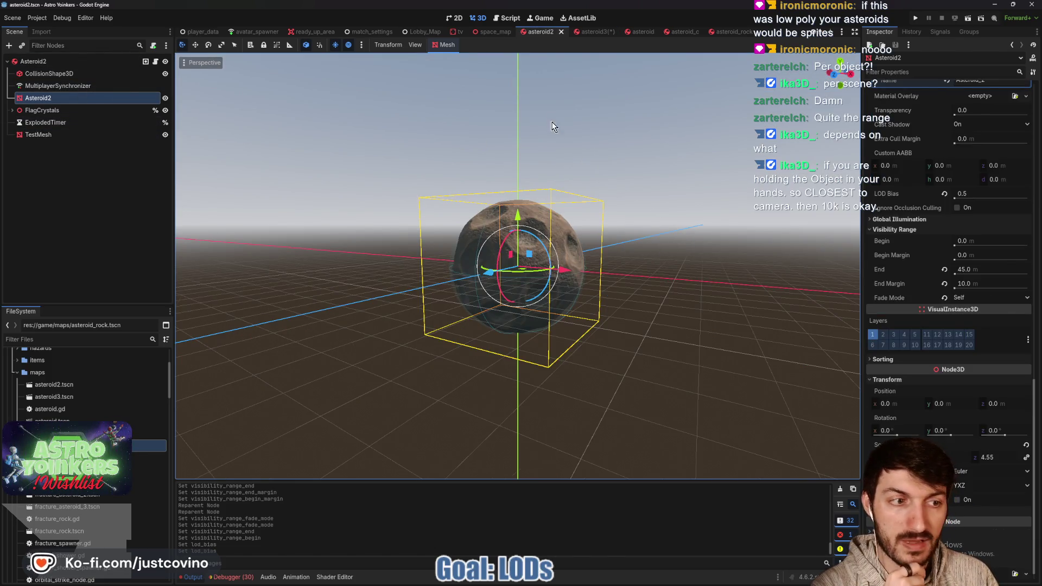
left_click(596, 32)
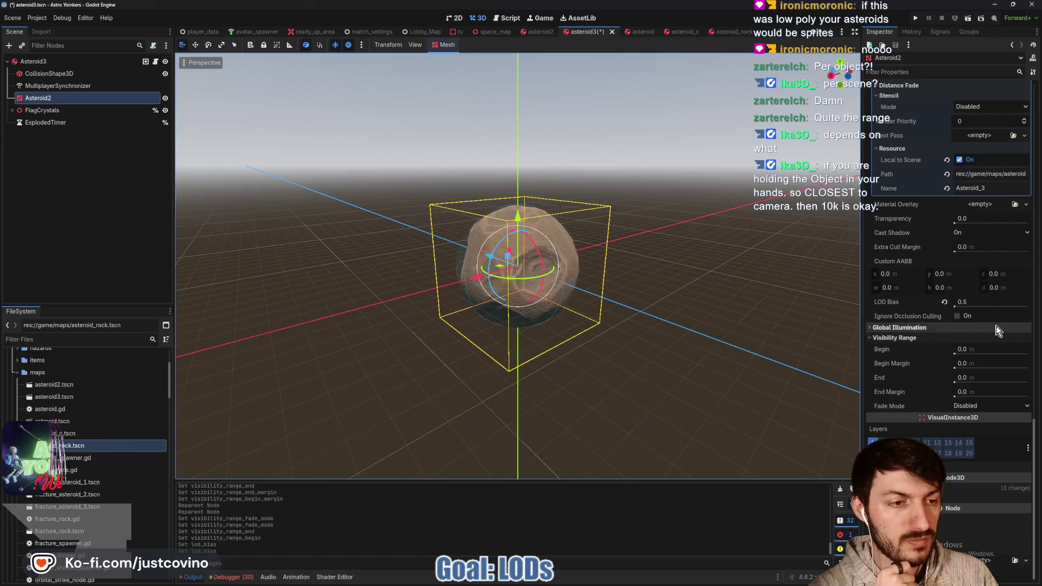
left_click(974, 410)
left_click(979, 429)
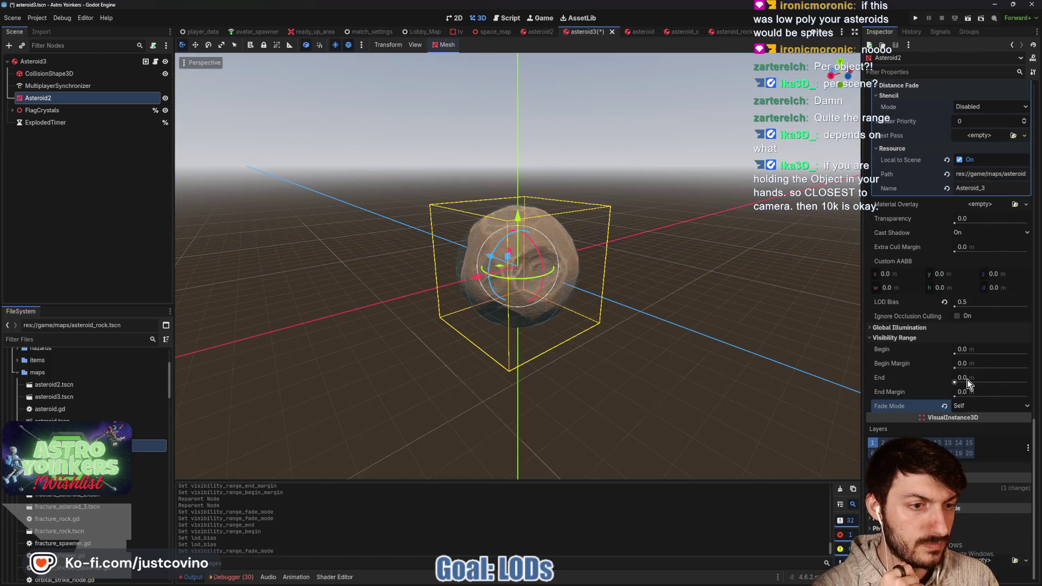
left_click(967, 379)
type("450")
key("Tab")
type("10")
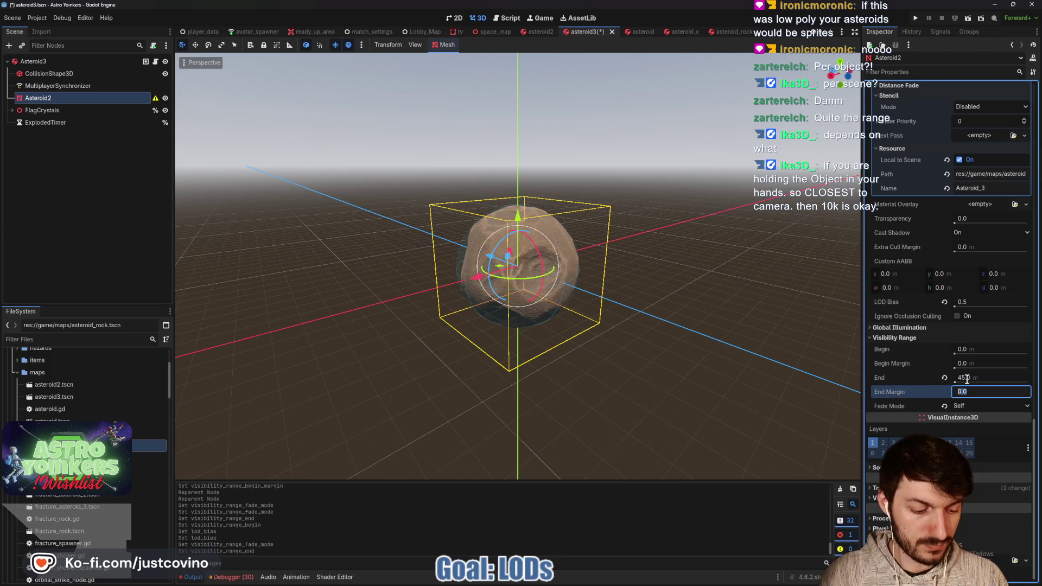
key("Return")
key("ctrl+s")
left_click(624, 33)
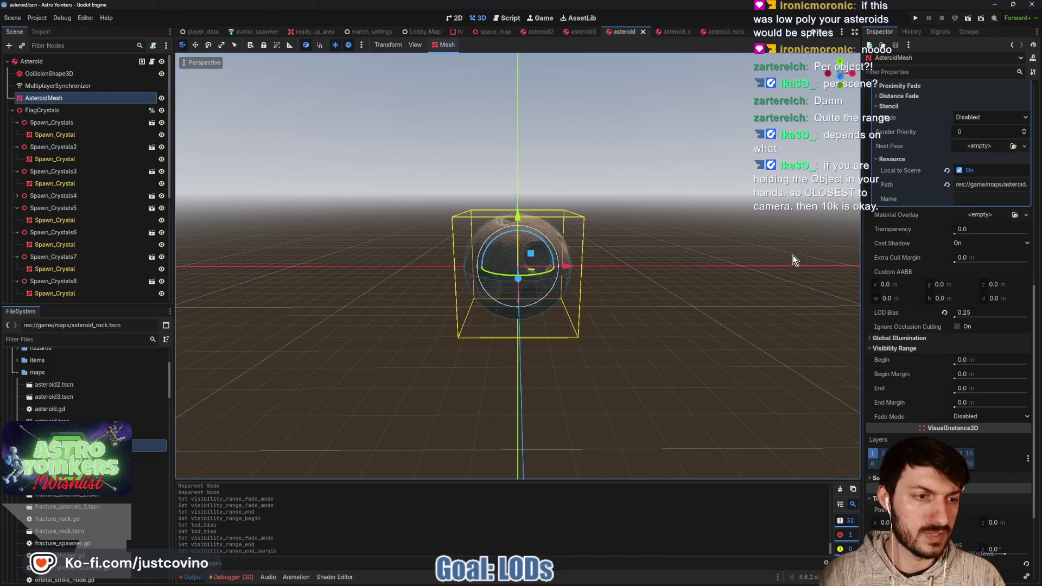
Give the asteroid scene's mesh a 45 m / 10 m Self fade and LOD bias 0.5, and save.
scroll(959, 370, "down", 2)
scroll(958, 369, "down", 2)
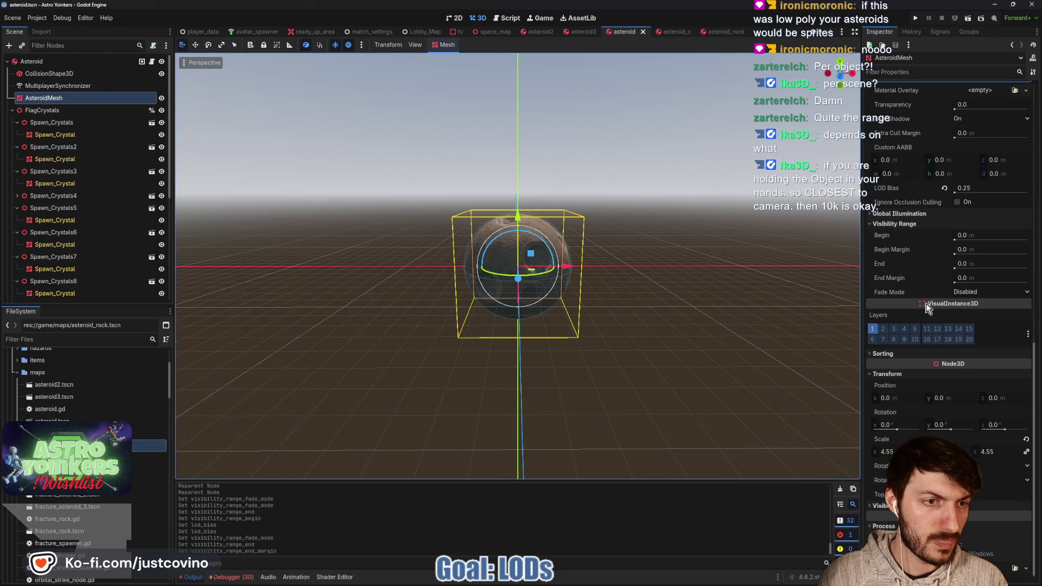
left_click(971, 263)
type("45")
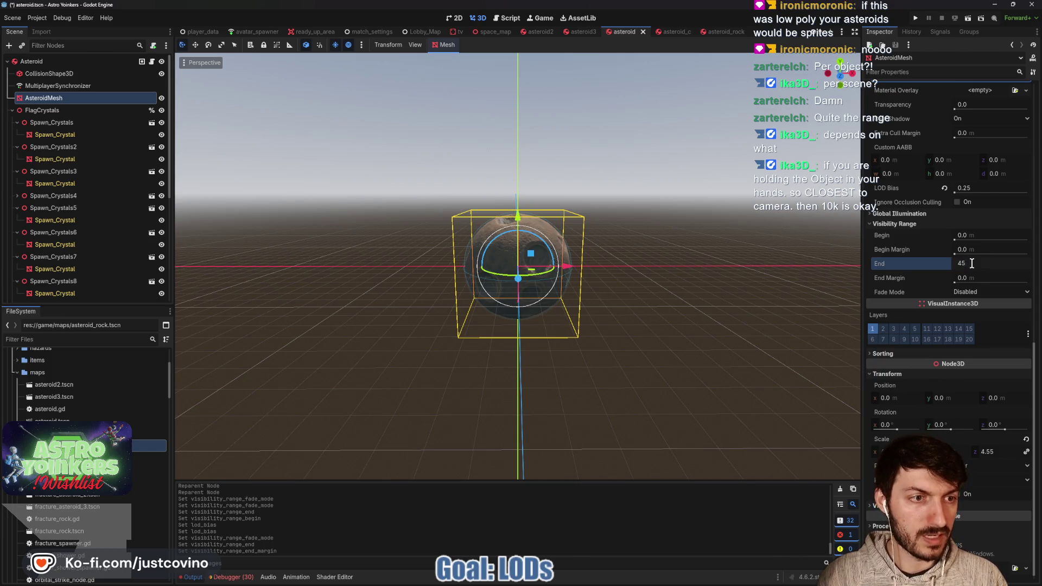
key("Tab")
type("10")
left_click(975, 291)
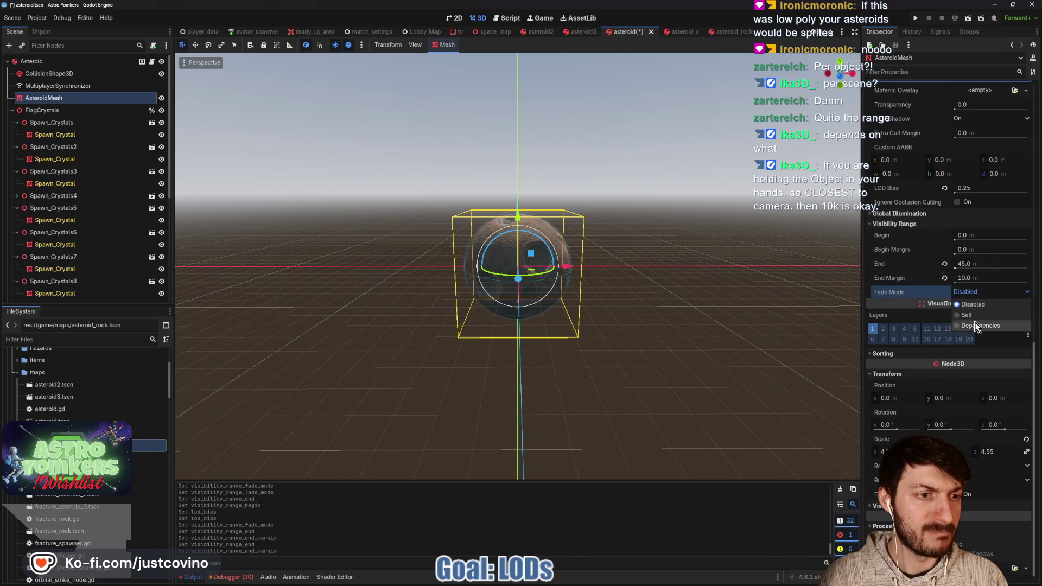
left_click(967, 315)
left_click(976, 188)
type("0.5")
key("Return")
key("ctrl+s")
In asteroid_c, give Donut_Asteroid LOD bias 0.5 and a 45 m / 10 m Self fade, and save.
left_click(671, 33)
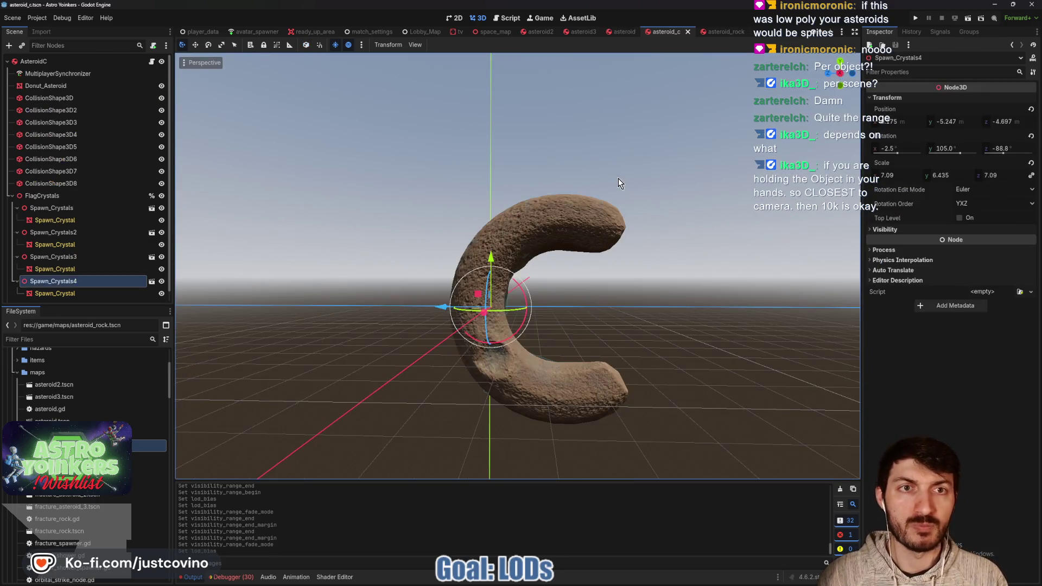
left_click(52, 86)
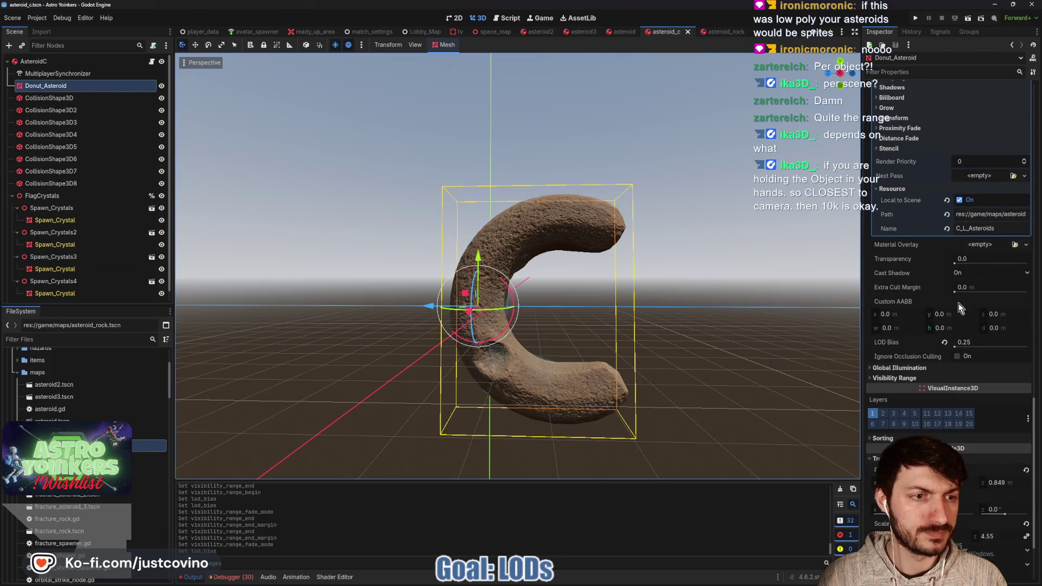
left_click(975, 343)
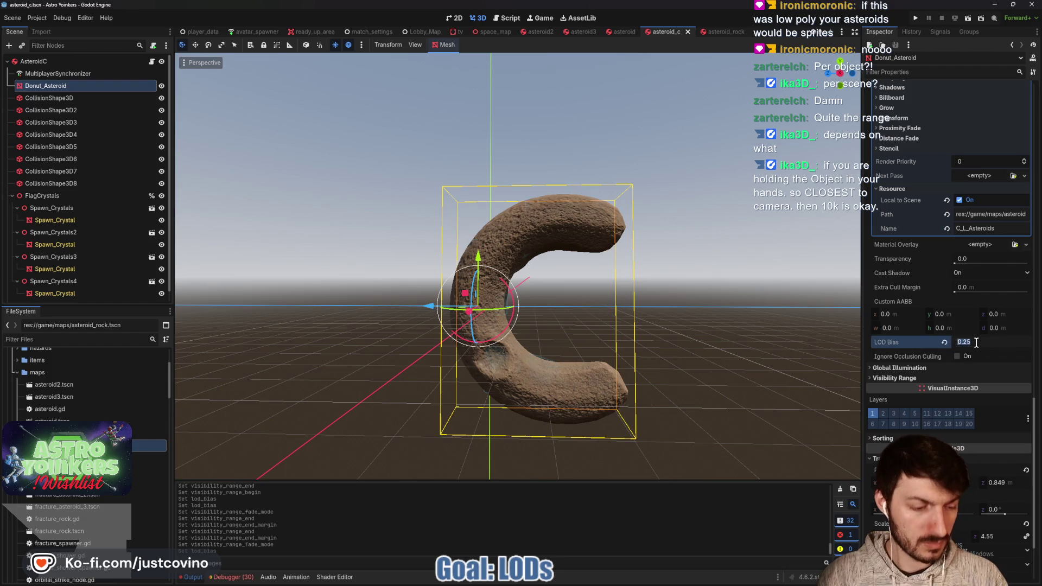
type("0.5")
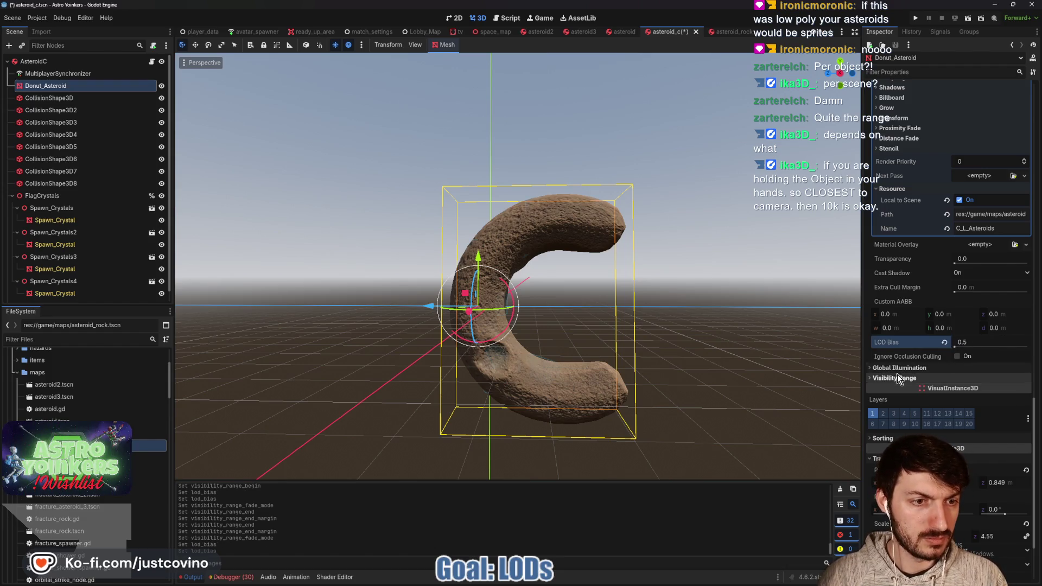
left_click(928, 378)
scroll(987, 304, "down", 3)
left_click(967, 293)
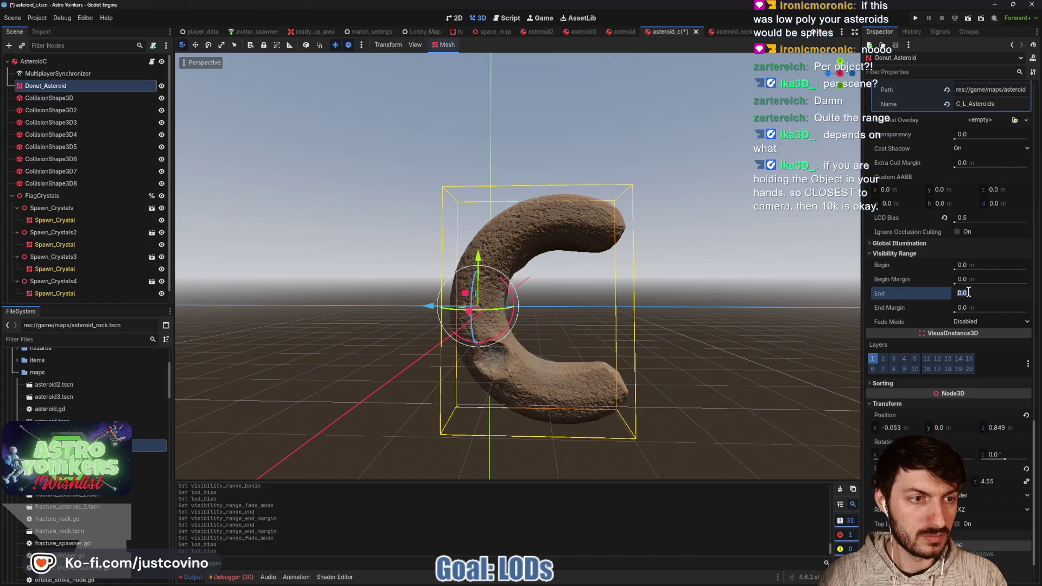
type("45")
key("Tab")
type("10")
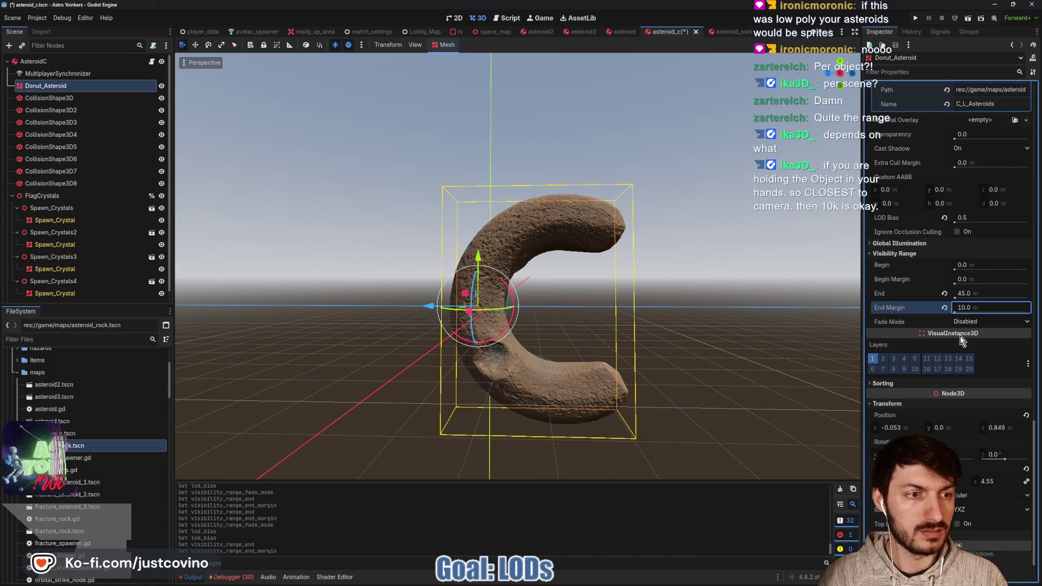
left_click(966, 322)
left_click(966, 344)
key("ctrl+s")
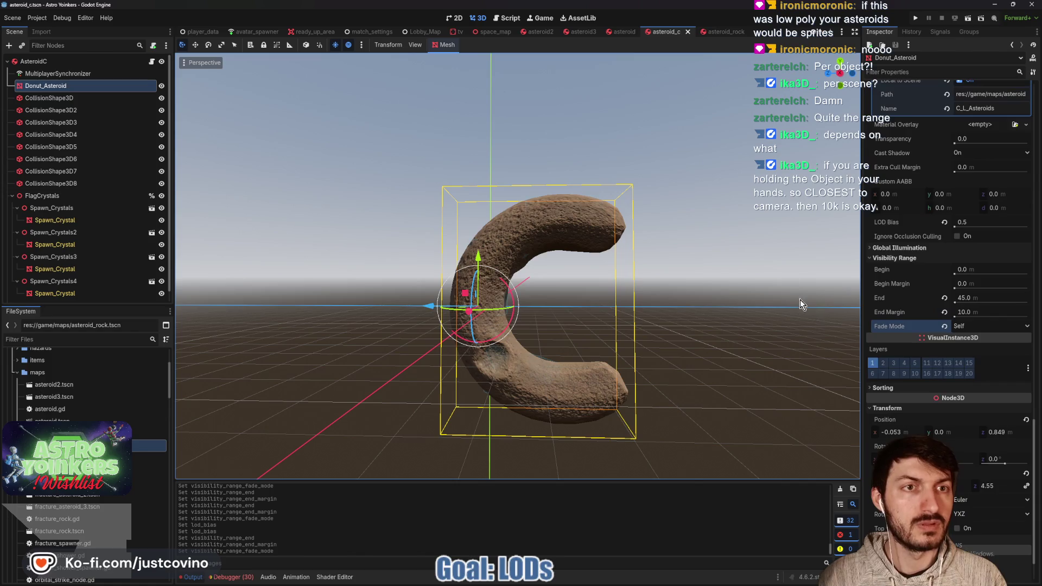
In asteroid_rock, set the mesh's LOD bias 0.5, 45 m end and Self fade, and save.
left_click(722, 33)
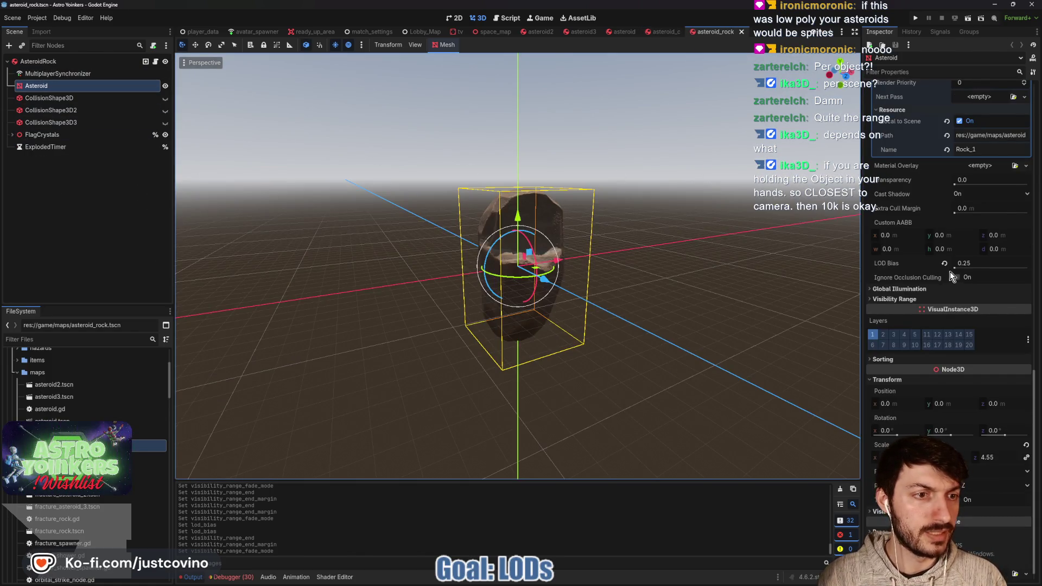
left_click(977, 263)
type(".5")
key("Return")
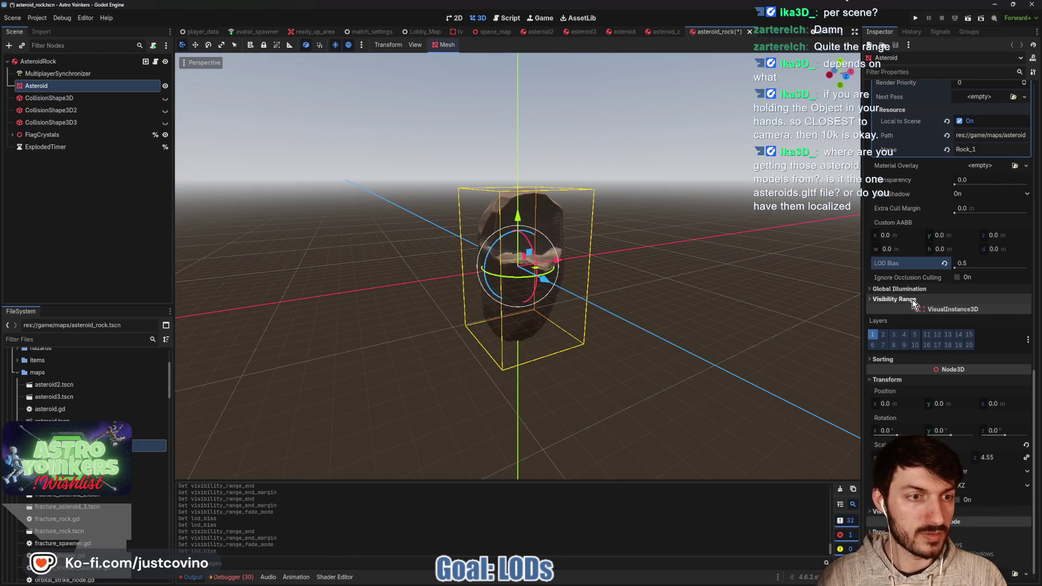
left_click(980, 299)
left_click(975, 339)
type("45")
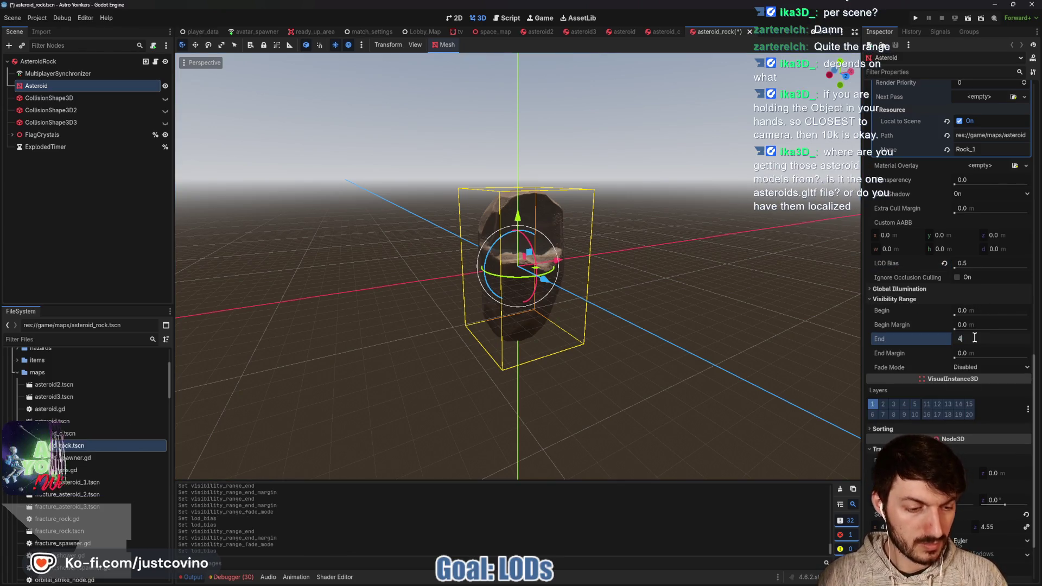
key("Tab")
left_click(974, 366)
left_click(982, 386)
key("ctrl+s")
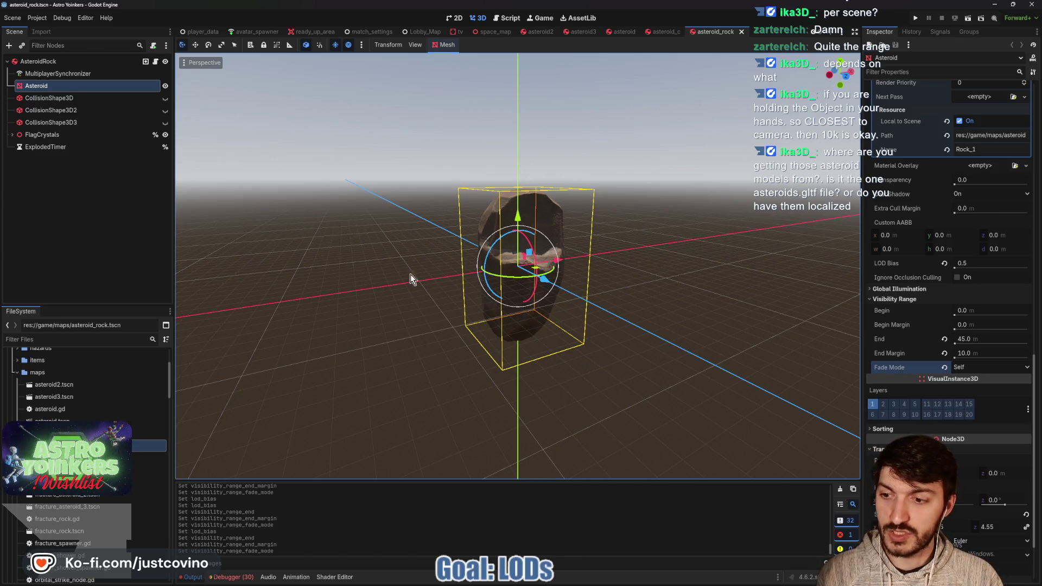
left_click_drag(617, 360, 640, 360)
key("ctrl+s")
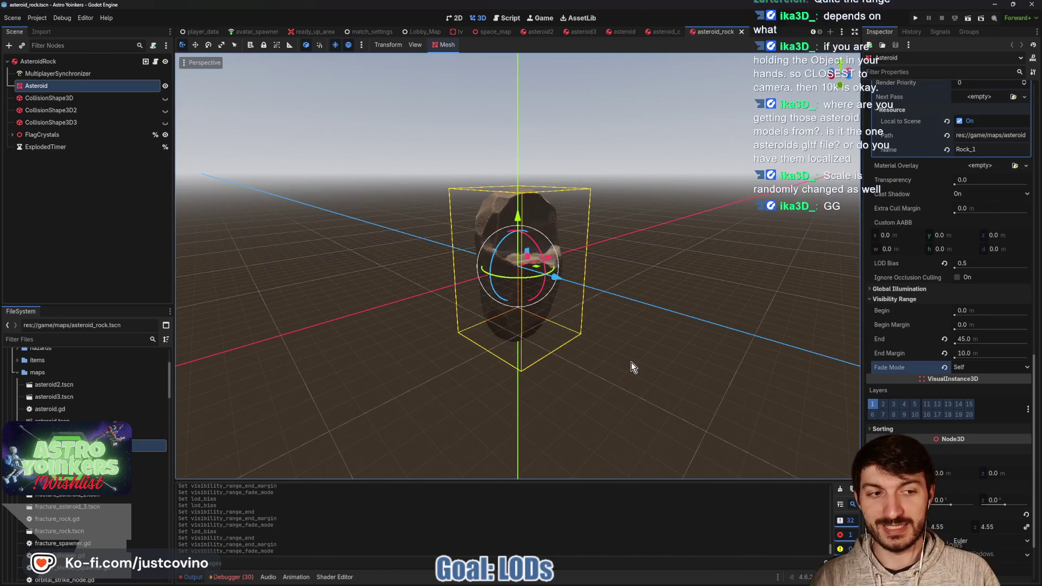
scroll(631, 362, "down", 6)
scroll(631, 363, "up", 3)
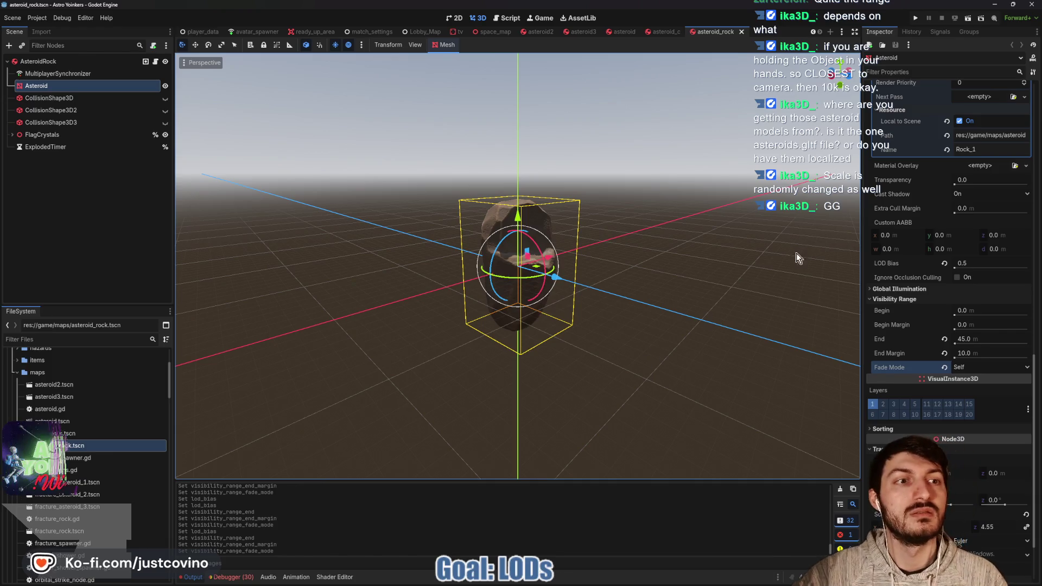
scroll(920, 289, "up", 10)
scroll(920, 293, "up", 1)
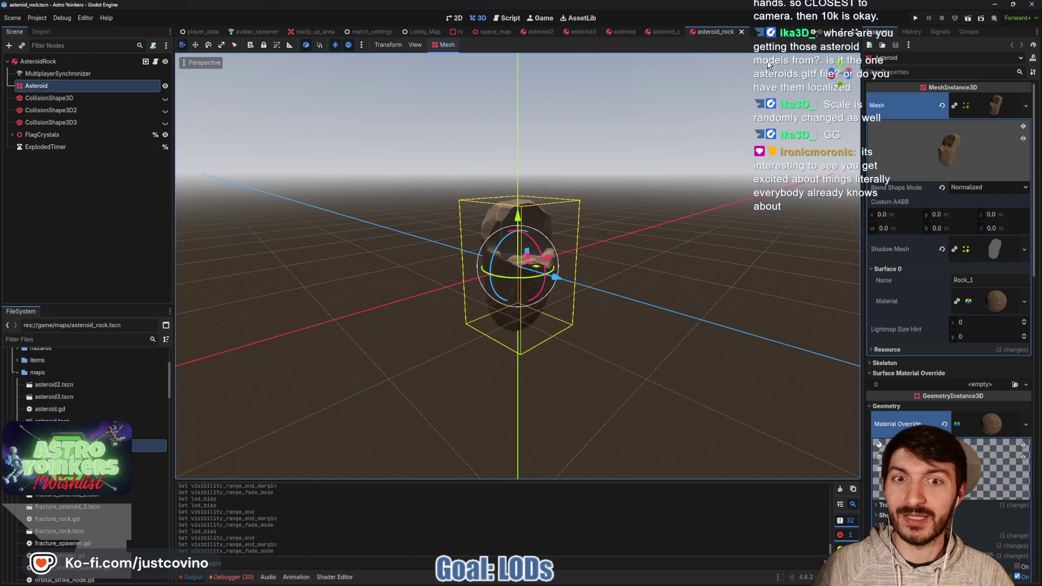
mouse_move(647, 259)
left_mouse_down()
mouse_move(675, 266)
mouse_move(677, 254)
left_mouse_up()
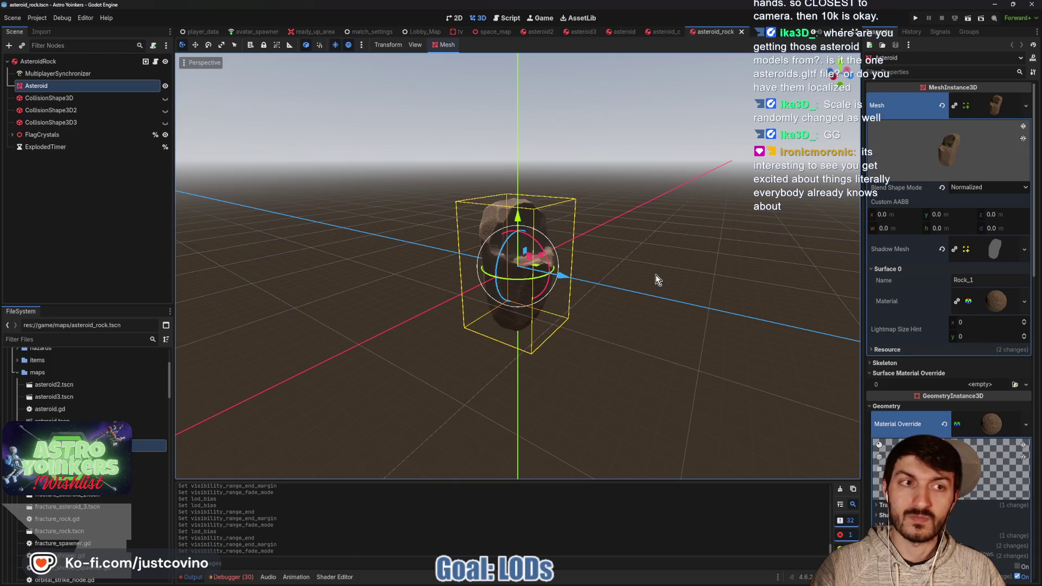
Run the game, close the second game window, host a lobby and return to the character.
left_click(916, 18)
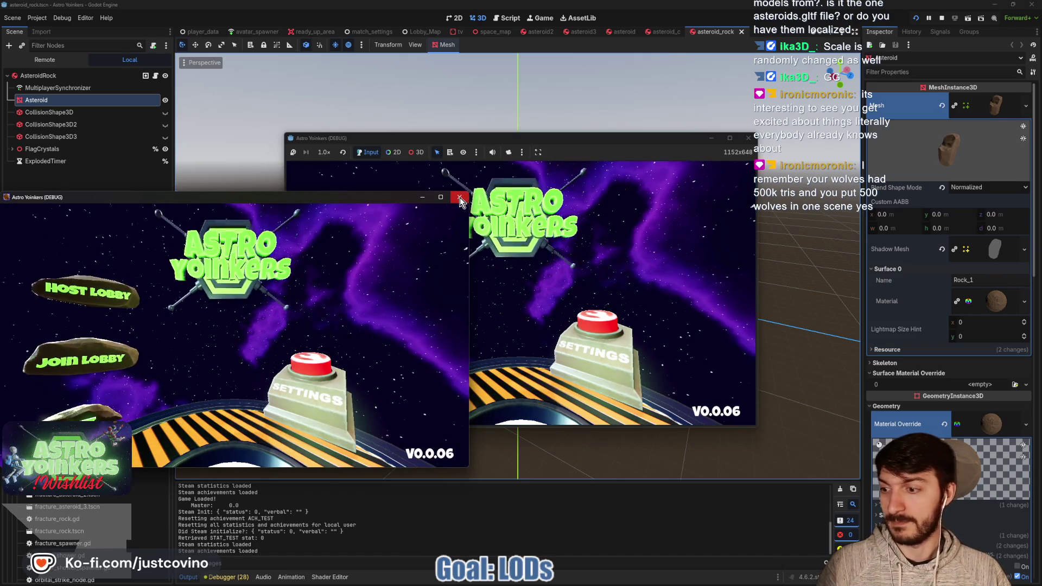
left_click(459, 197)
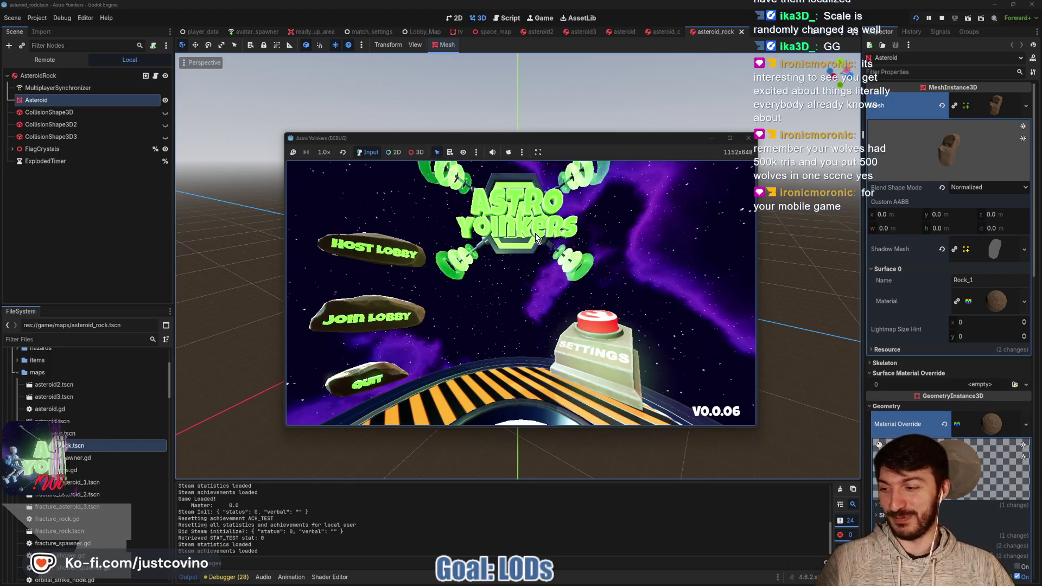
left_click(403, 247)
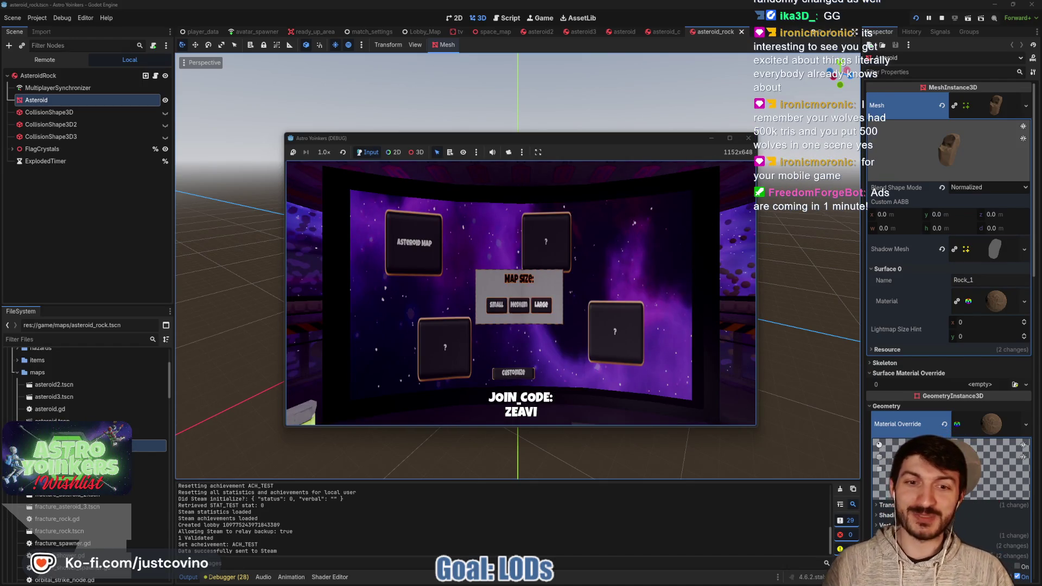
key("w")
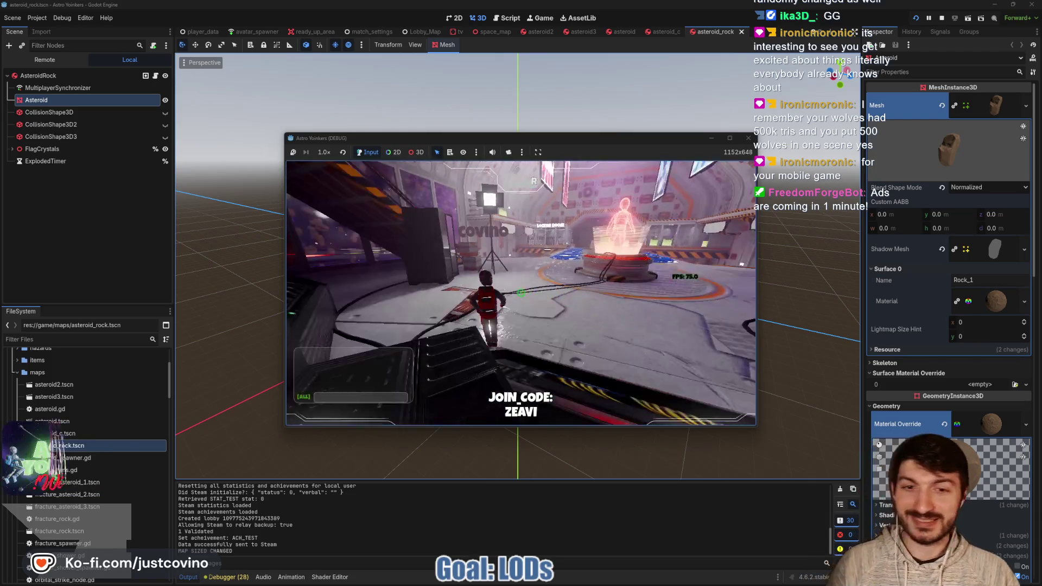
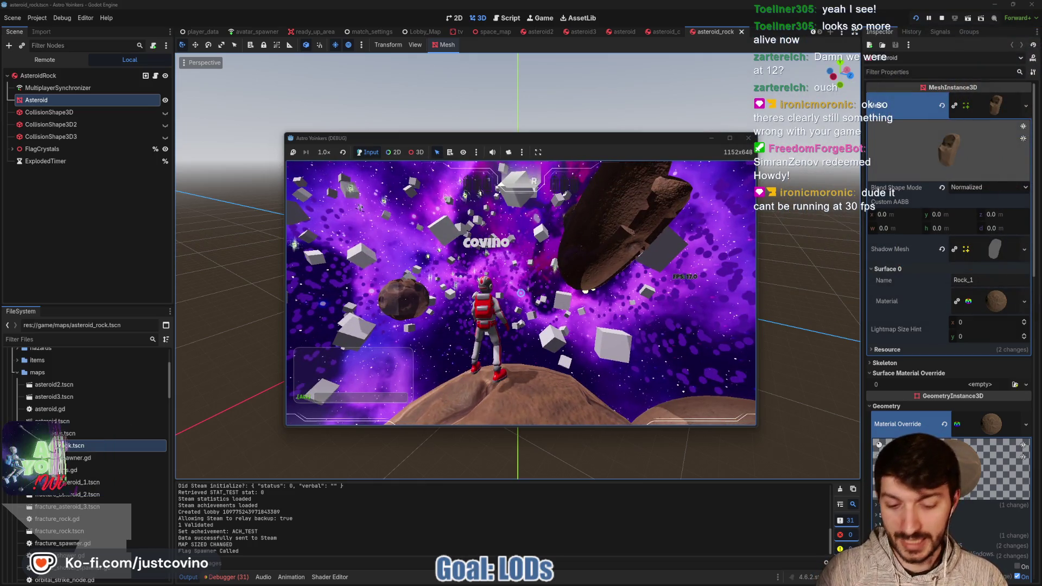
Stop the running game and return to the asteroid_rock scene, outlining the space beside the asteroid.
key("F8")
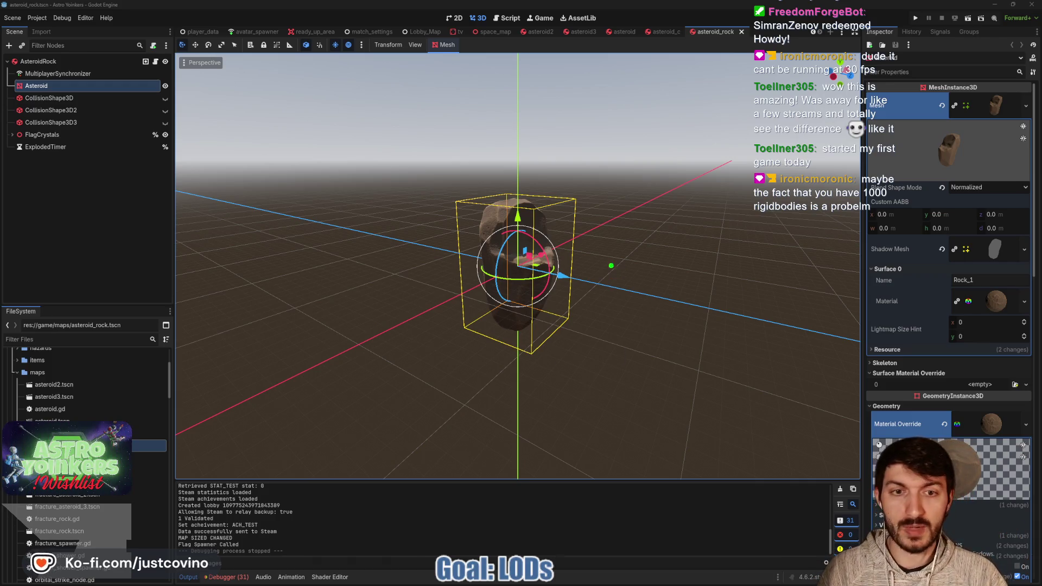
left_click_drag(596, 210, 679, 341)
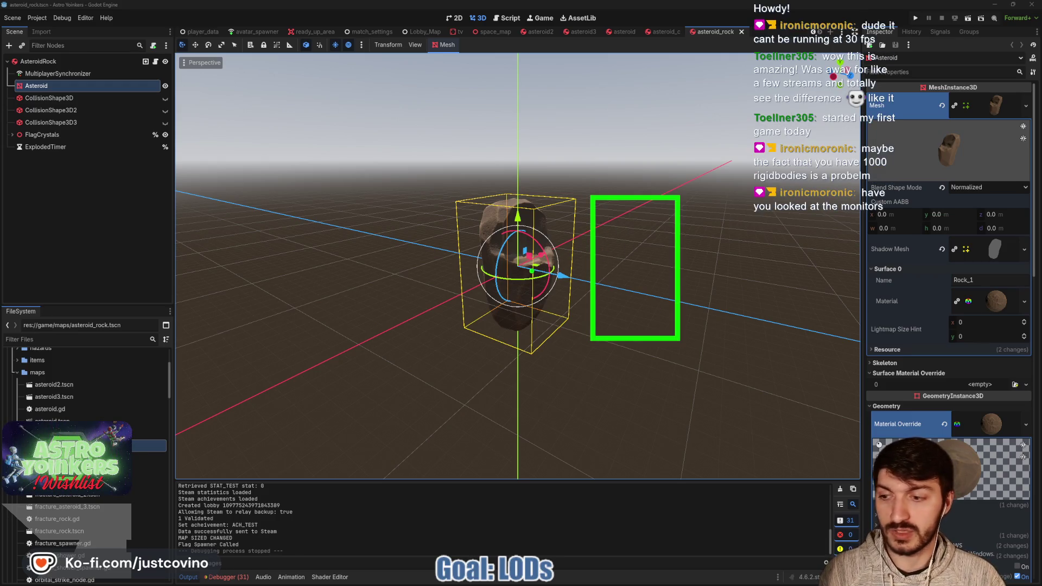
Clear the annotations, launch the game, and close the duplicate second game instance.
mouse_move(531, 265)
left_mouse_down()
mouse_move(605, 264)
mouse_move(527, 244)
left_mouse_up()
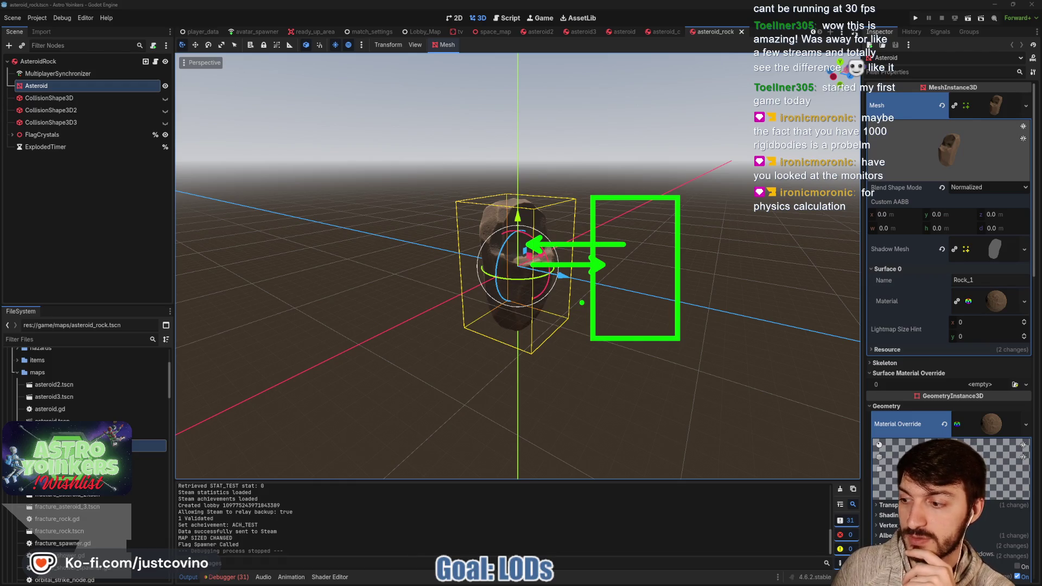
key("Escape")
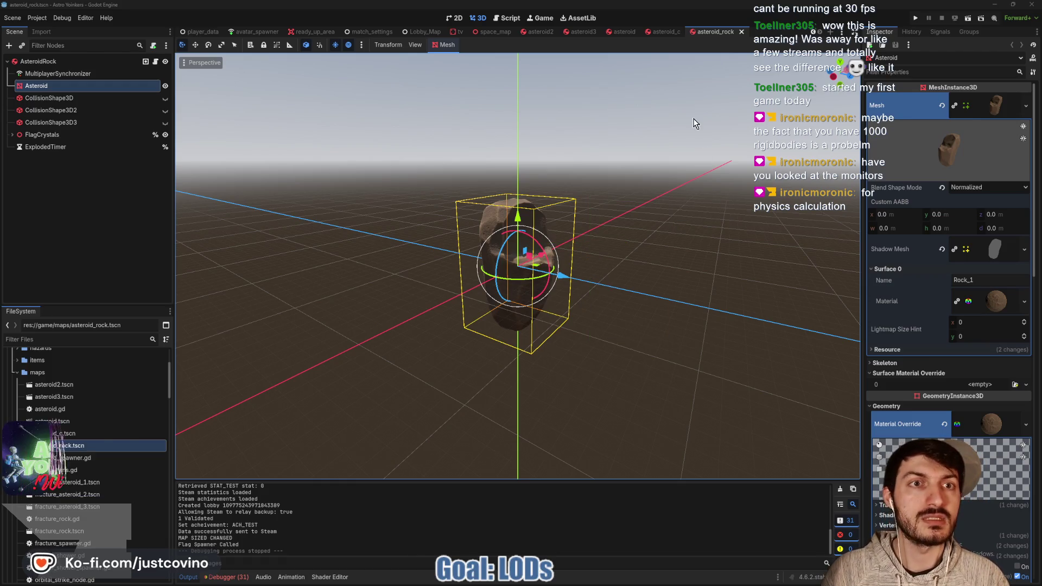
left_click(914, 18)
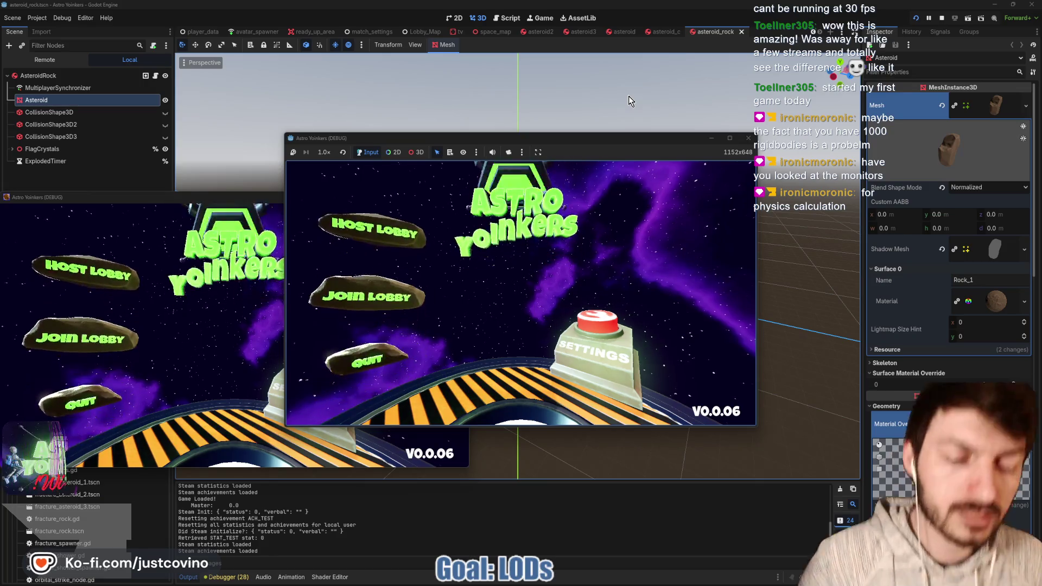
left_click(323, 199)
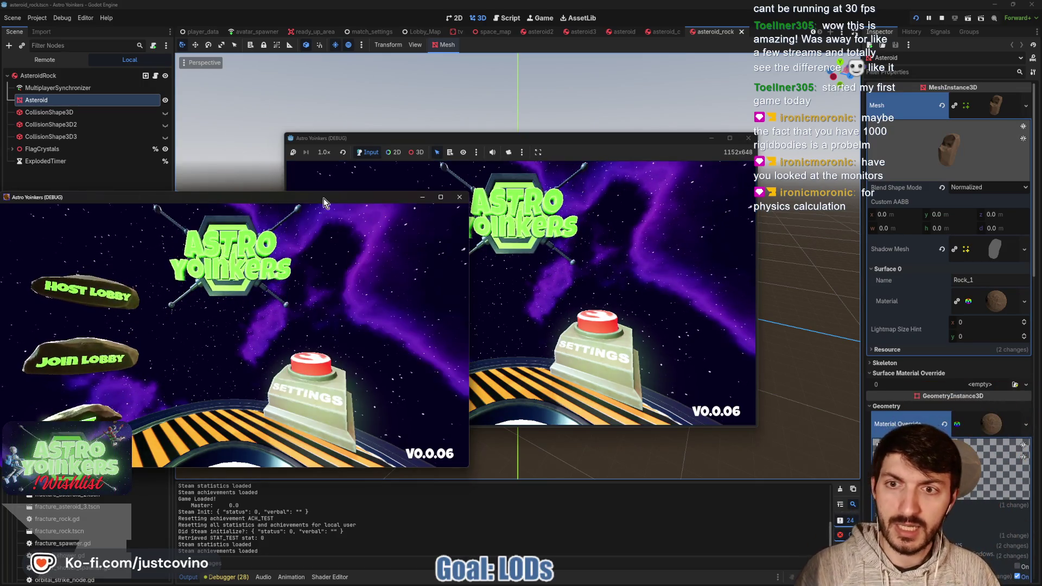
left_click(465, 199)
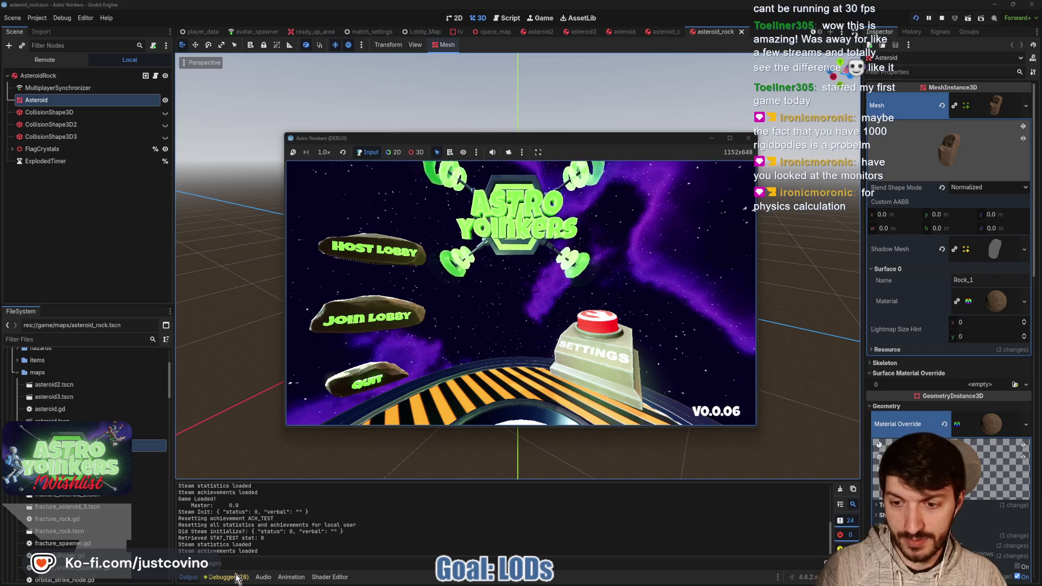
Start Profiler recording, make the debugger panel taller, and bring the game window forward.
left_click(237, 580)
left_click(310, 474)
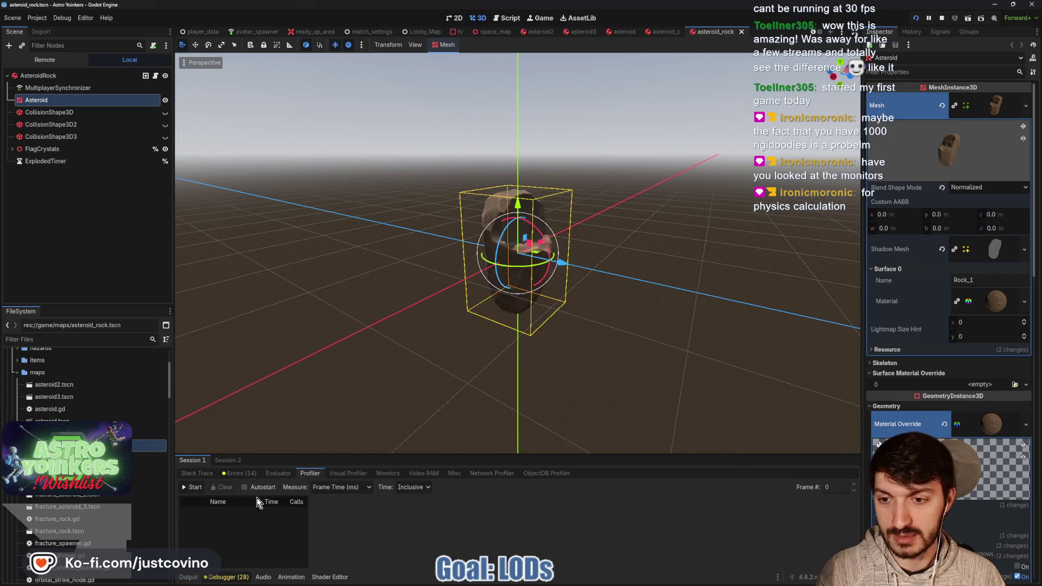
left_click(194, 487)
left_click_drag(520, 456, 516, 355)
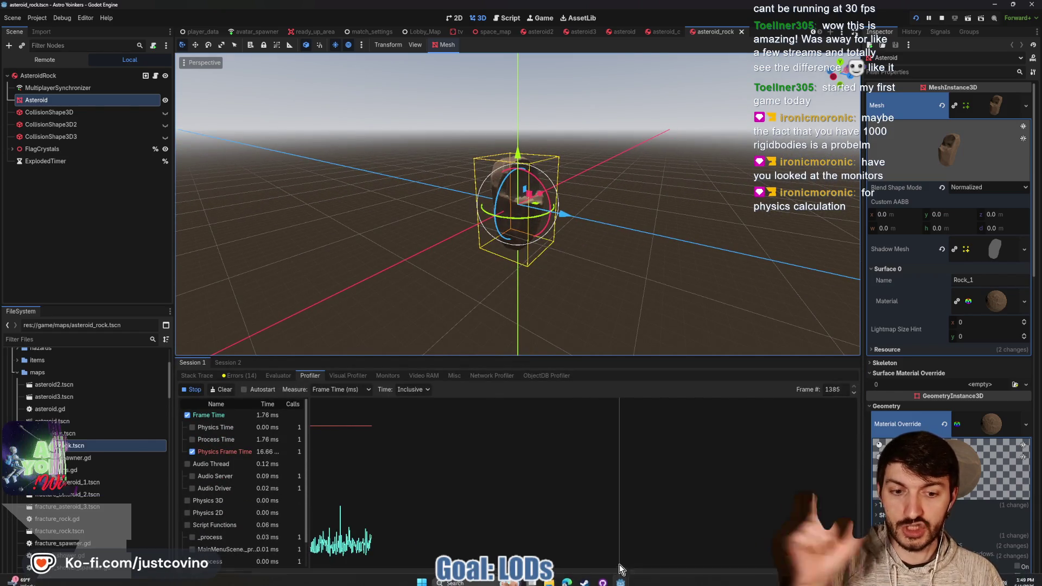
mouse_move(620, 576)
left_click(629, 532)
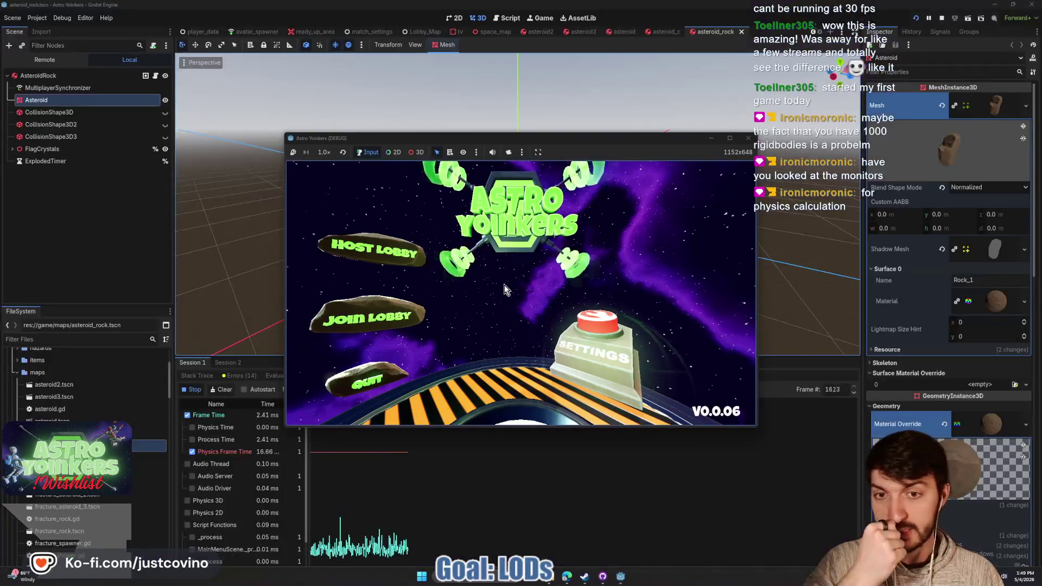
Host a lobby and run through the hub past the jump pads, checking the map-selection screen.
left_click(398, 250)
left_click(510, 247)
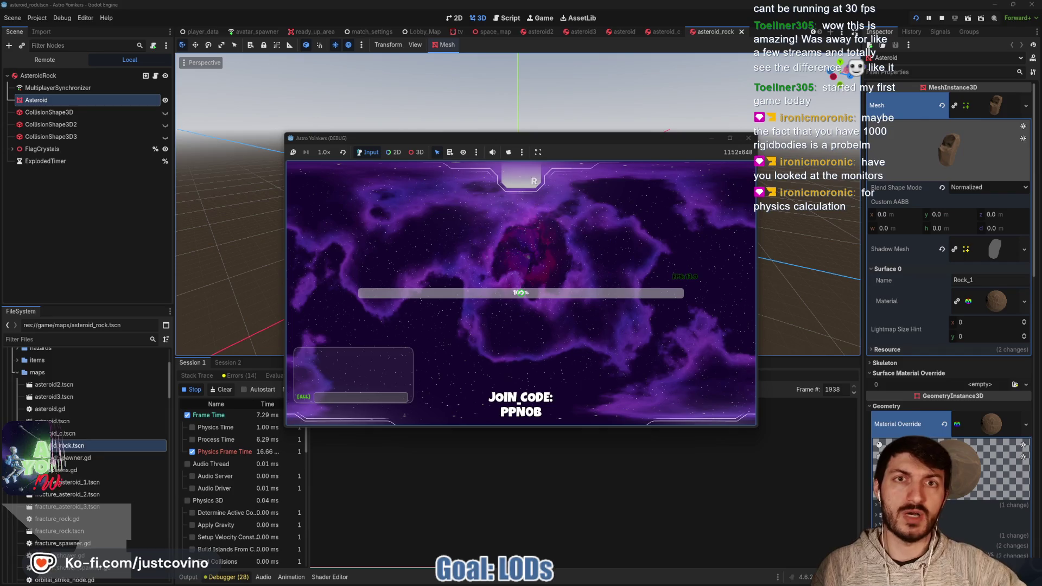
key("w")
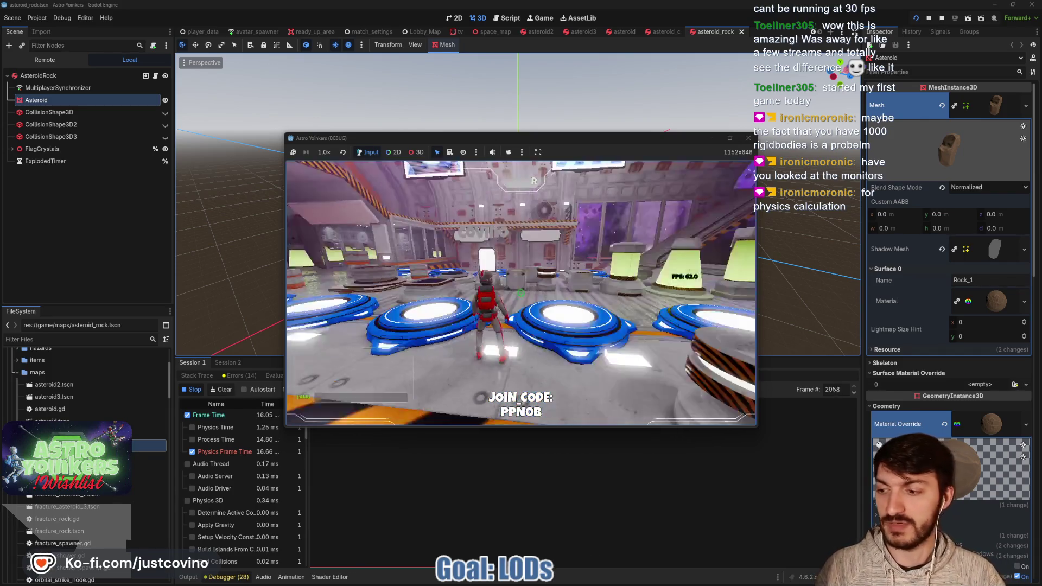
key("w")
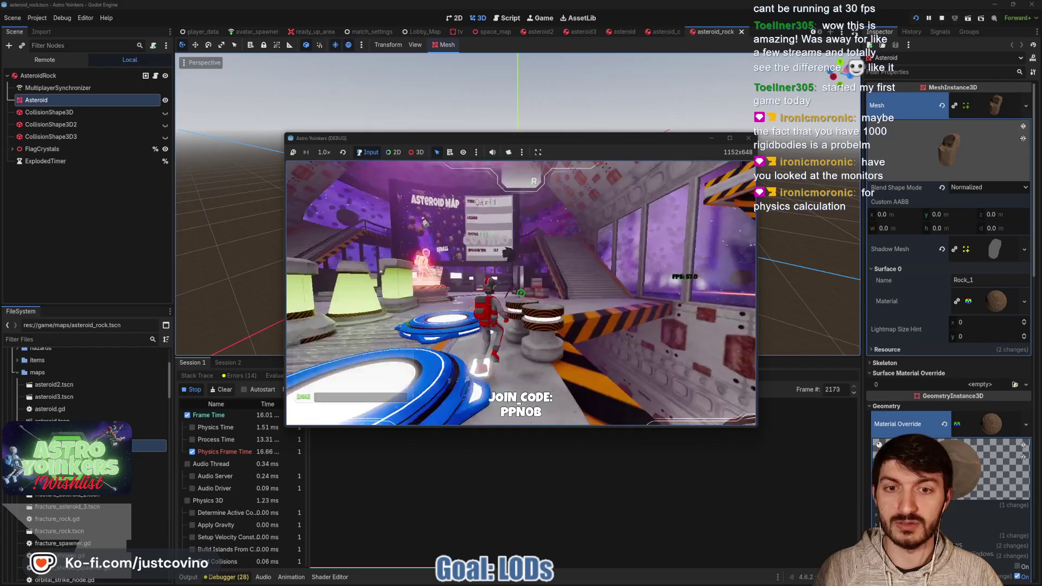
key("w")
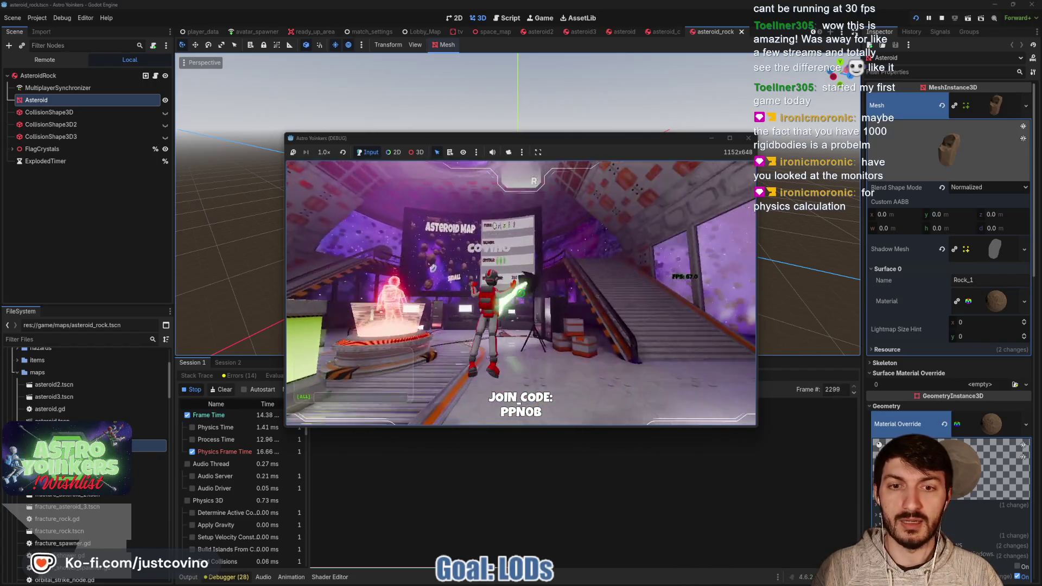
key("e")
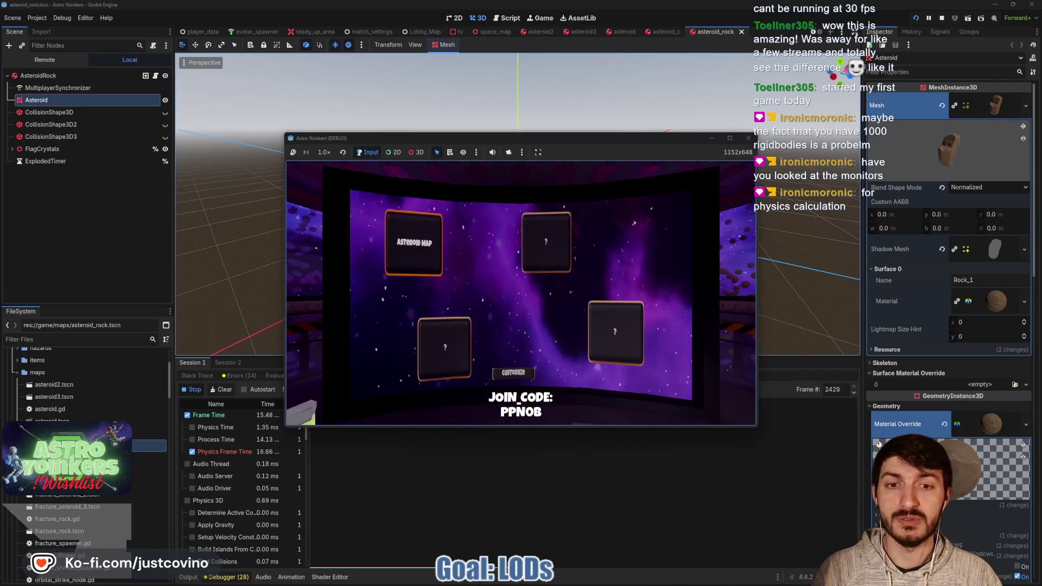
key("Escape")
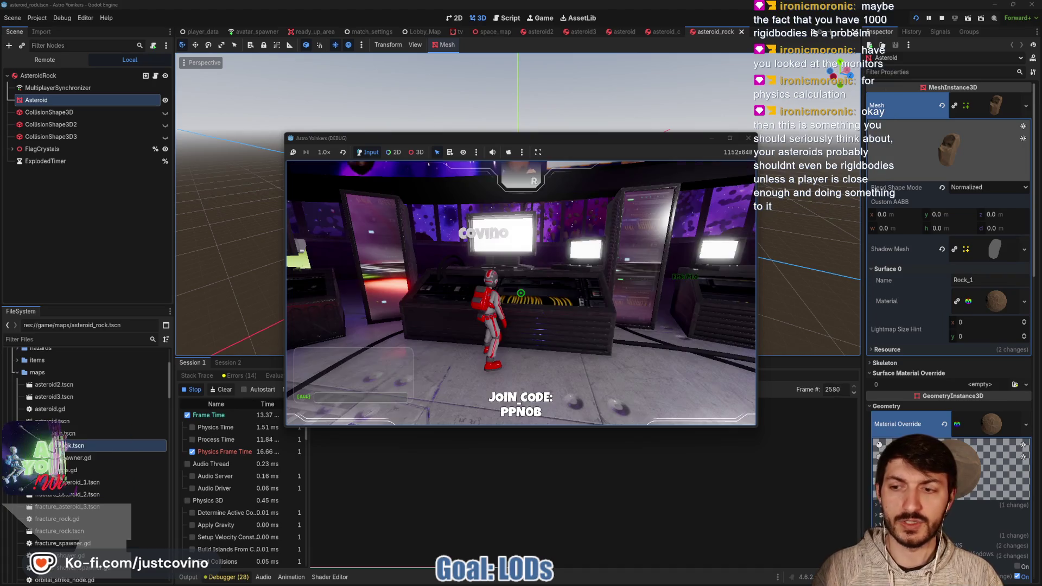
Walk onto the launch pad, fly into the asteroid field, then stop the game.
key("w")
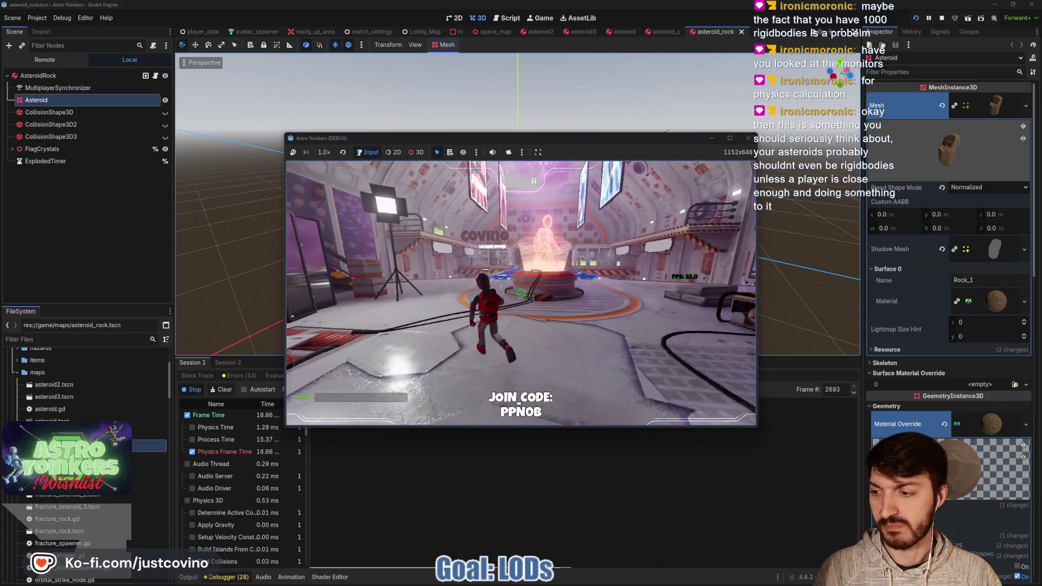
key("w")
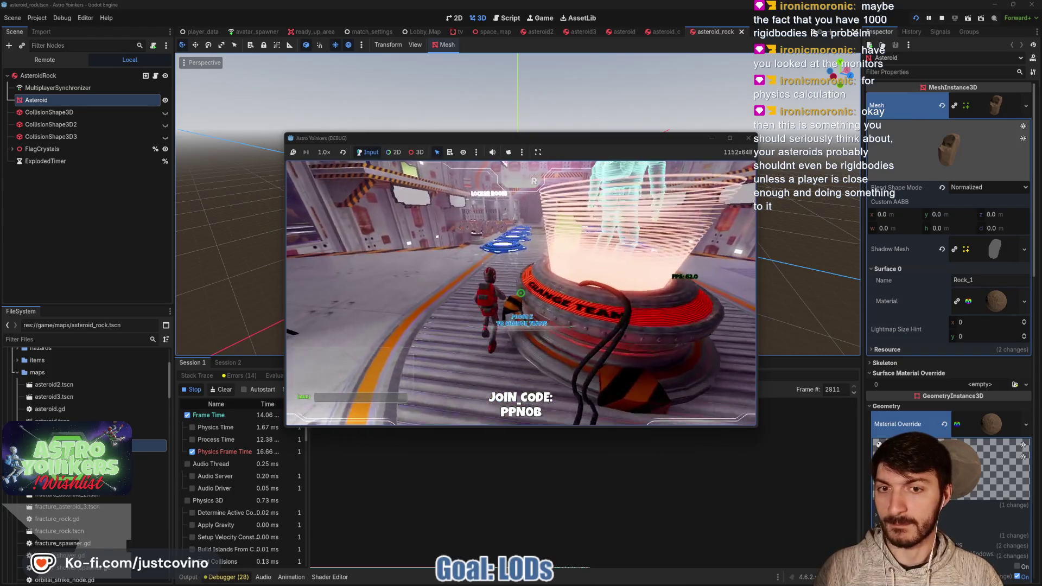
key("w")
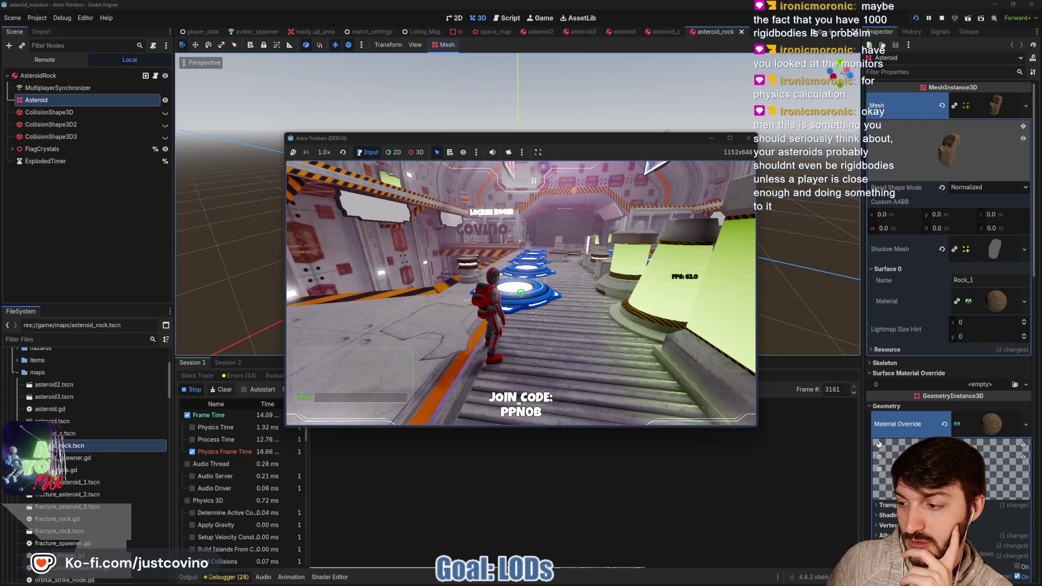
key("d")
key("w")
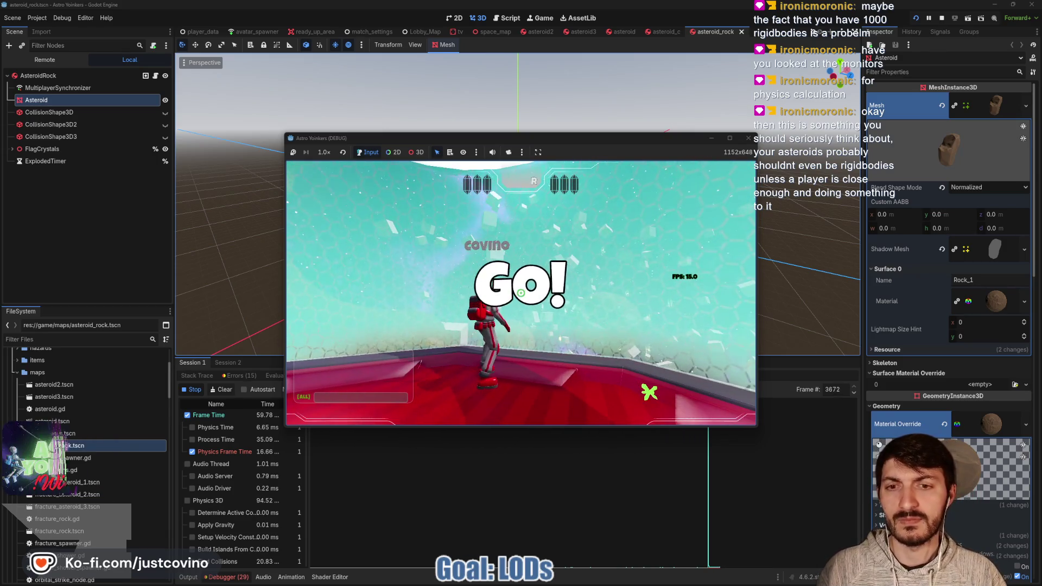
key("space")
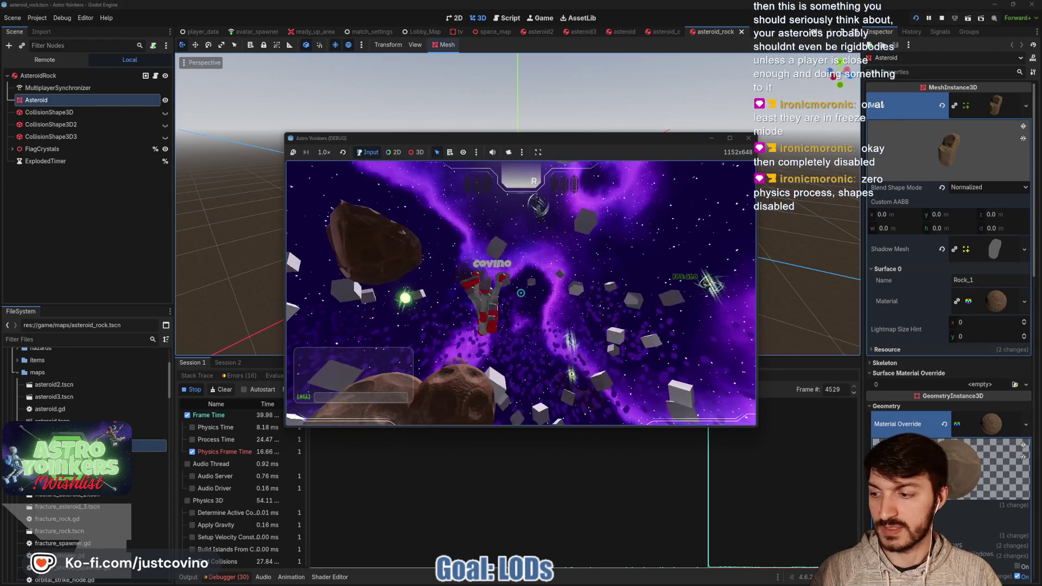
key("F8")
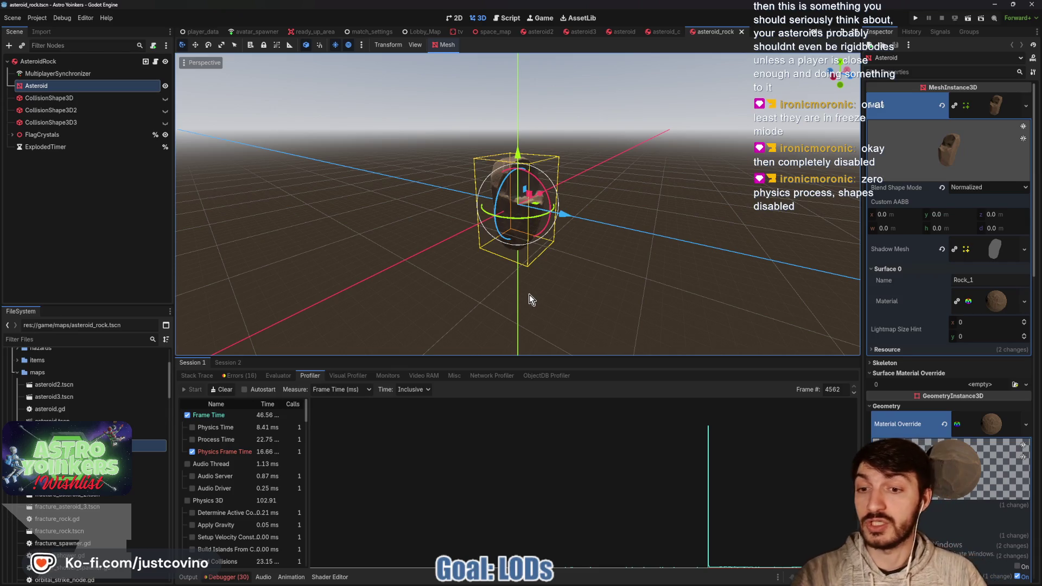
Enlarge the profiler and graph the Find Collisions timings (23.15 ms and 37.68 ms).
left_click_drag(479, 356, 479, 71)
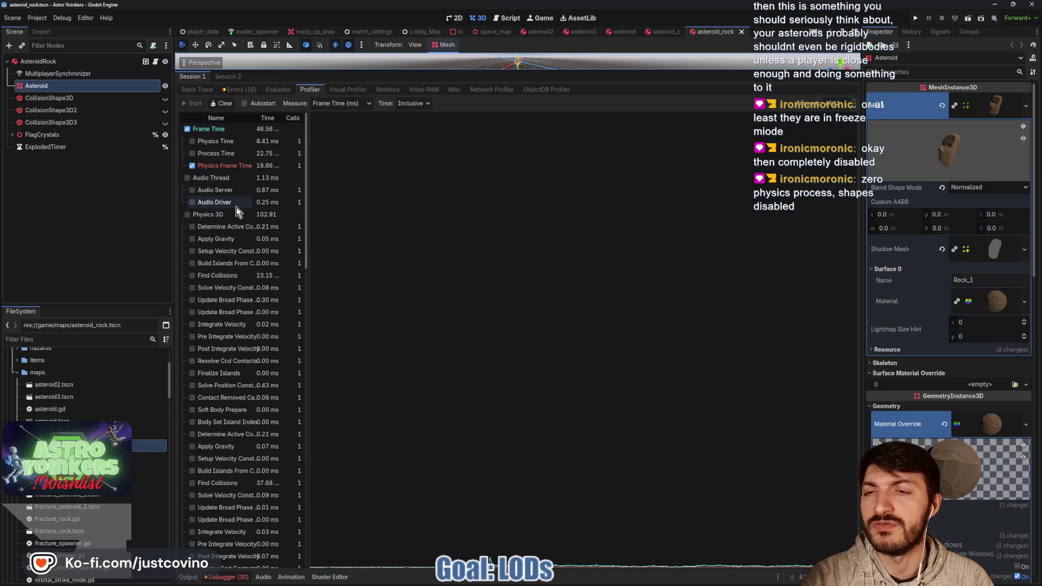
left_click(204, 276)
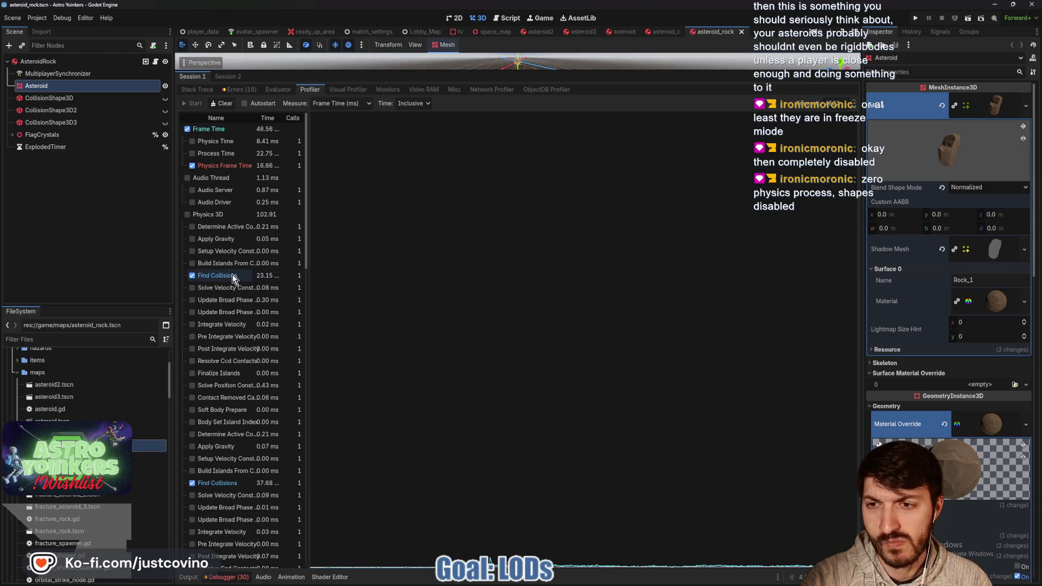
Scroll through the profiler's physics and script timings, then open AsteroidRock's asteroid.gd script.
scroll(243, 278, "down", 3)
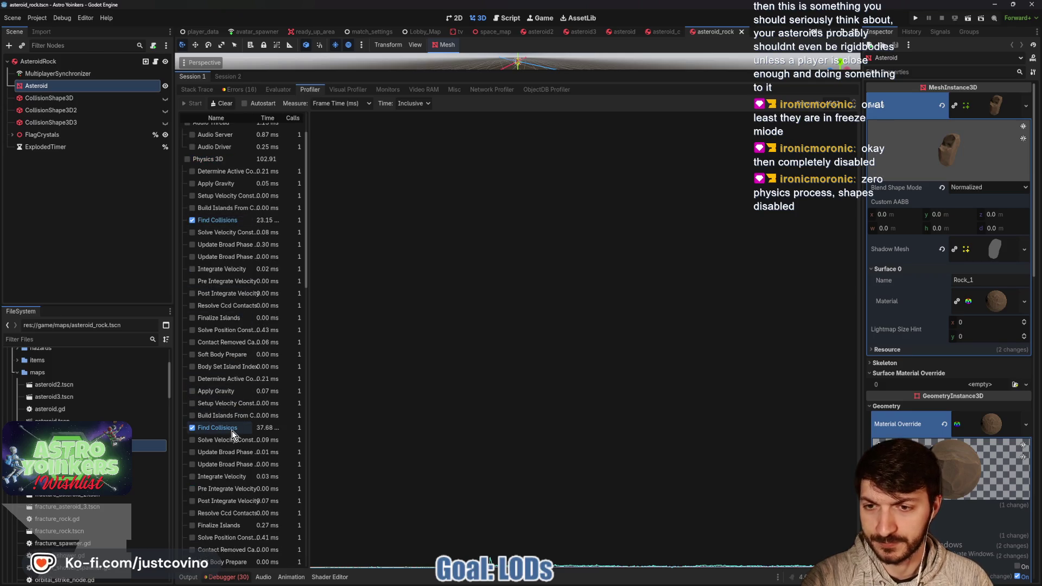
scroll(271, 380, "down", 9)
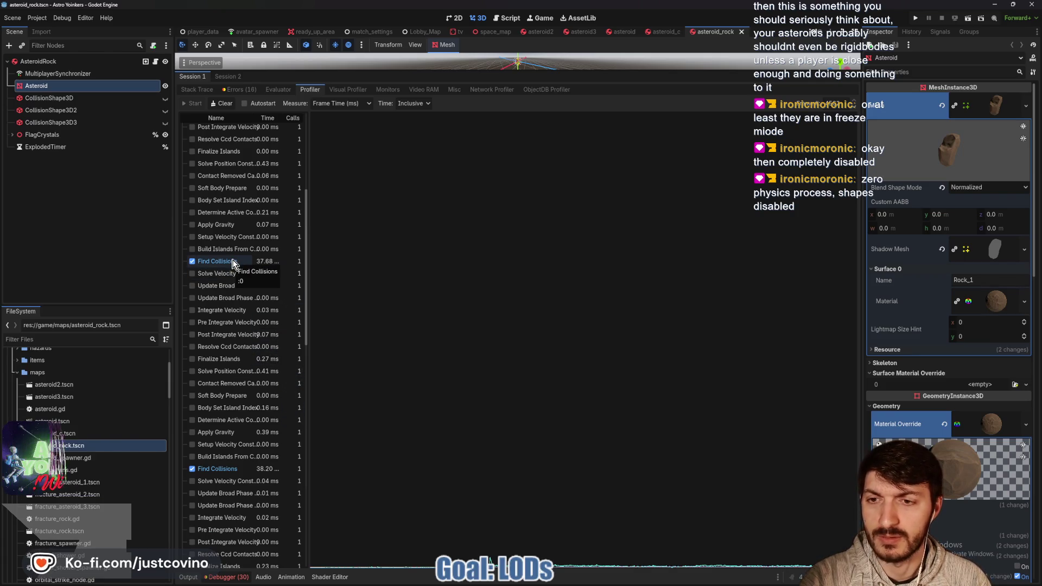
scroll(252, 293, "down", 9)
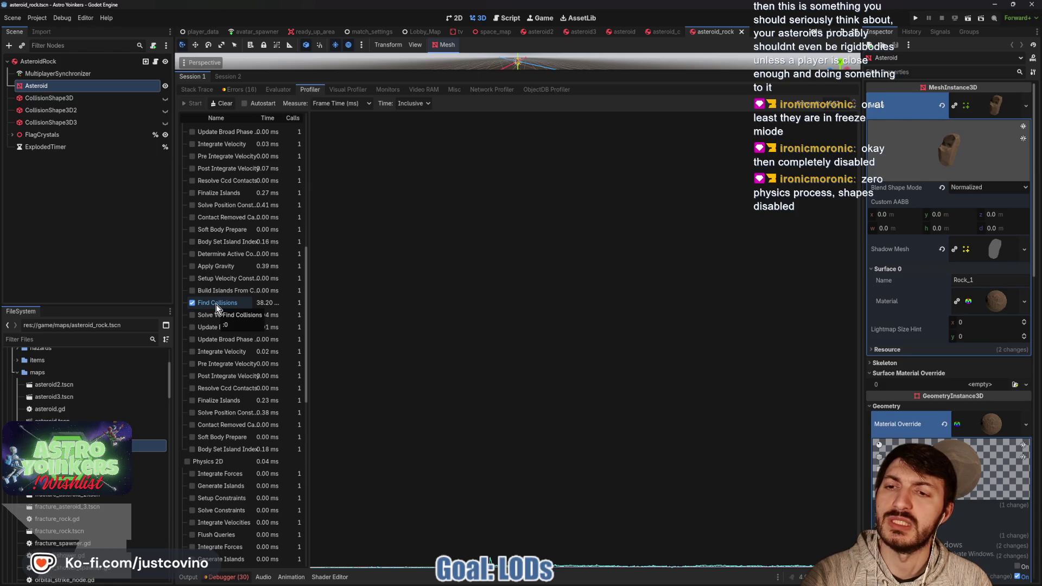
scroll(216, 305, "down", 9)
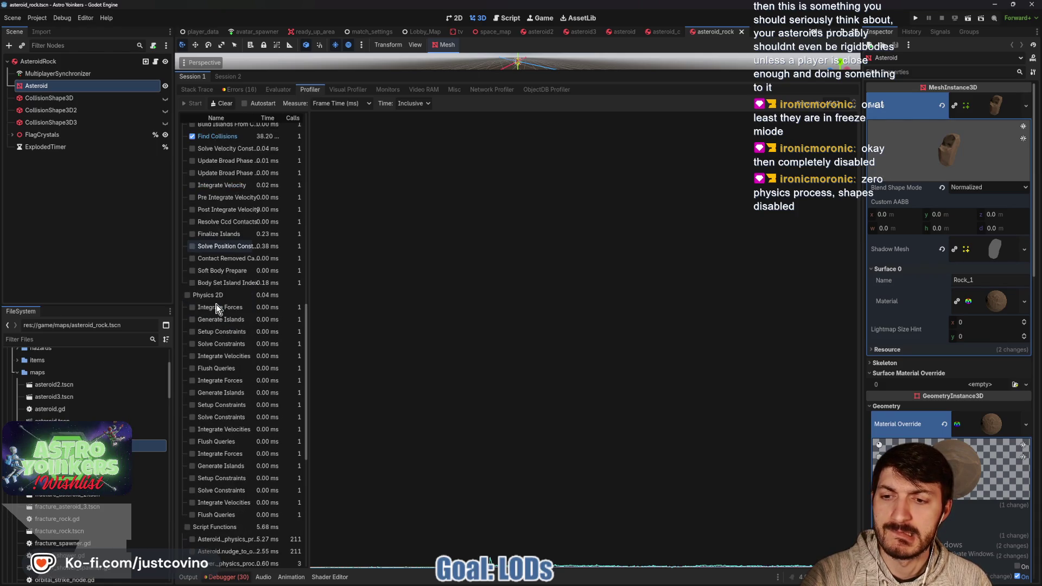
scroll(216, 307, "down", 3)
scroll(239, 336, "down", 3)
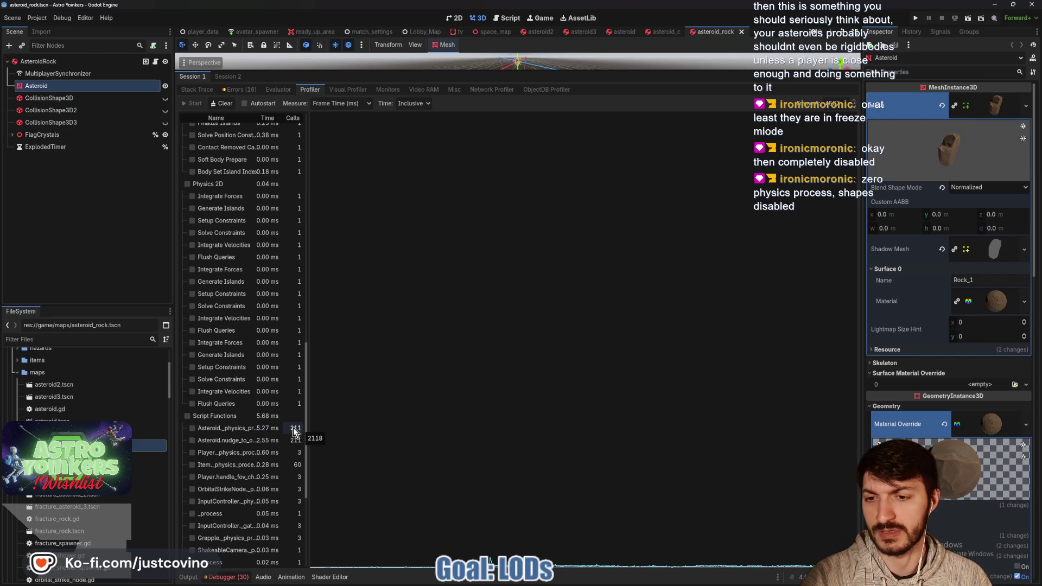
scroll(292, 427, "down", 3)
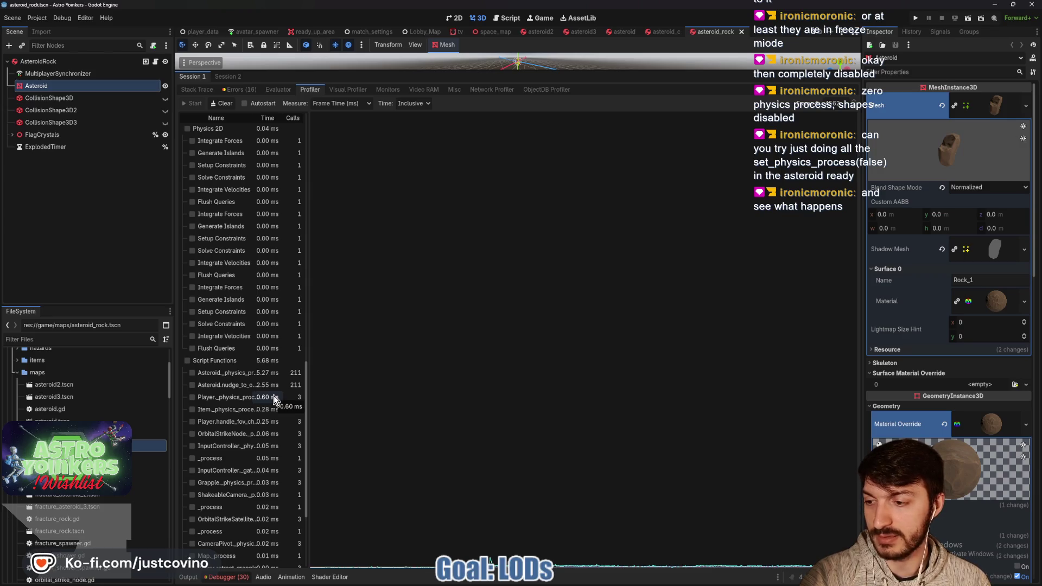
scroll(266, 400, "down", 4)
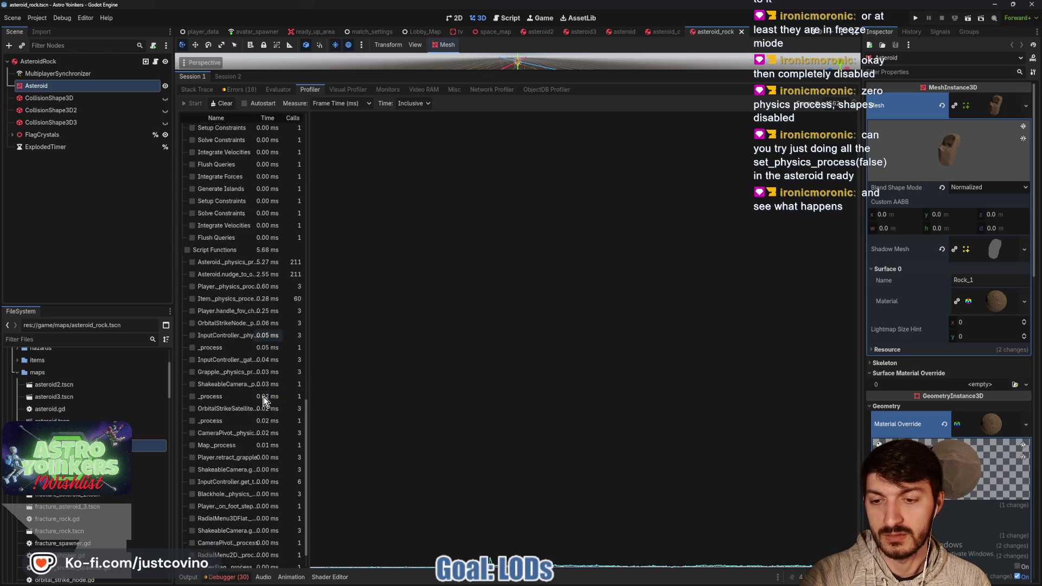
scroll(266, 400, "up", 7)
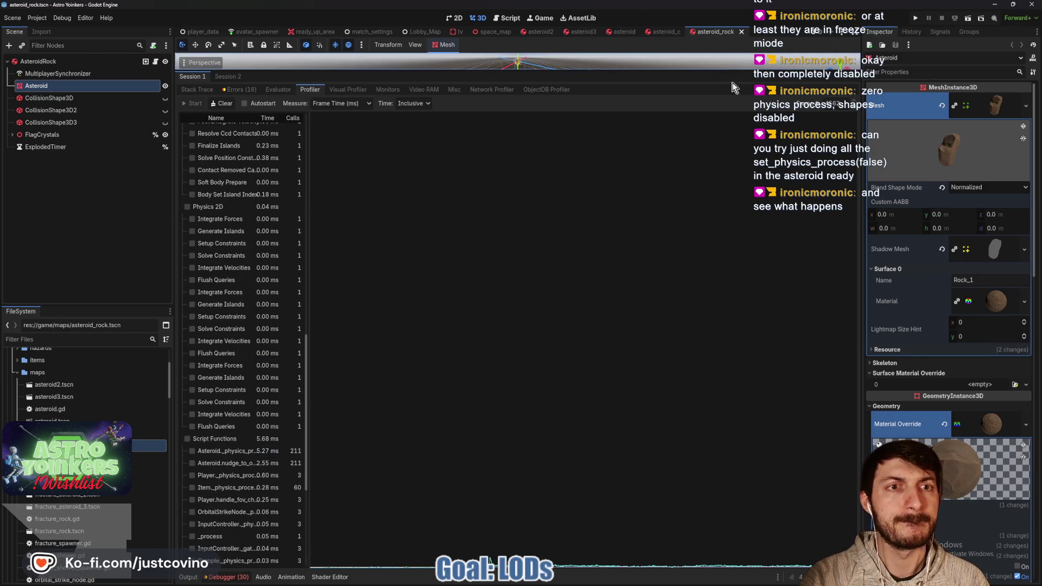
left_click_drag(688, 70, 688, 407)
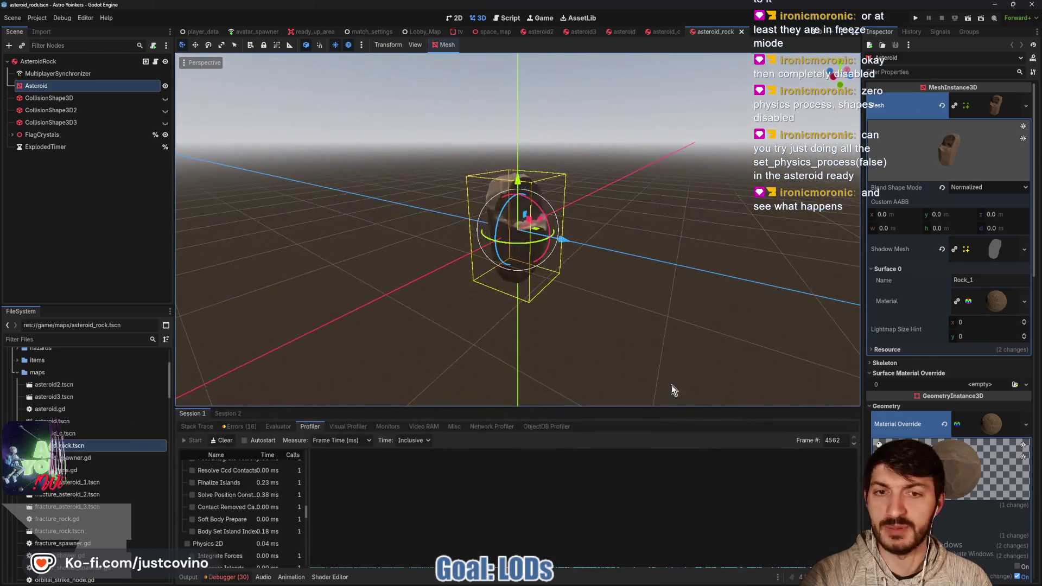
left_click(165, 62)
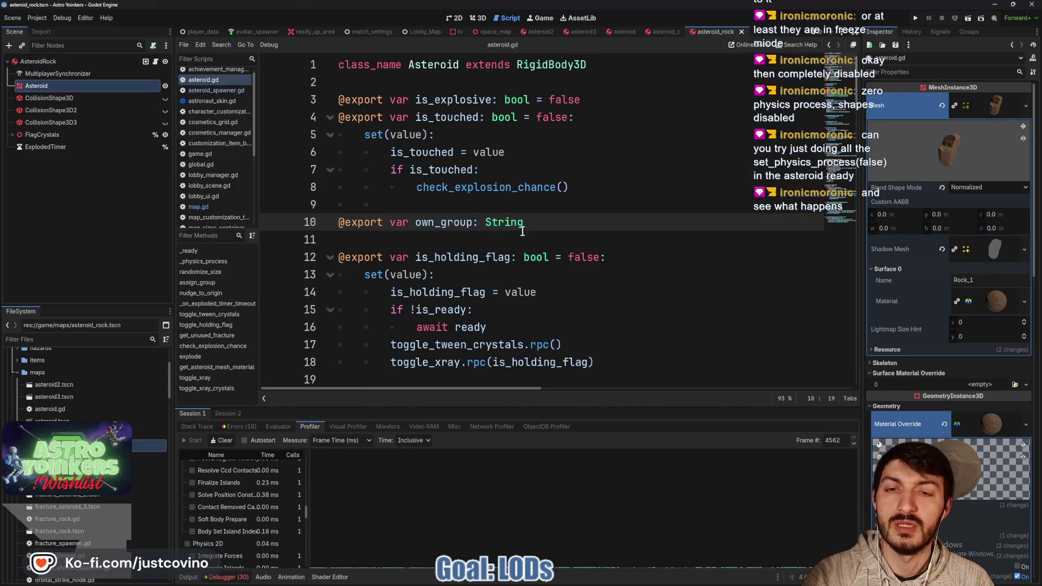
scroll(525, 222, "down", 15)
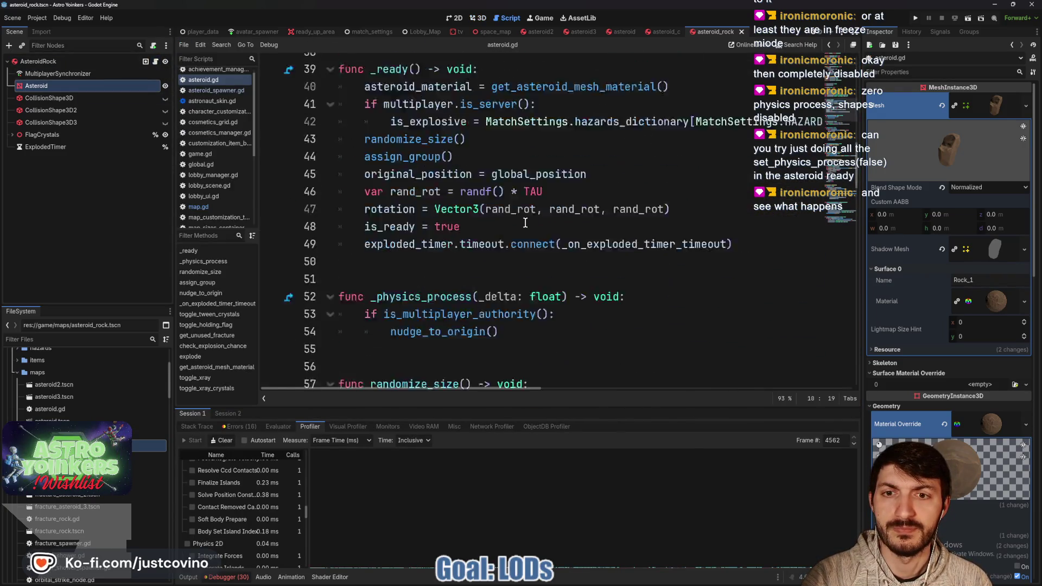
double_click(428, 170)
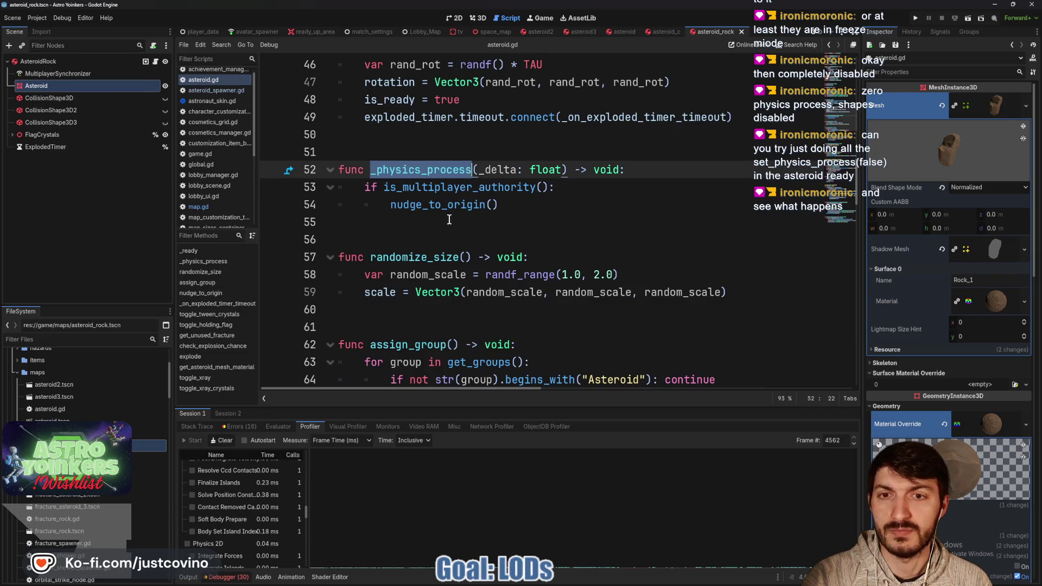
double_click(434, 204)
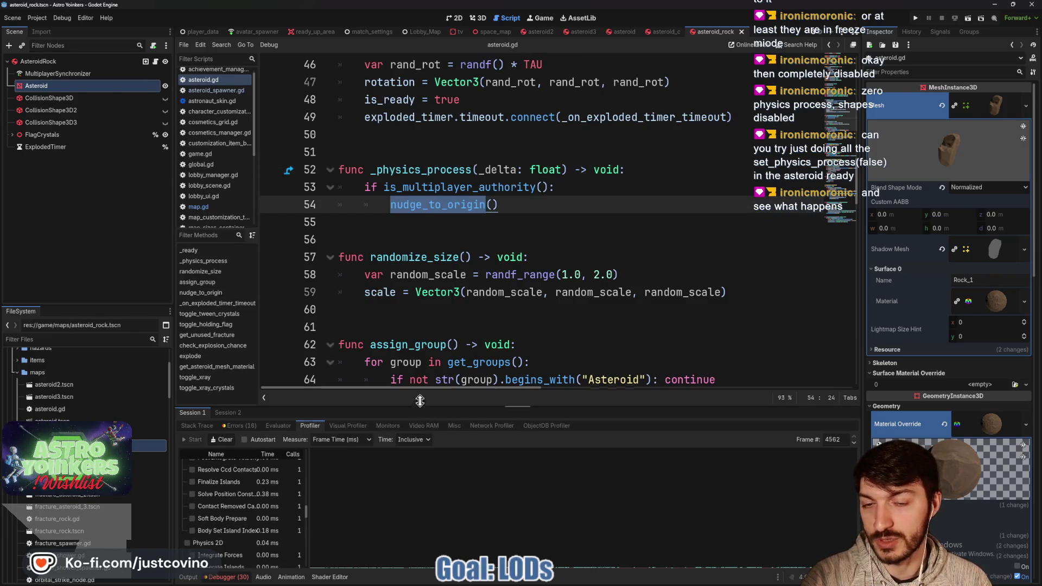
left_click_drag(426, 388, 442, 121)
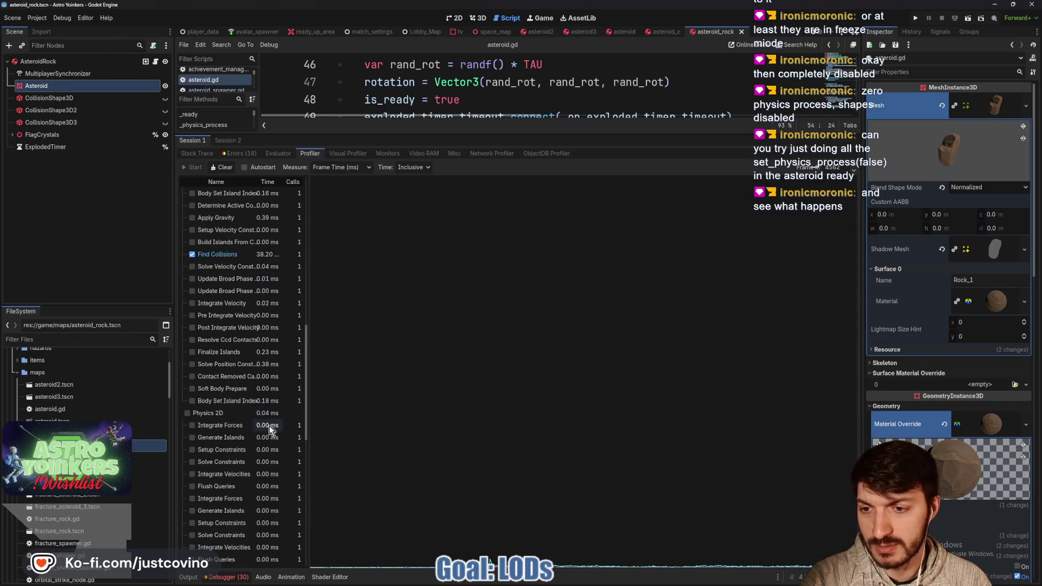
scroll(266, 422, "down", 10)
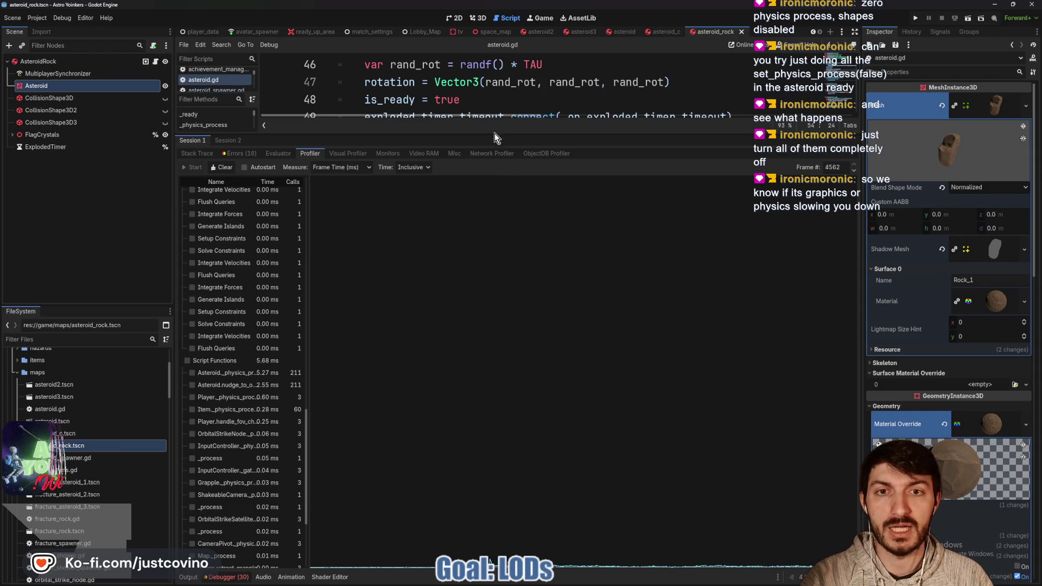
left_click_drag(495, 134, 477, 423)
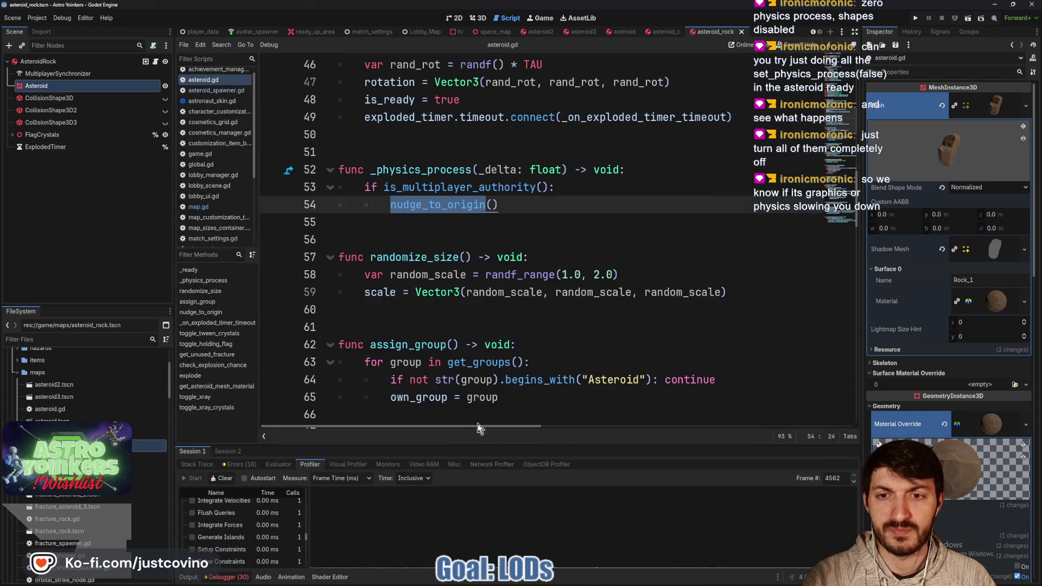
scroll(457, 280, "up", 4)
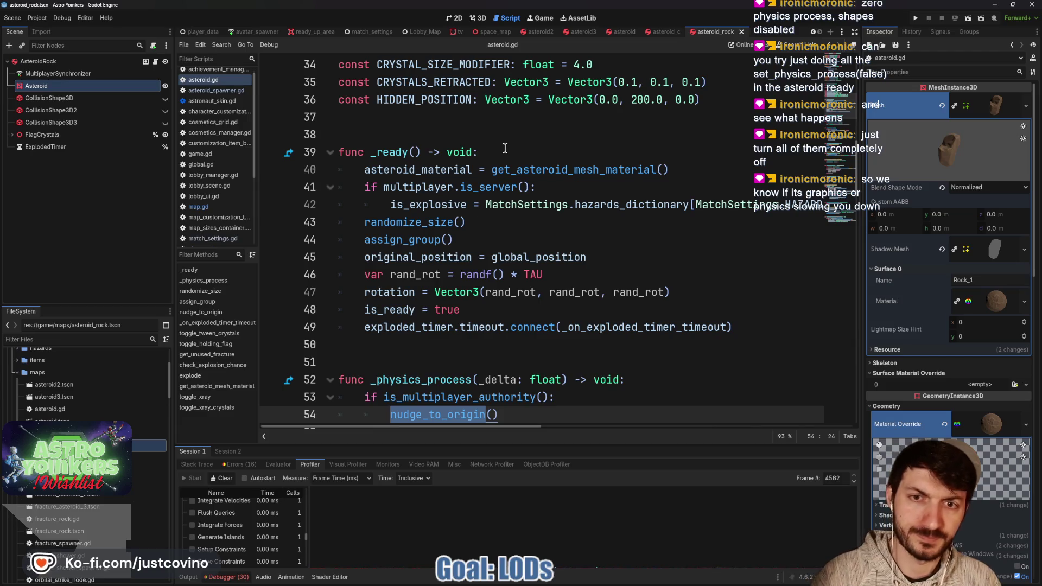
Insert set_physics_process(false) as the first line of _ready, save asteroid.gd, and run the game.
left_click(504, 150)
key("Return")
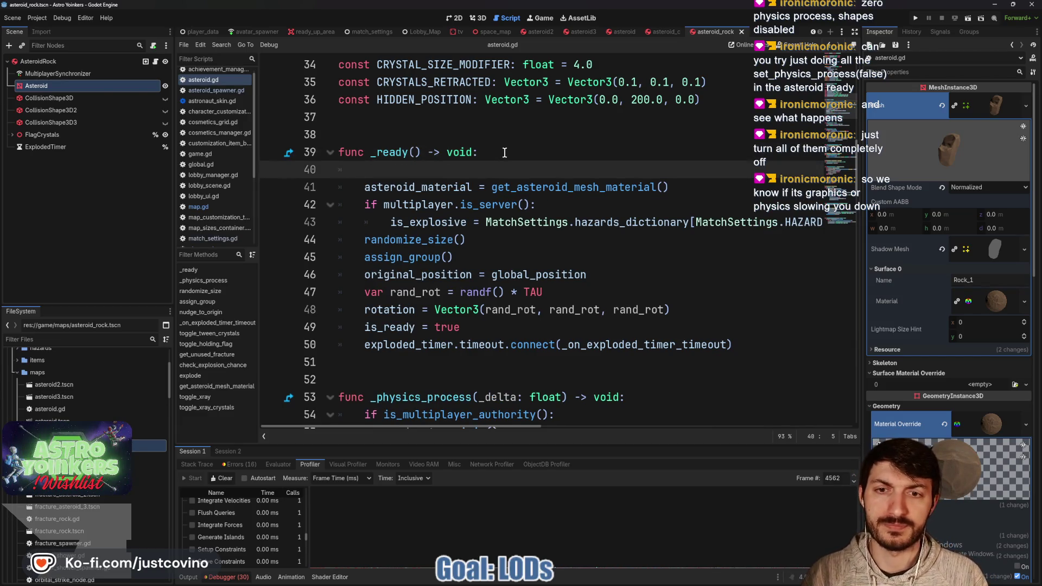
type("set_phys")
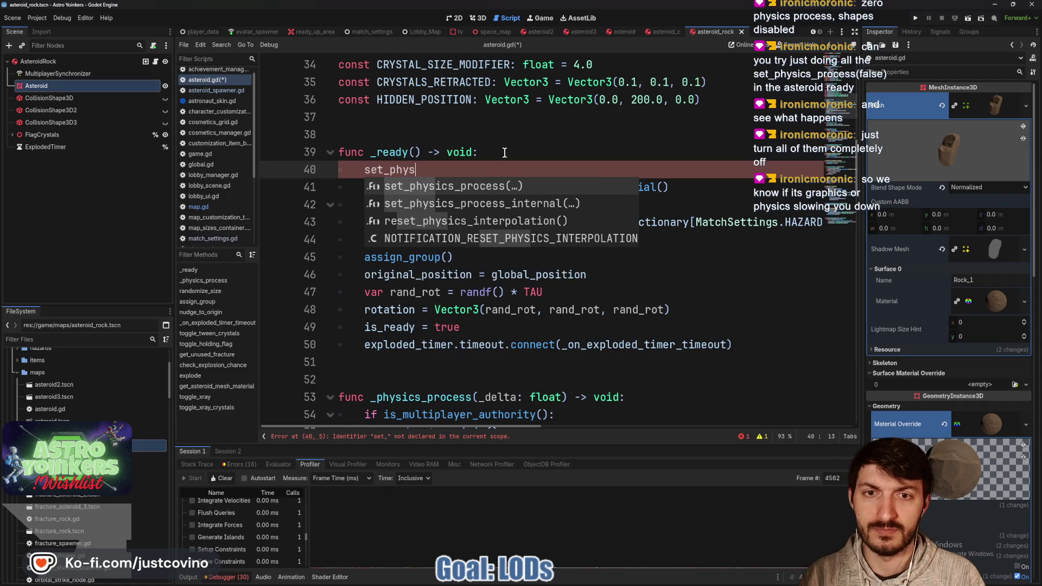
key("Return")
type("false)")
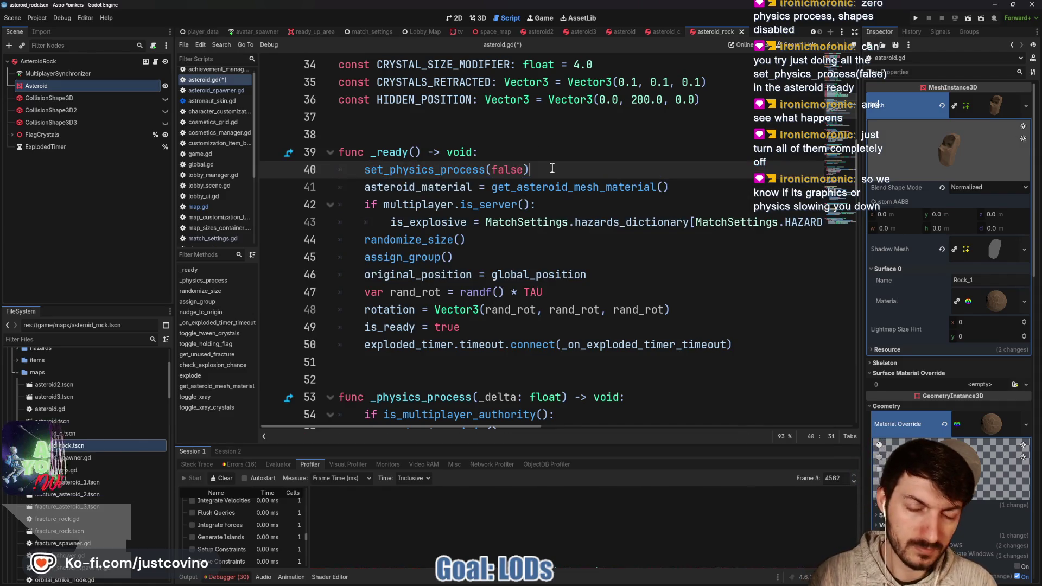
key("ctrl+s")
left_click(915, 18)
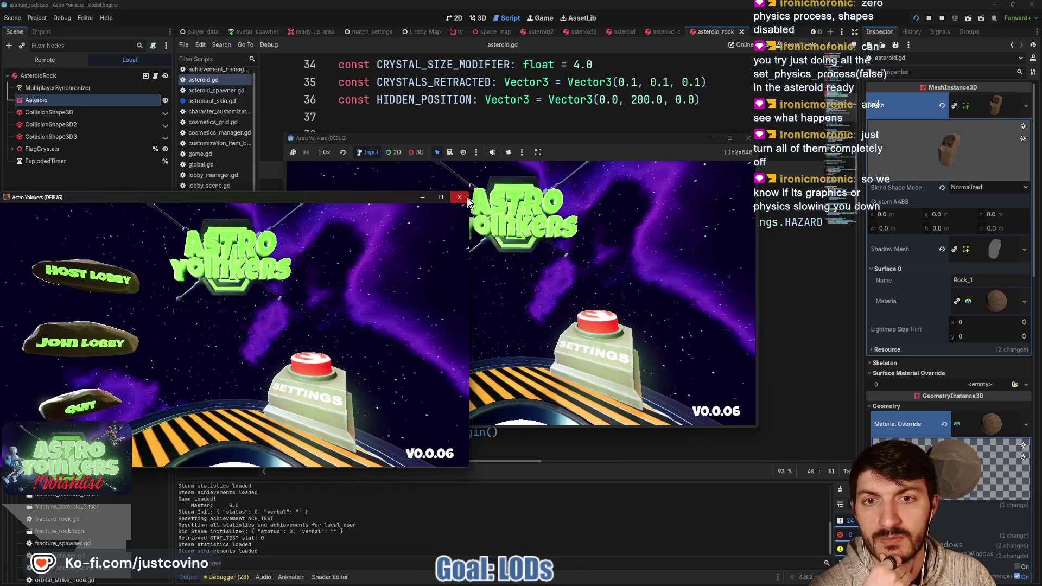
Close the extra game windows, start Profiler recording, and bring the game to the front.
left_click(459, 197)
left_click(228, 577)
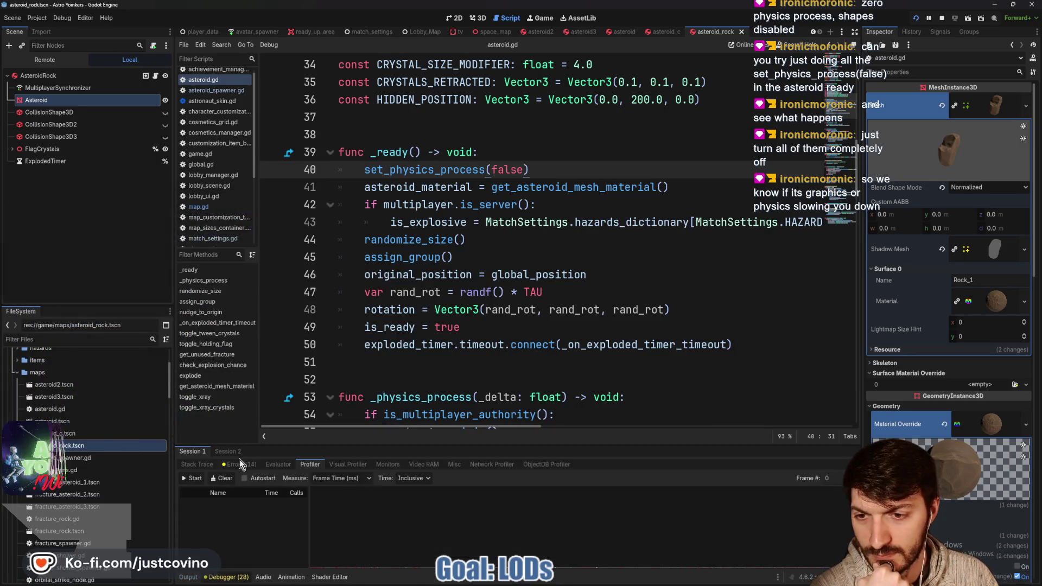
left_click(194, 480)
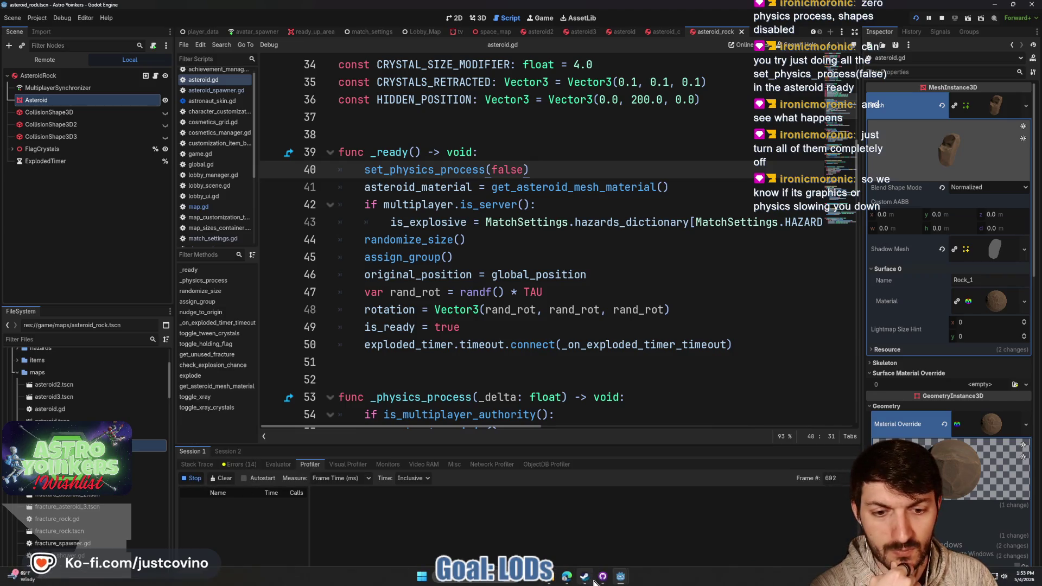
mouse_move(620, 576)
left_click(654, 540)
Host a lobby, pick a map at the Asteroid Map board, head for the hologram pad, then stop.
left_click(395, 261)
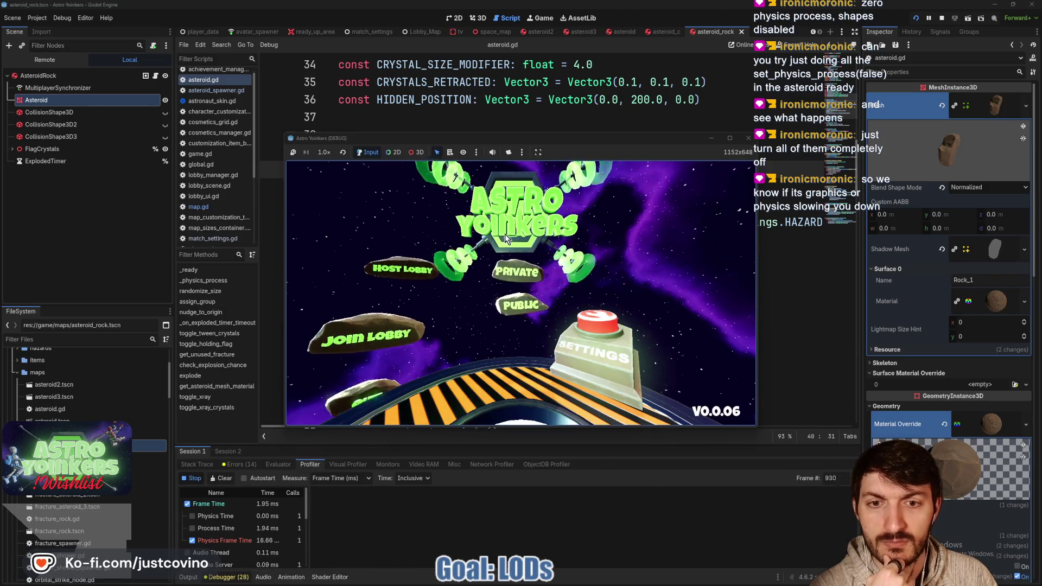
left_click(513, 271)
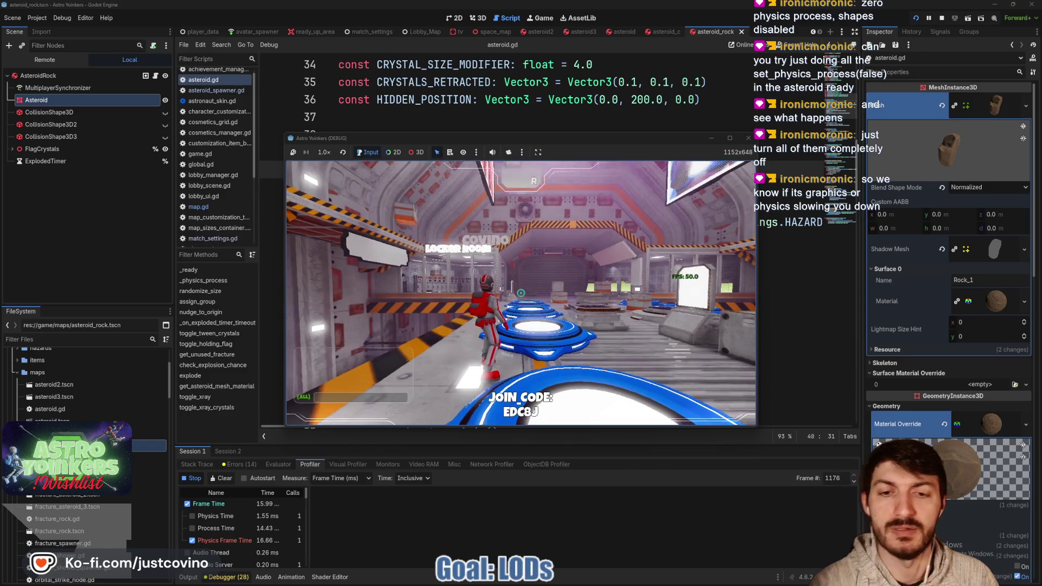
key("w")
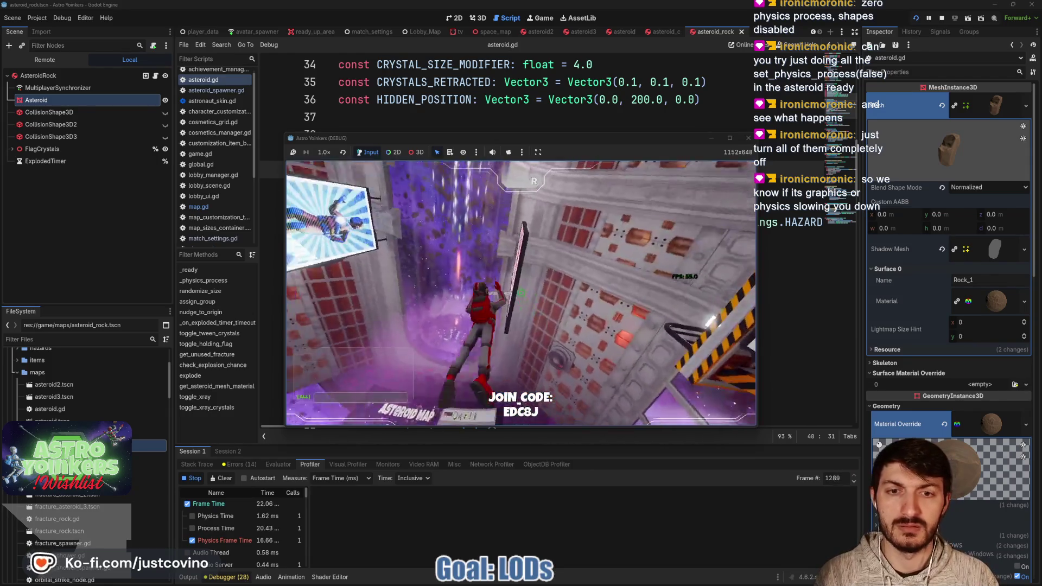
key("w")
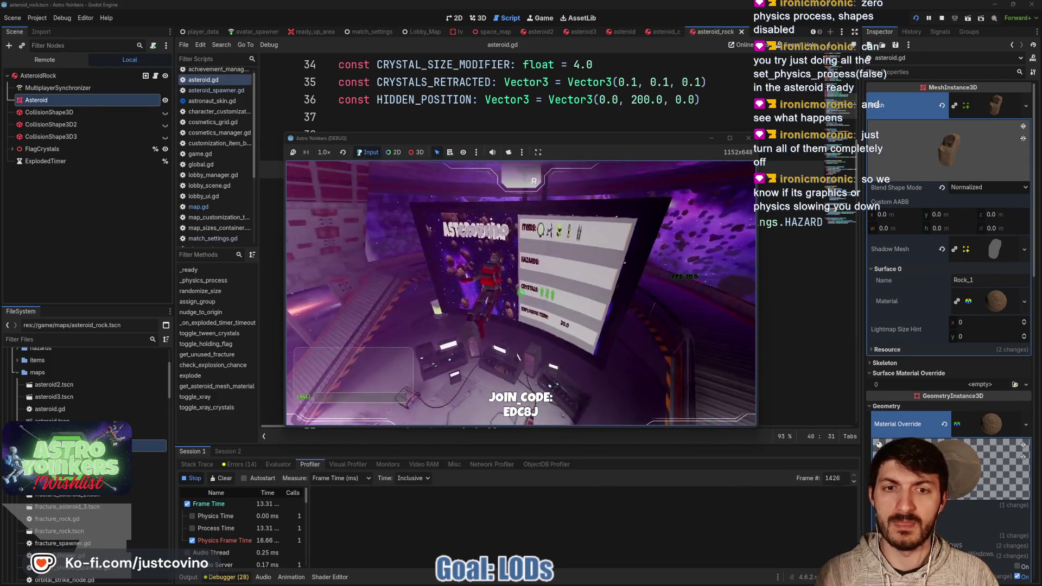
key("e")
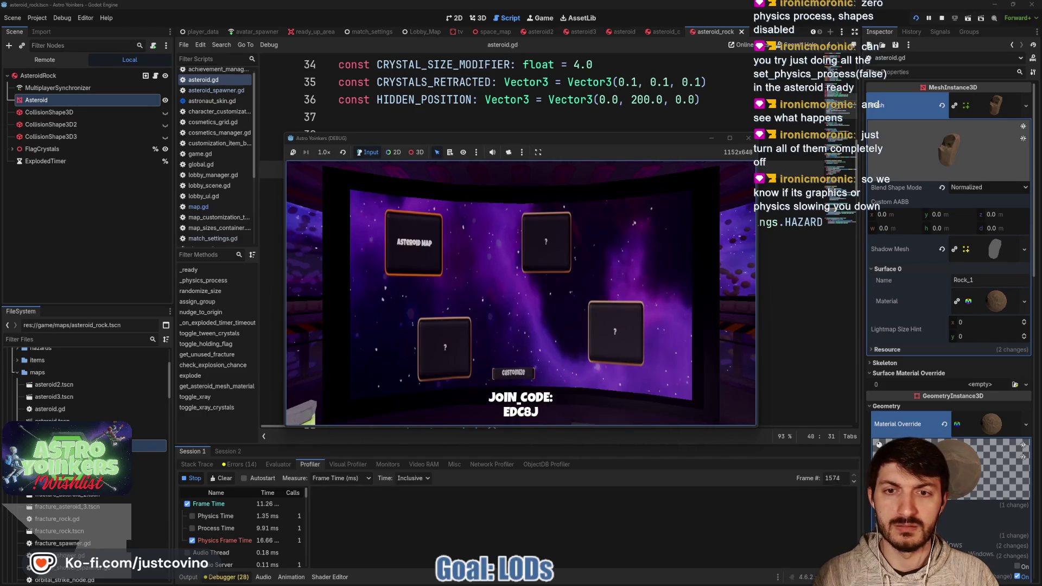
key("e")
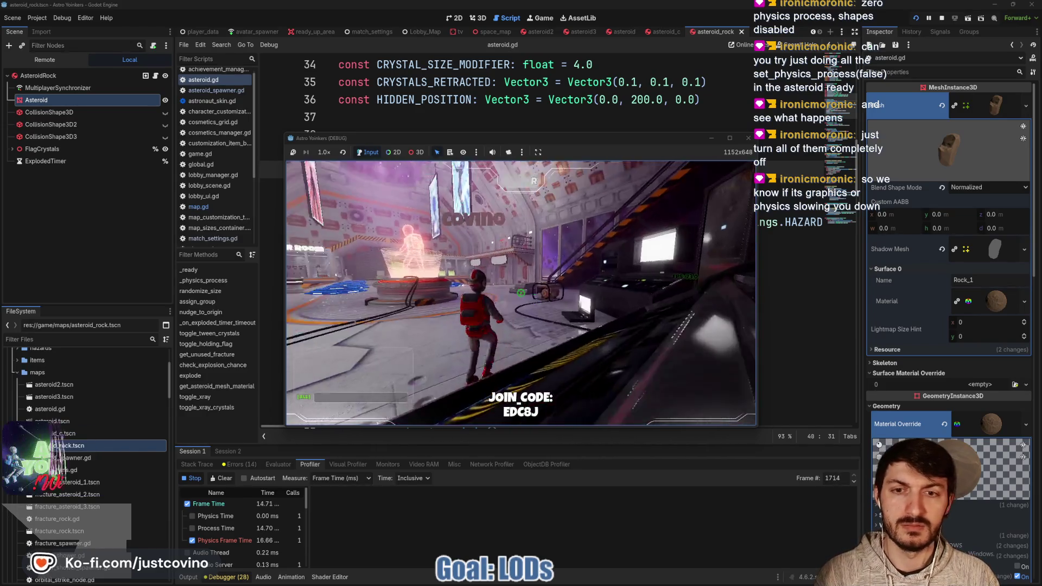
key("w")
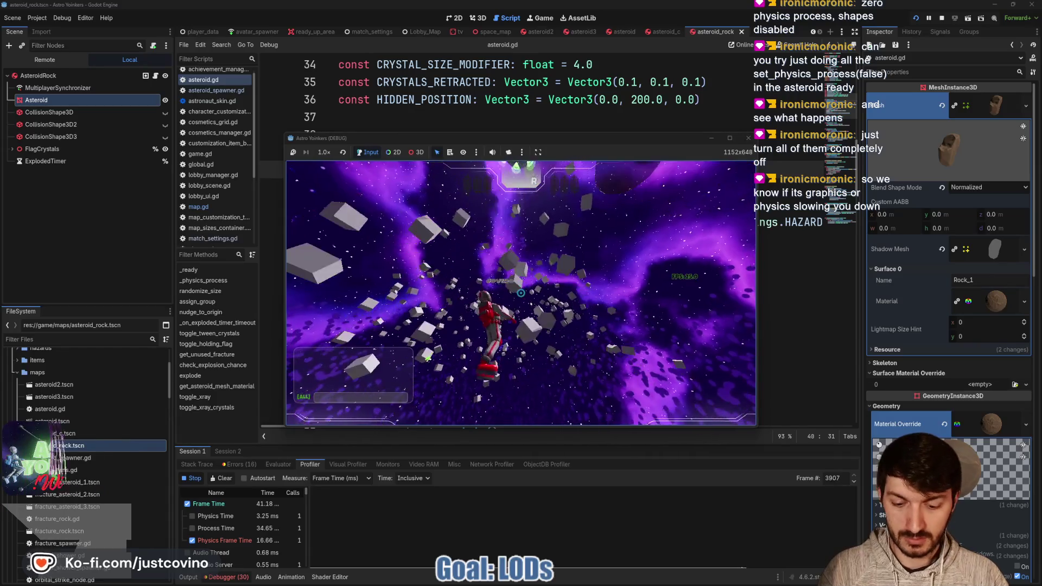
key("F8")
Enlarge the profiler, scroll its timings, and switch to debug Session 2.
left_click_drag(460, 445, 488, 112)
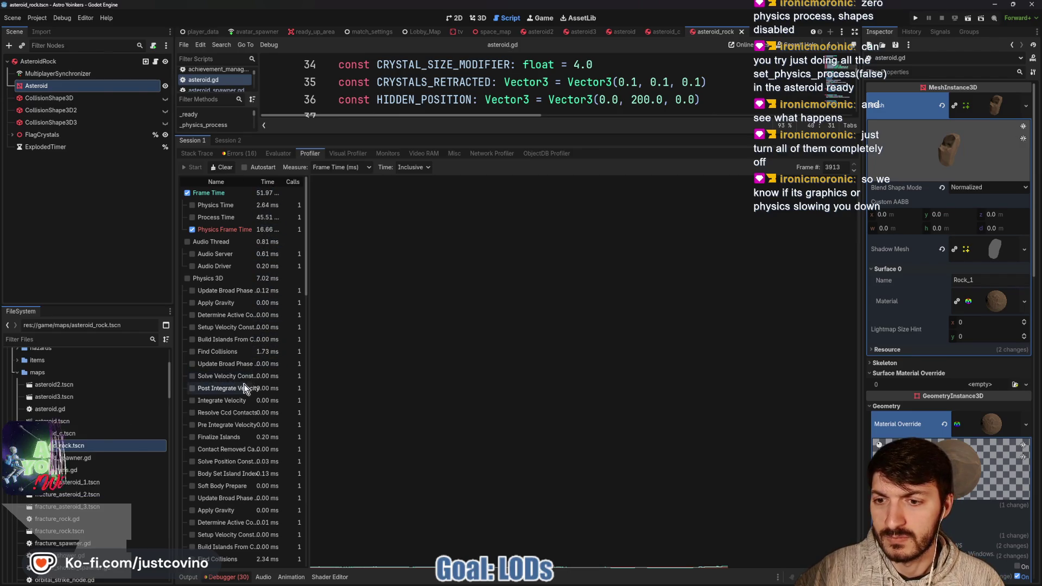
scroll(245, 380, "down", 5)
scroll(241, 400, "down", 6)
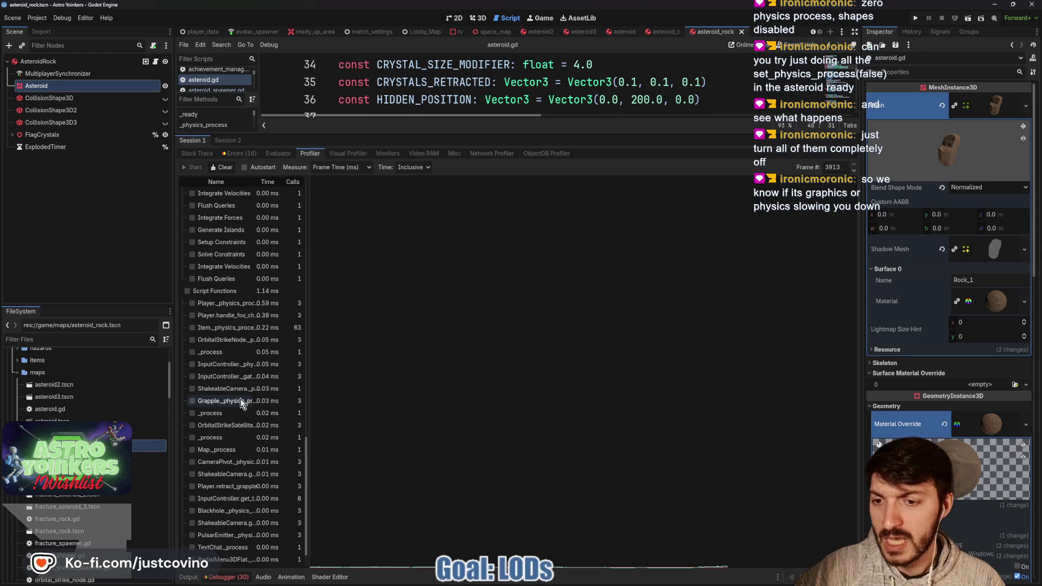
scroll(240, 399, "up", 10)
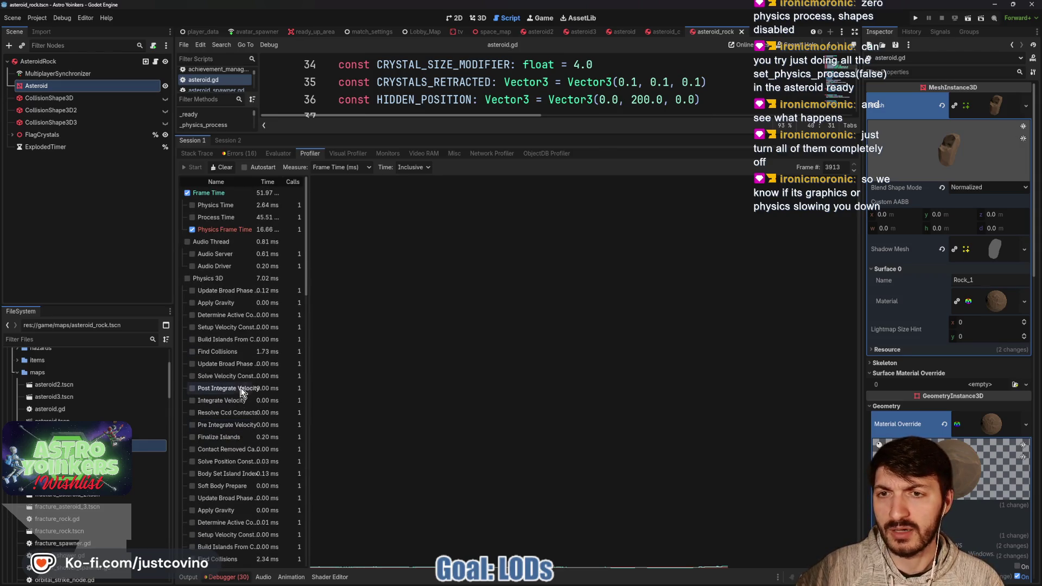
left_click(225, 140)
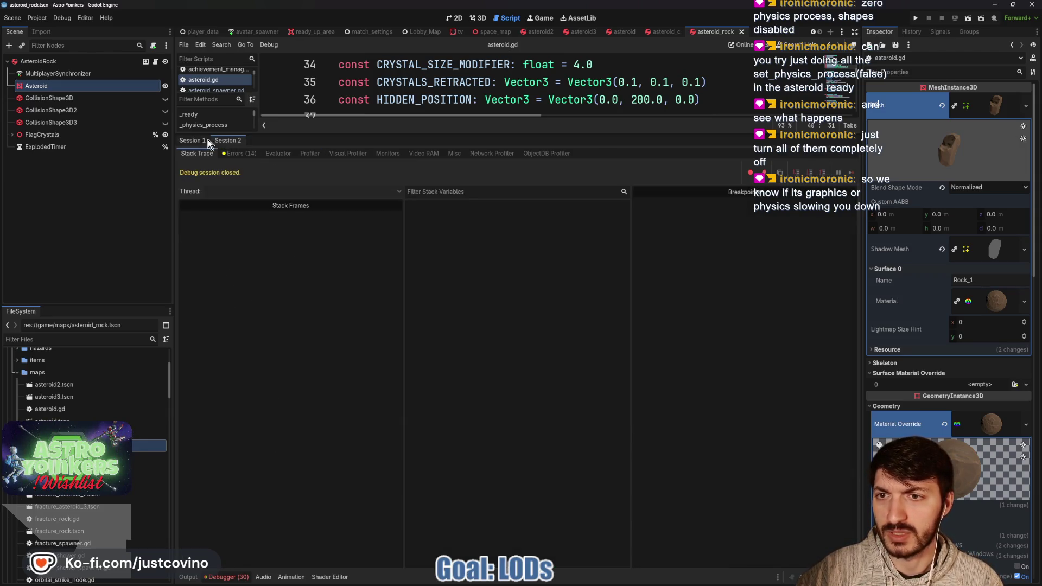
Open the first session's errors and jump to the scoreboard.gd line behind the node-not-found error.
left_click(238, 153)
left_click(192, 140)
left_click(234, 154)
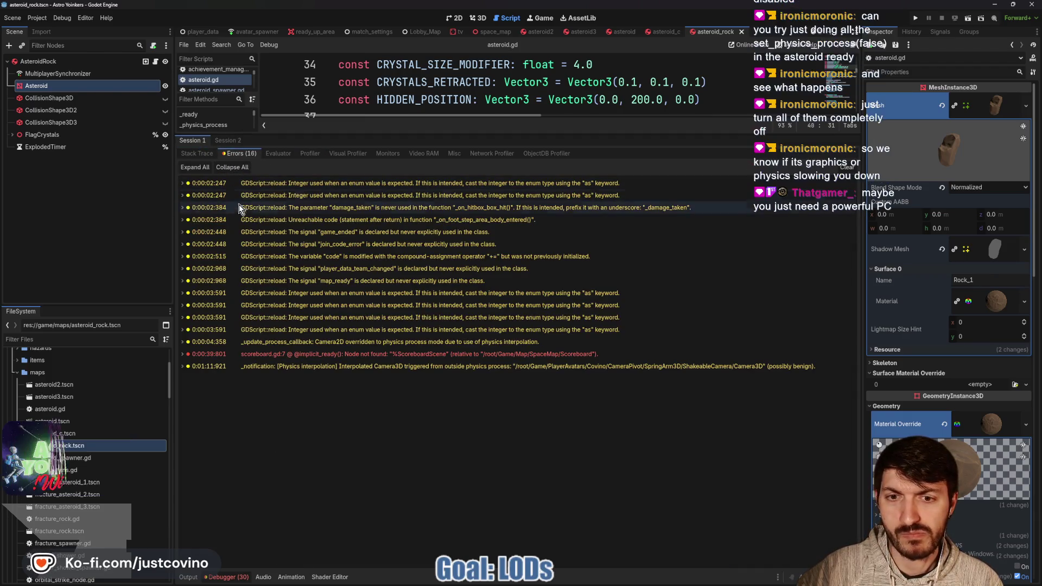
double_click(357, 353)
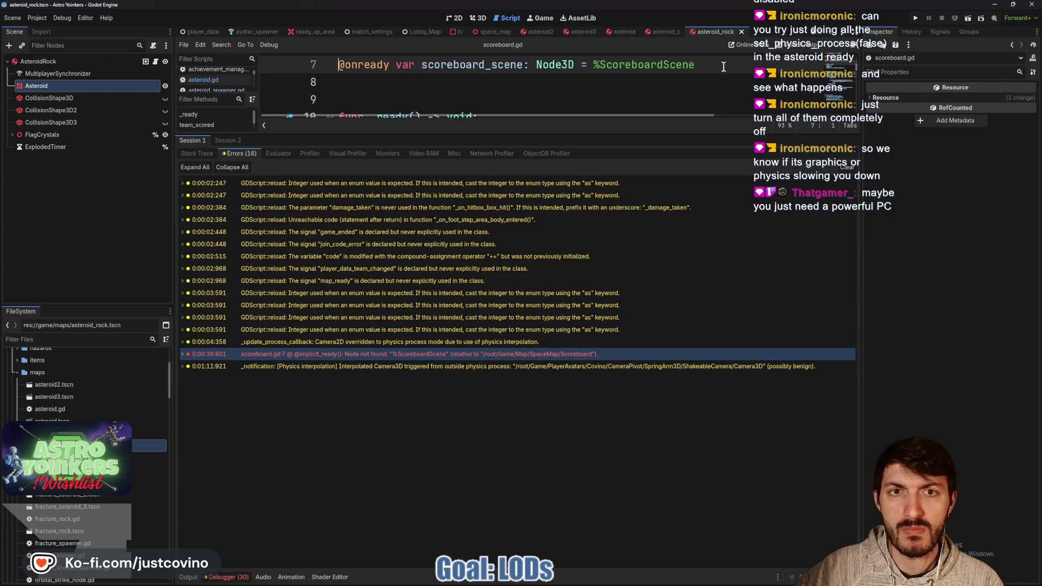
left_click_drag(548, 130, 542, 434)
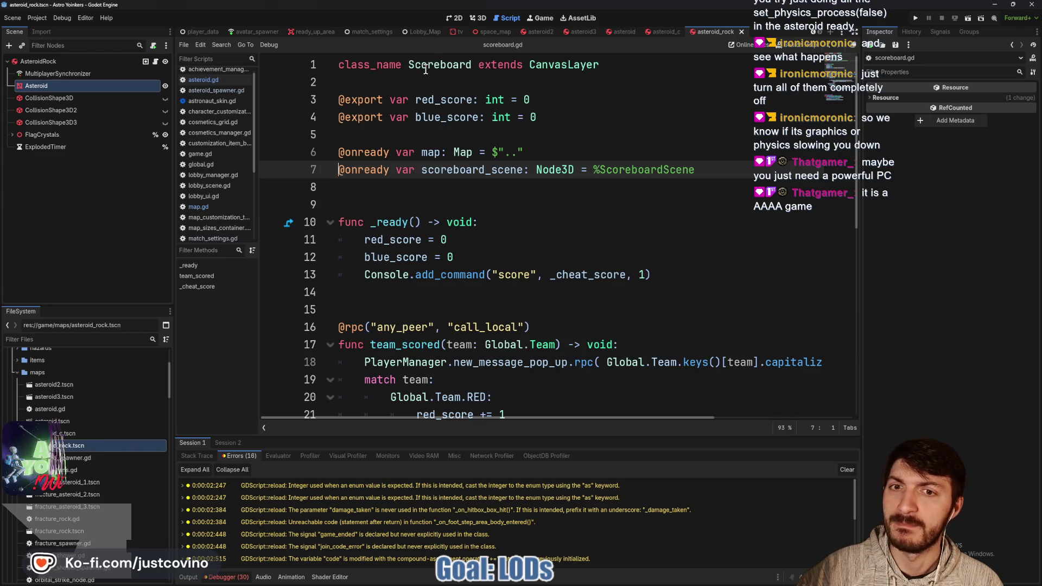
double_click(497, 171)
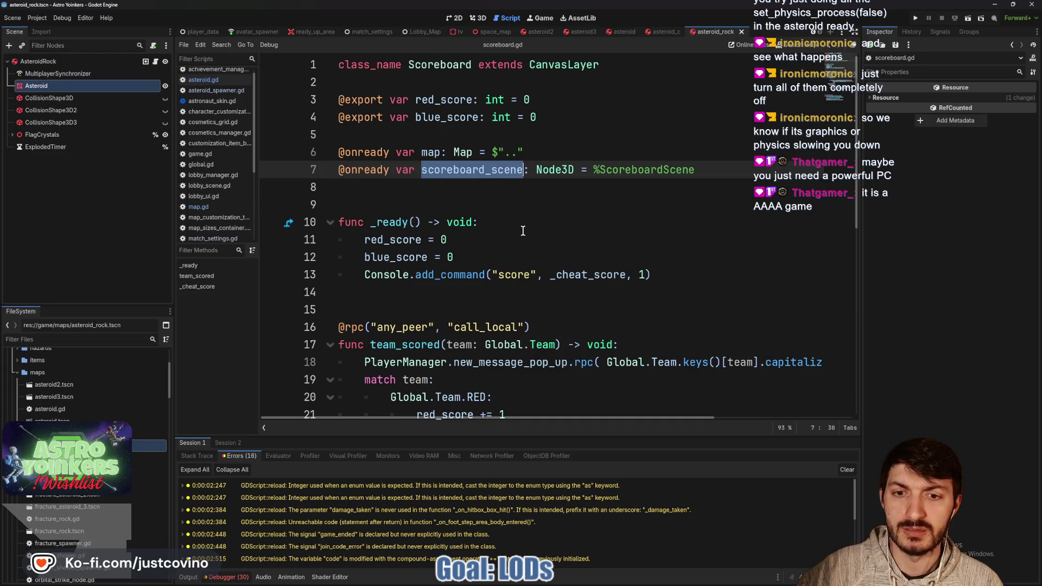
key("ctrl+f")
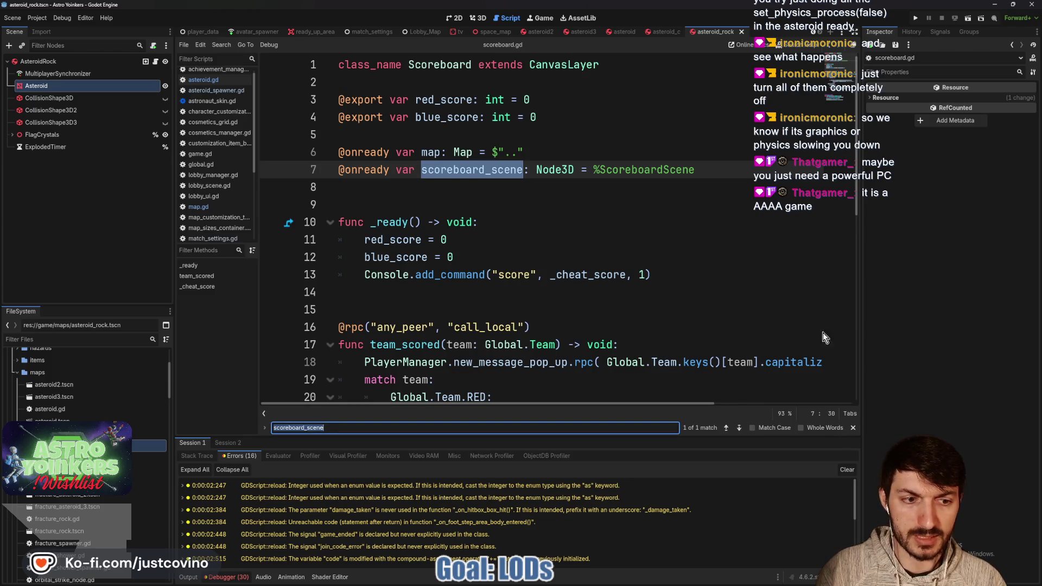
left_click_drag(695, 171, 334, 170)
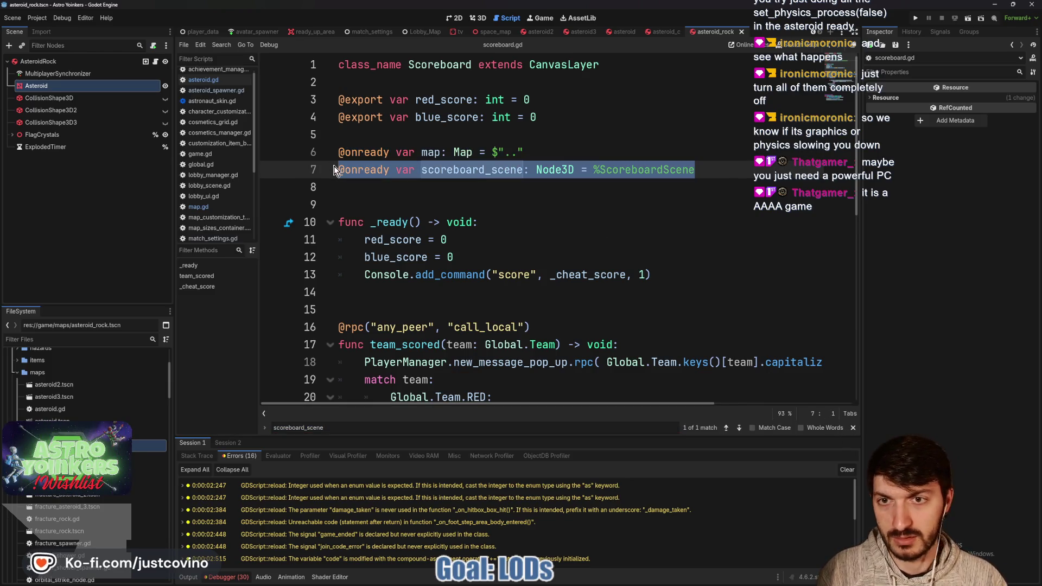
key("BackSpace")
key("BackSpace")
key("ctrl+s")
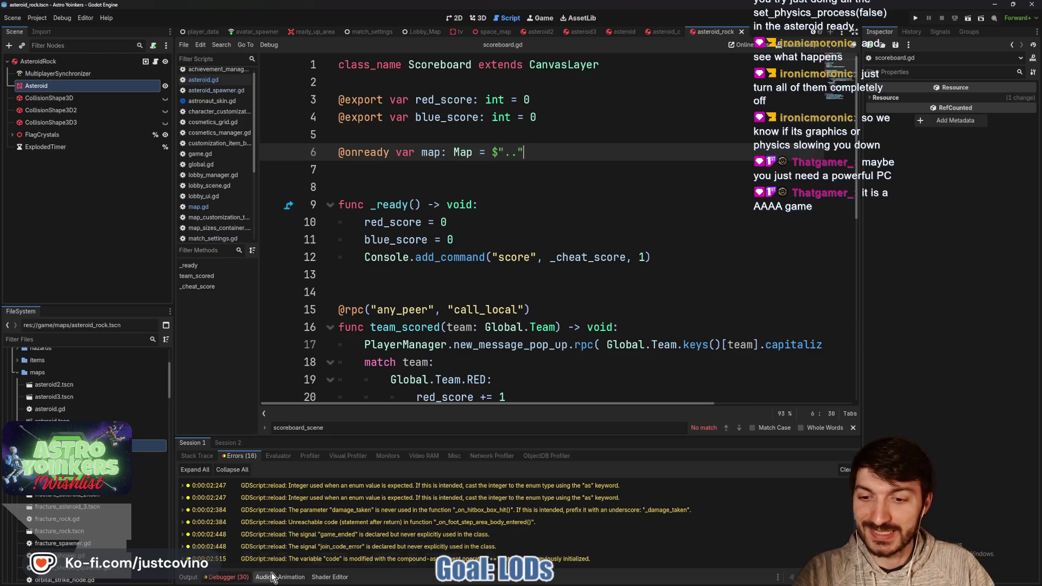
Reopen the enlarged Profiler and scroll to Process Time 45.51 ms and Physics 3D 7.02 ms.
left_click(310, 456)
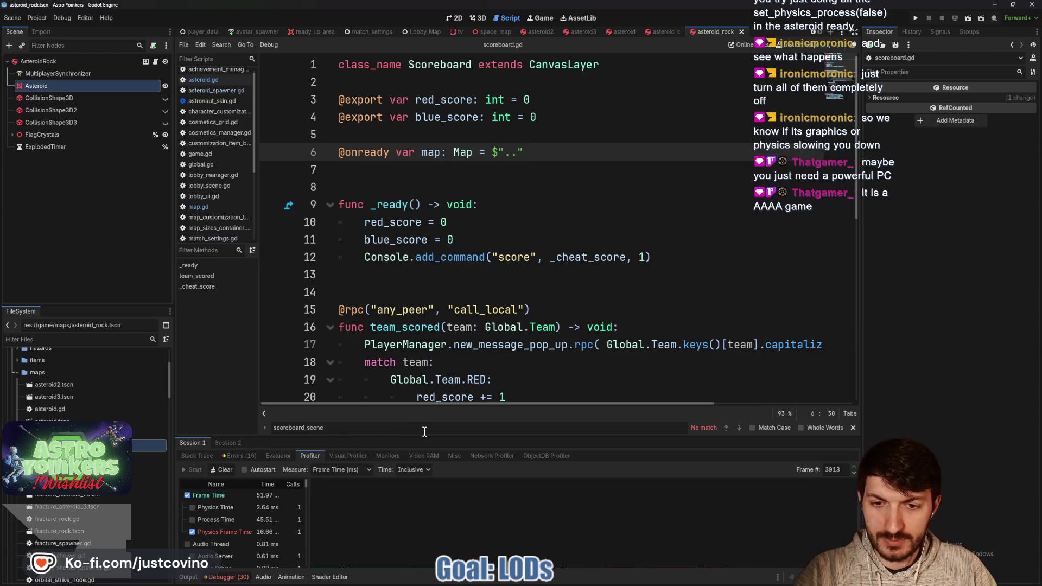
left_click_drag(427, 437, 427, 147)
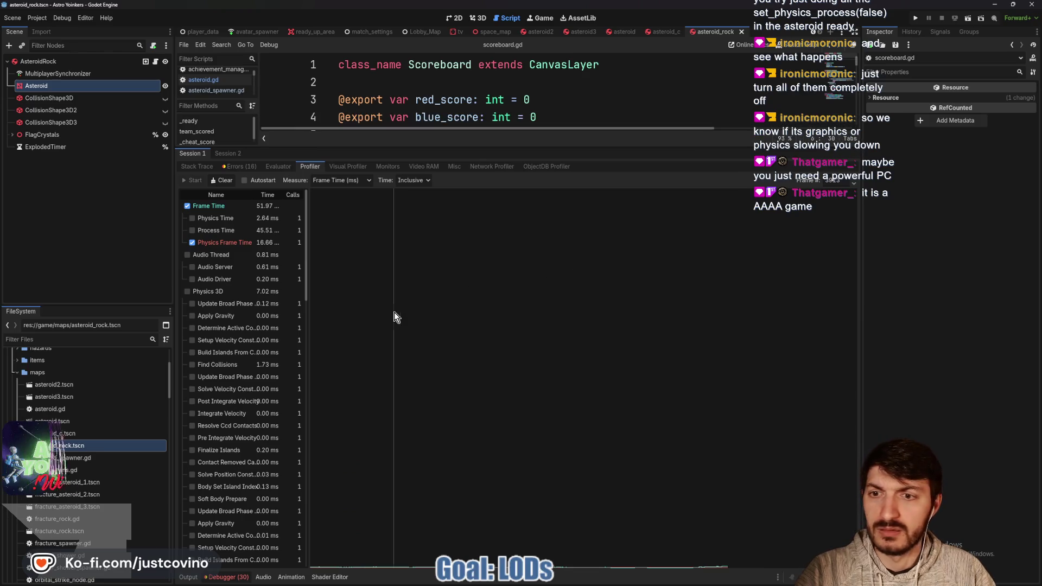
scroll(266, 234, "down", 5)
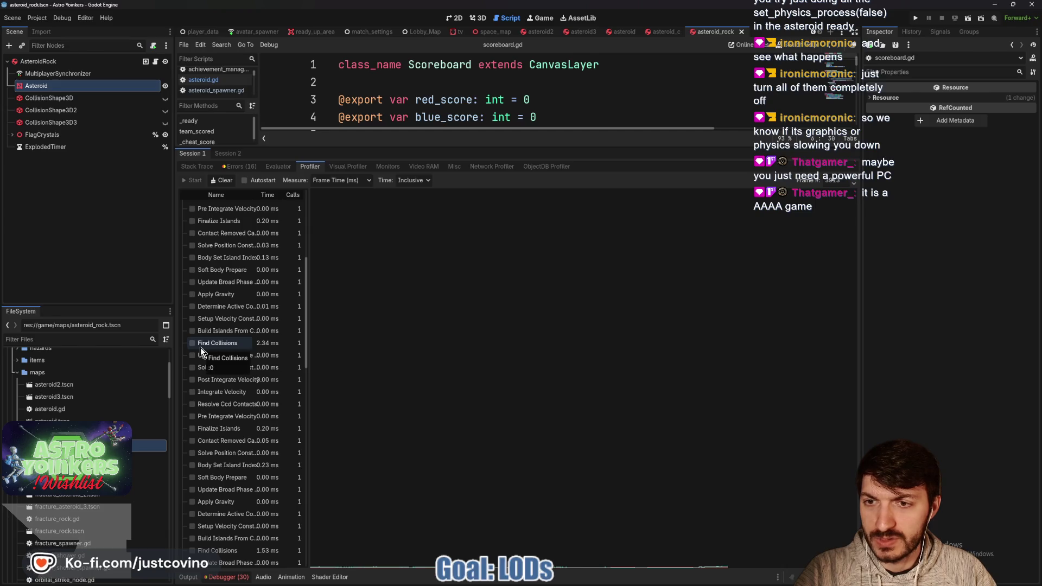
scroll(232, 301, "down", 1)
scroll(233, 306, "down", 6)
scroll(233, 307, "down", 4)
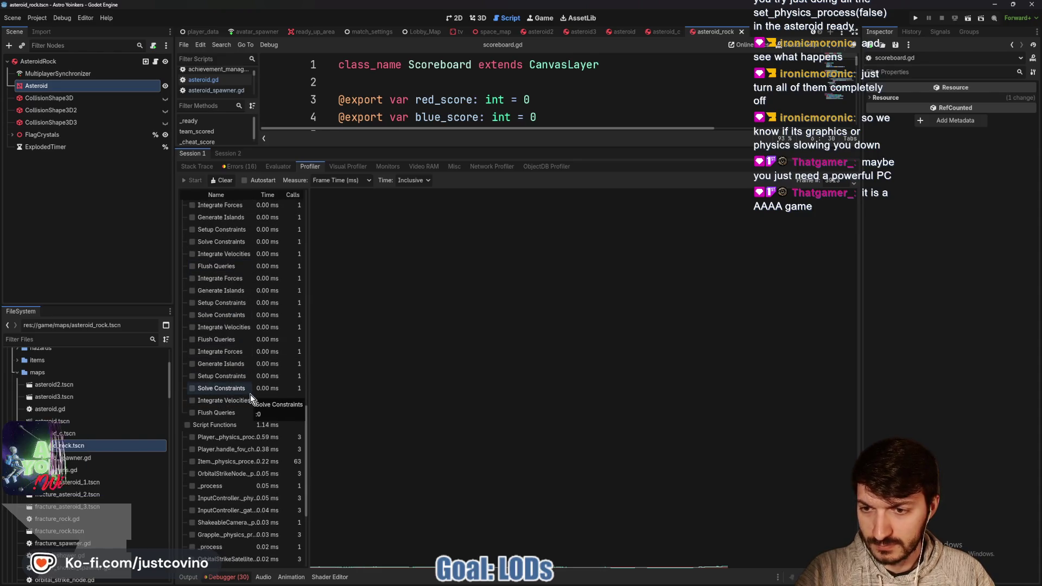
scroll(251, 399, "down", 2)
scroll(257, 413, "up", 5)
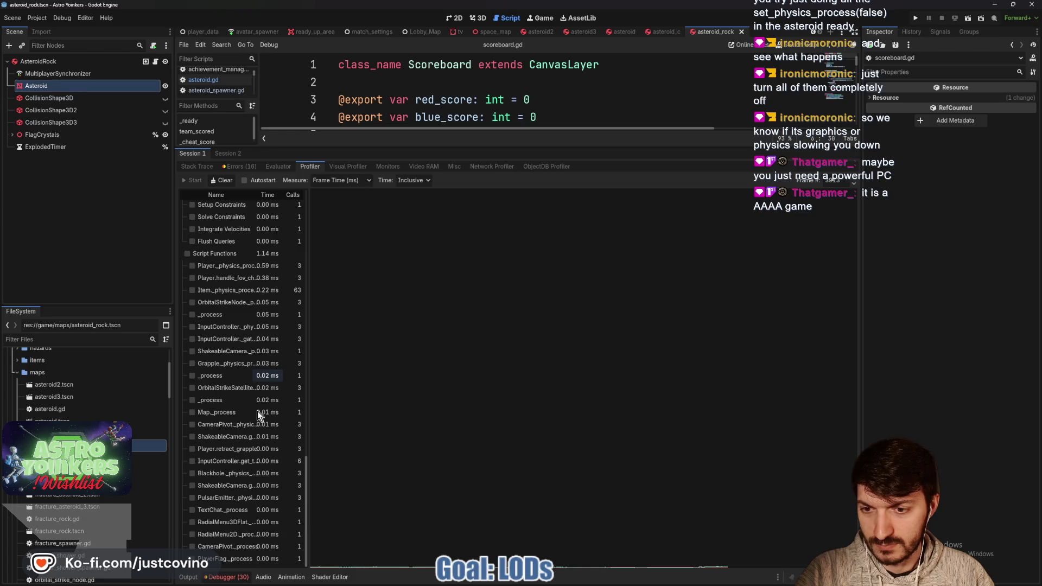
scroll(257, 410, "up", 10)
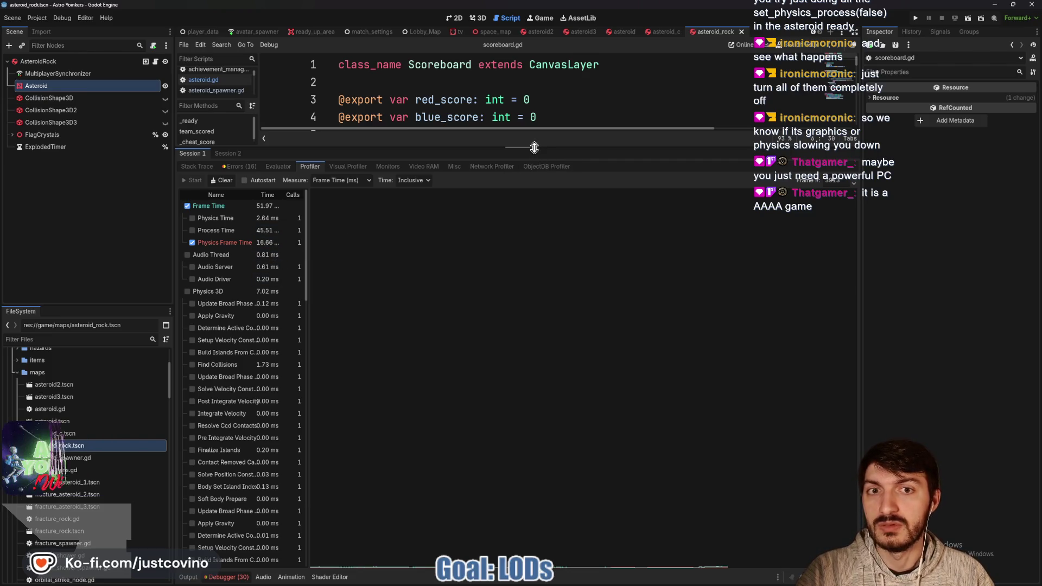
left_click_drag(534, 146, 538, 312)
scroll(483, 234, "down", 3)
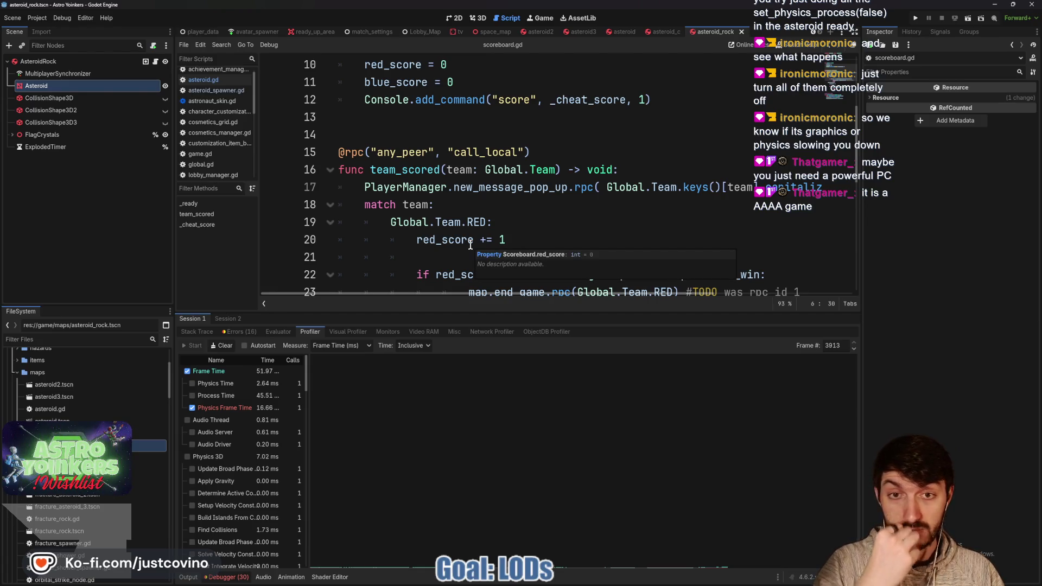
Comment out set_physics_process(false) on line 40 of asteroid.gd and run the game again.
left_click(661, 32)
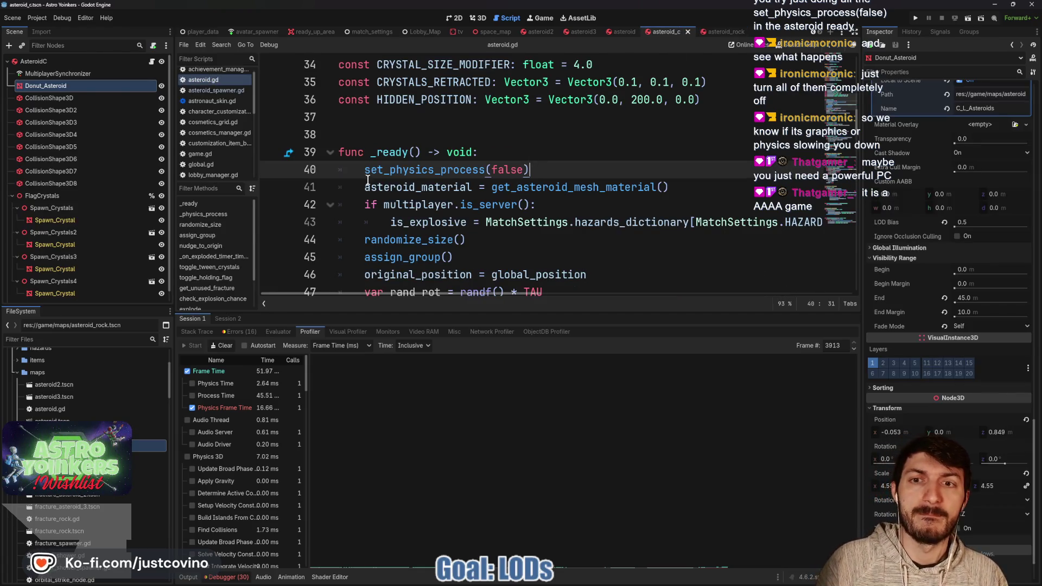
type("#")
left_click(552, 174)
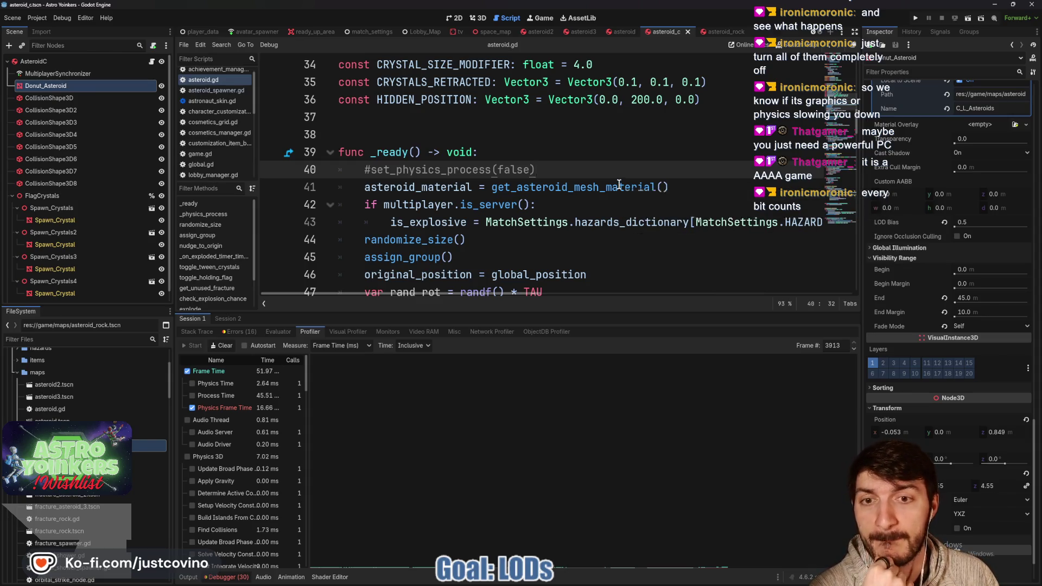
scroll(618, 185, "down", 2)
scroll(619, 184, "up", 2)
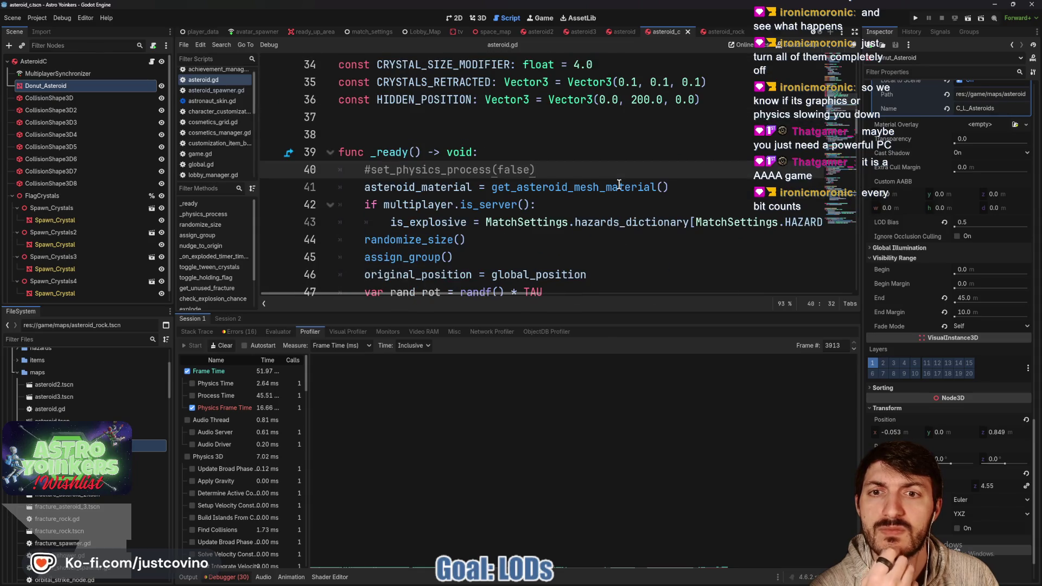
left_click(915, 20)
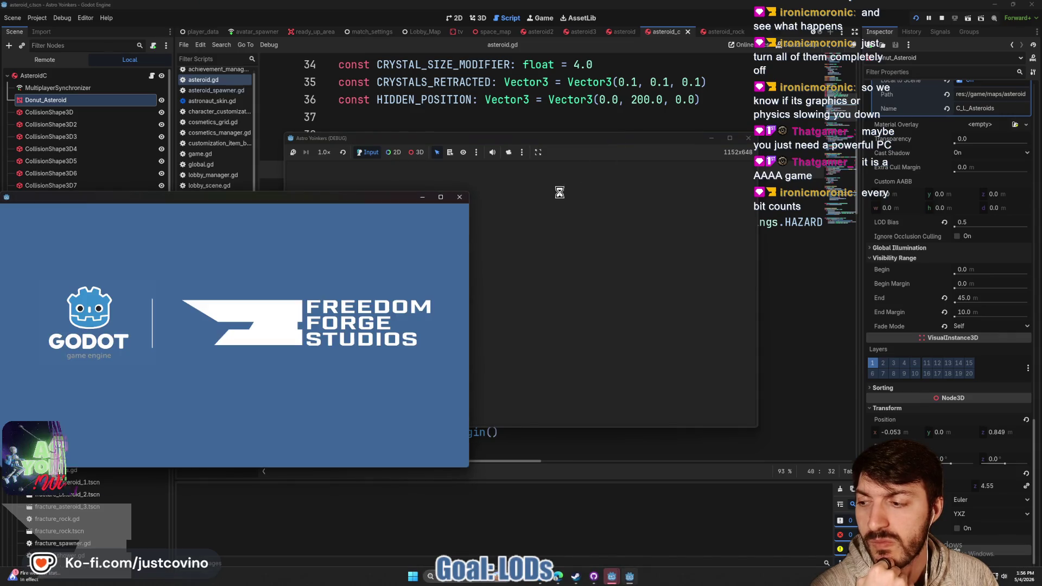
Close the extra debug game window and host a new private lobby.
left_click(459, 198)
left_click_drag(532, 139, 536, 104)
left_click(378, 210)
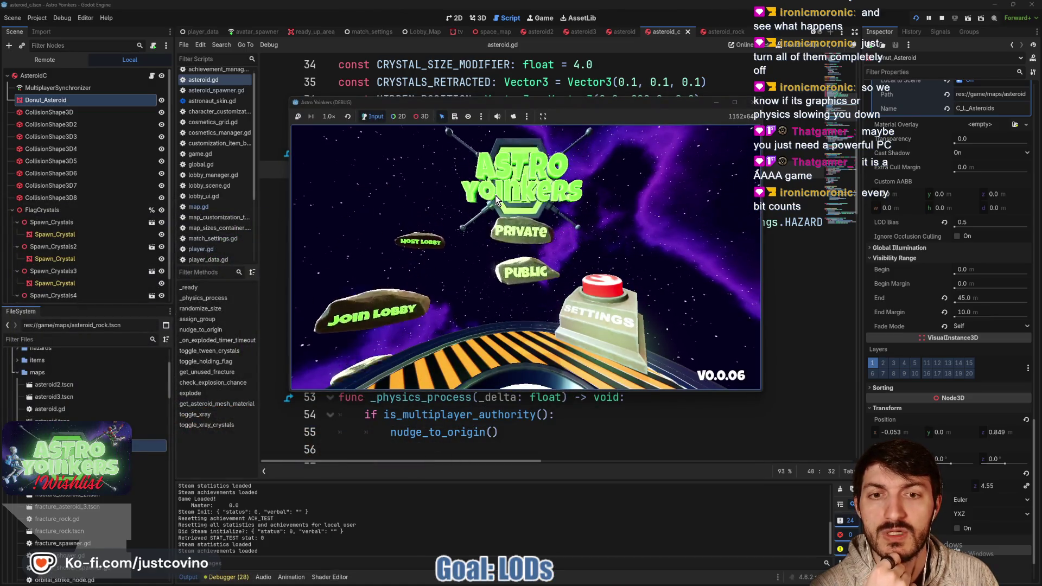
left_click(488, 204)
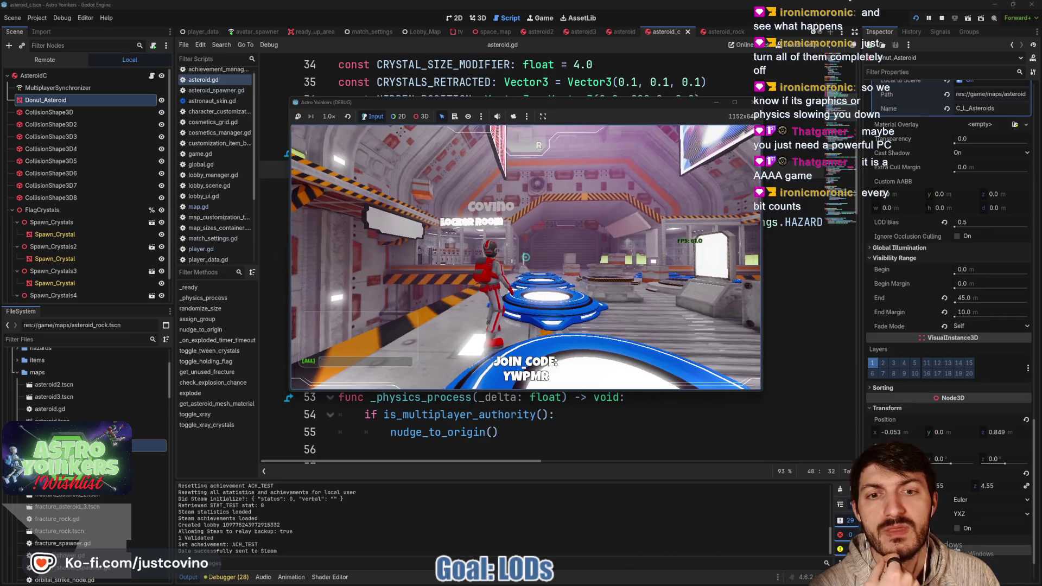
Walk to the Asteroid Map match console and change the map size in match customization.
key("w")
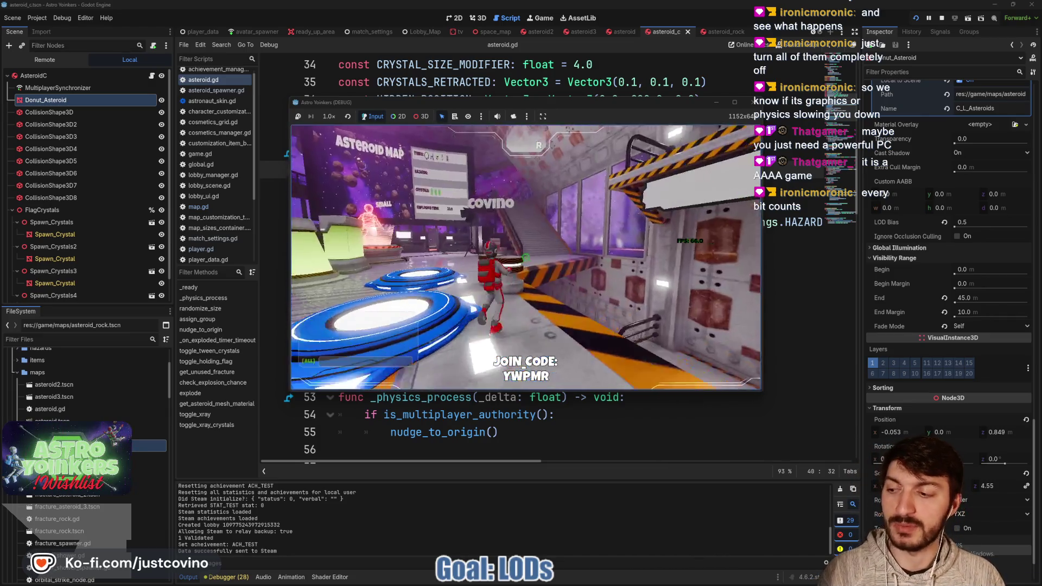
key("w")
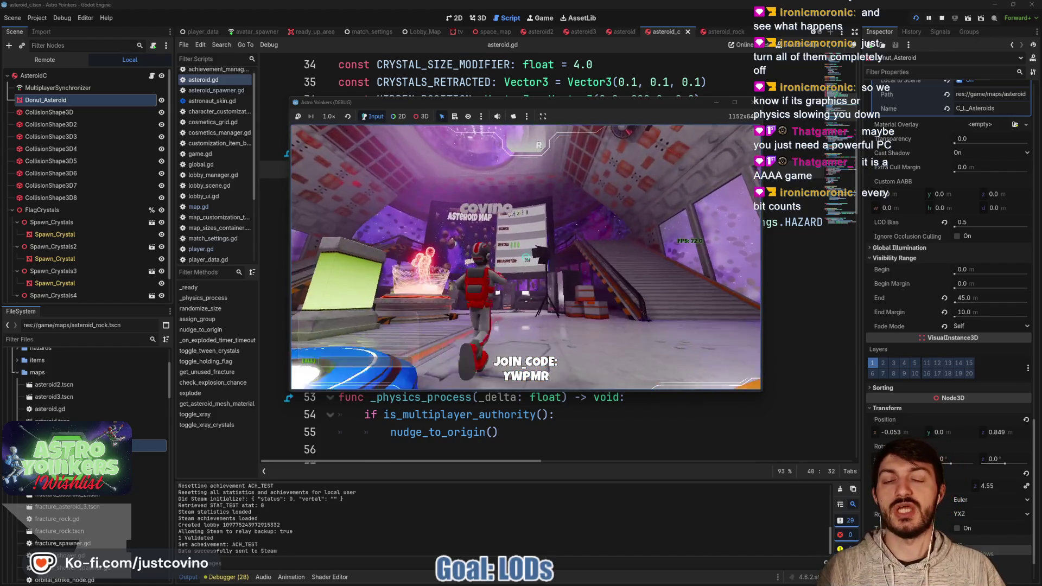
key("w")
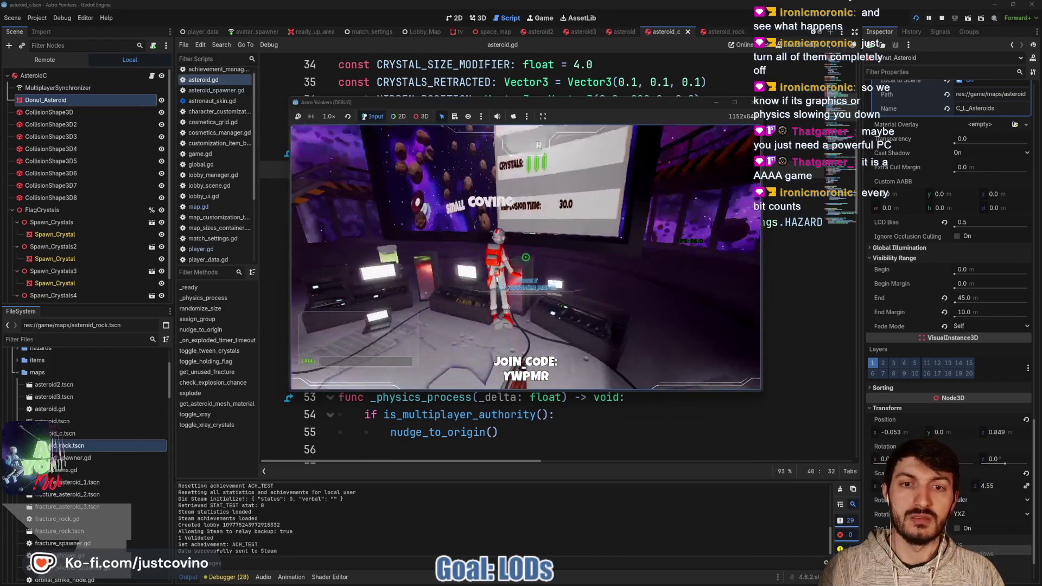
key("e")
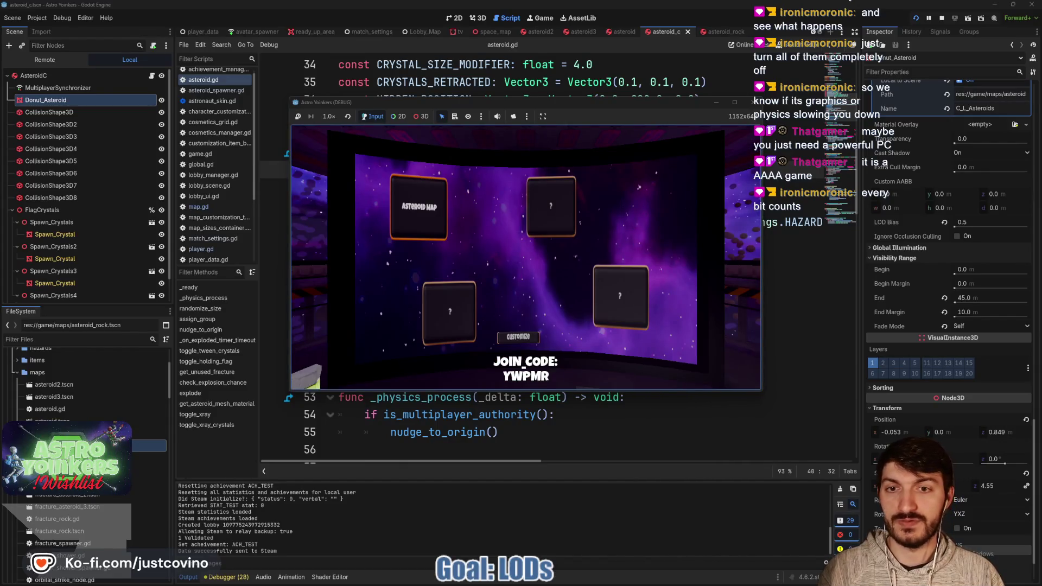
key("e")
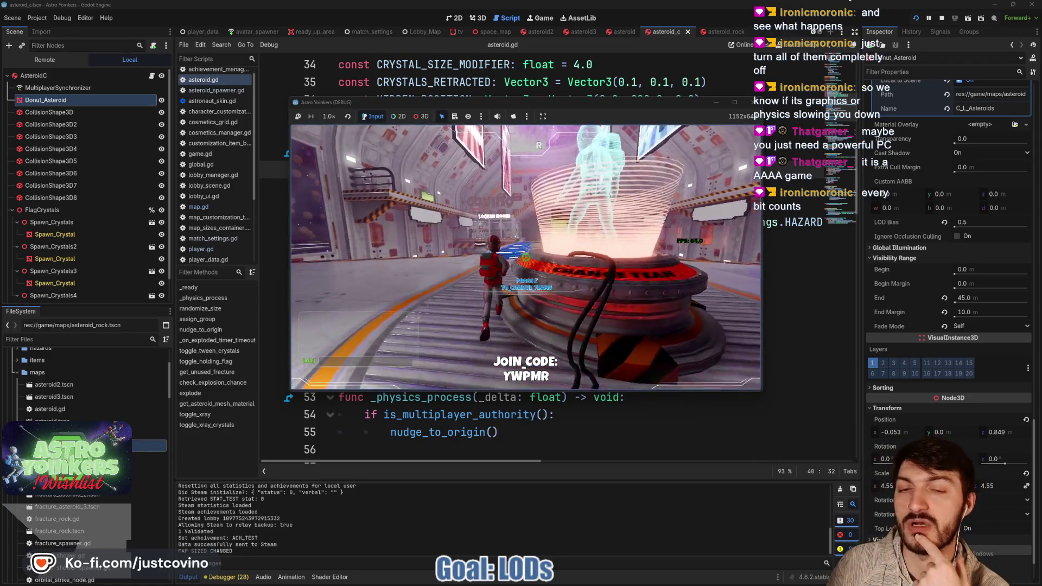
Run onto the glowing pedestal to start the asteroid match, then bring asteroid.gd back.
key("w")
key("w")
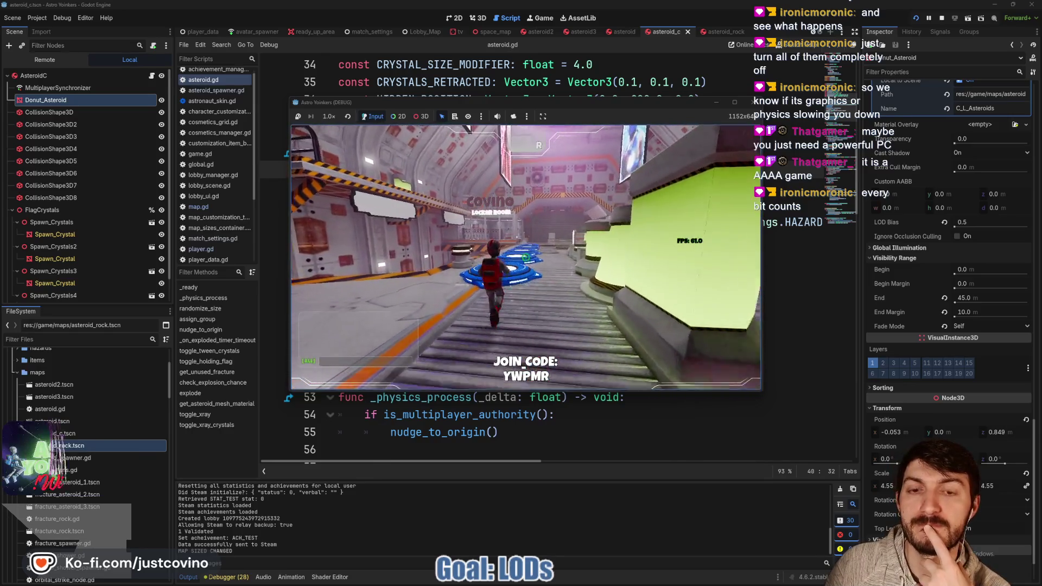
key("w")
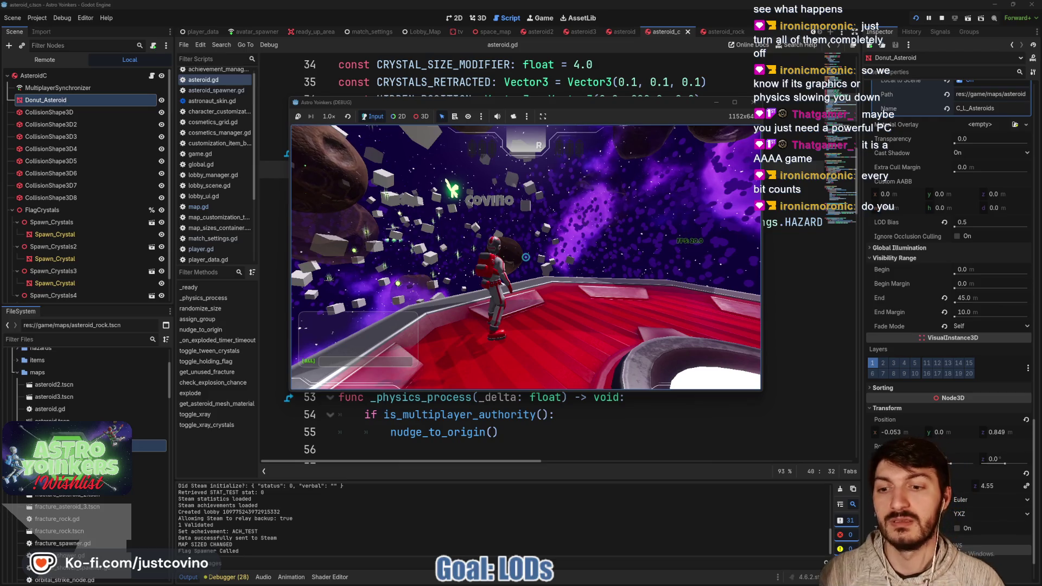
left_click(499, 476)
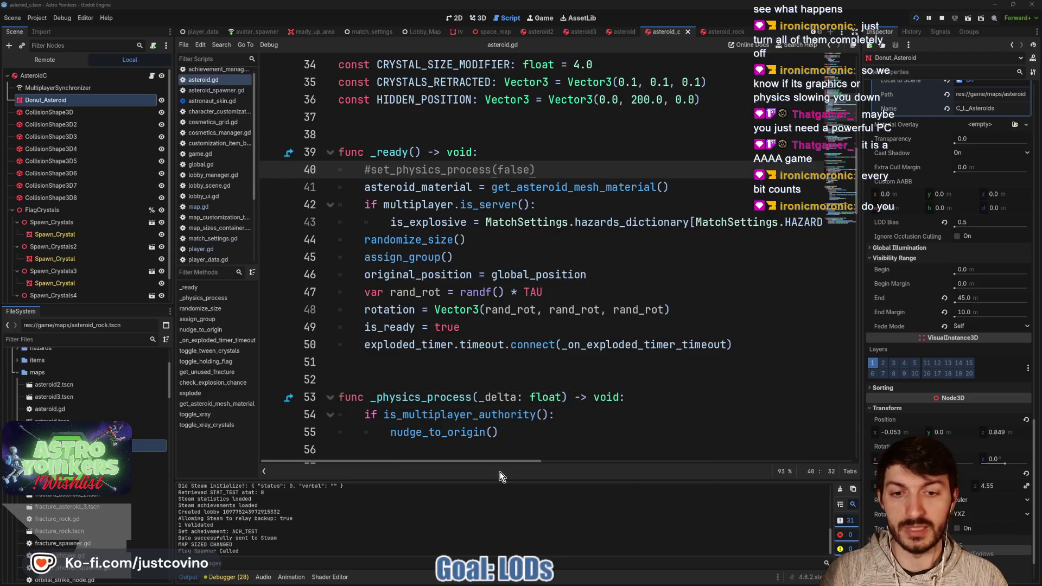
Put the caret on asteroid.gd's assign_group() line and open the Debugger's Profiler for the running game.
key("super")
key("alt+Tab")
key("alt+Tab")
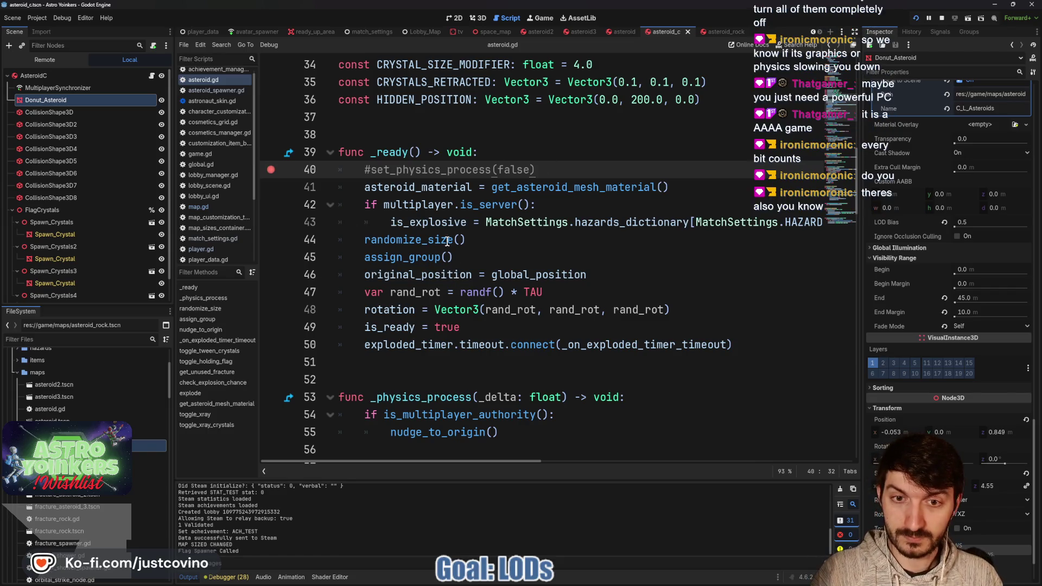
left_click(439, 274)
left_click(455, 257)
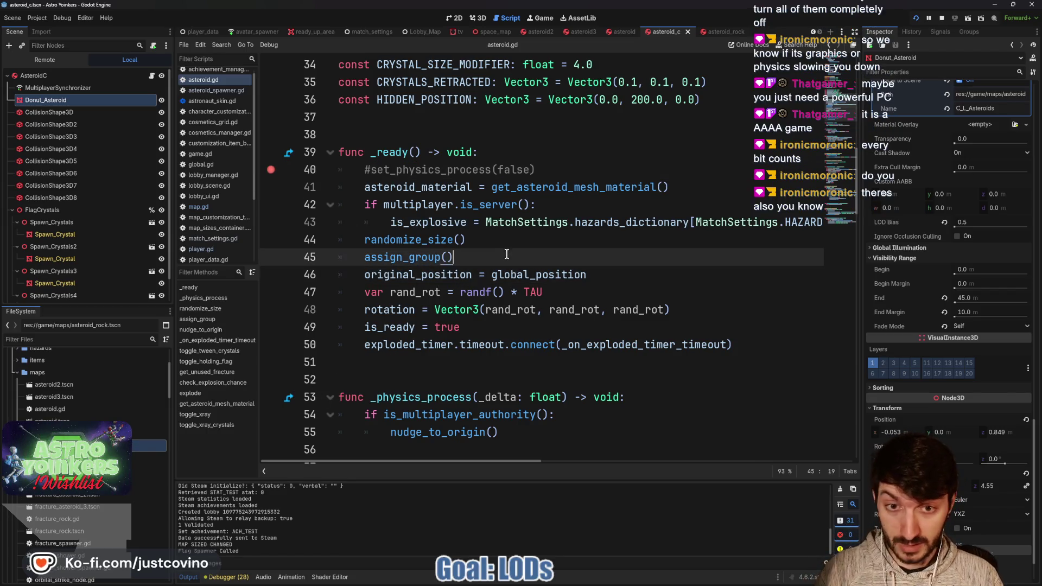
key("alt+Tab")
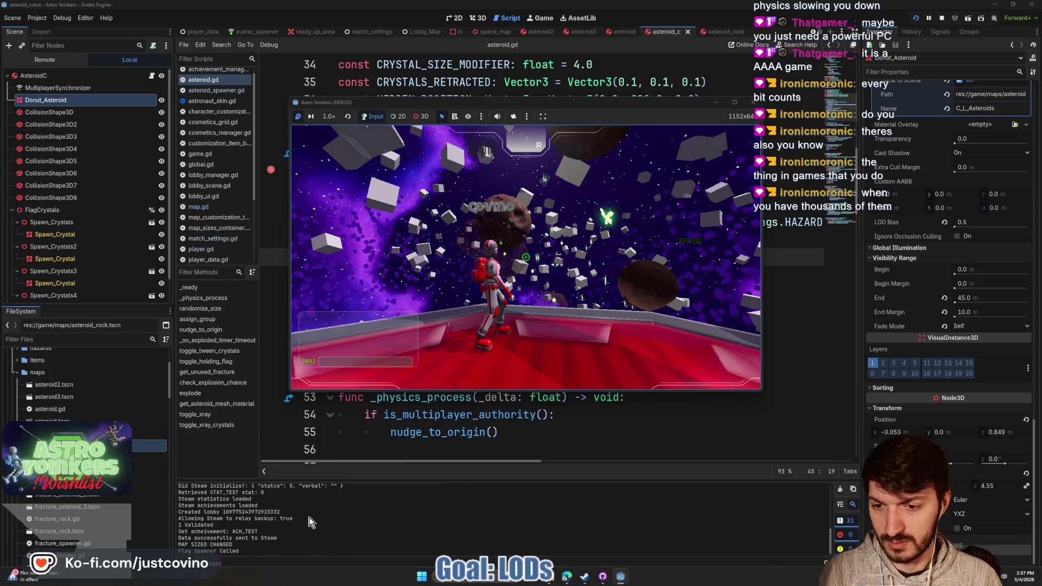
left_click(247, 575)
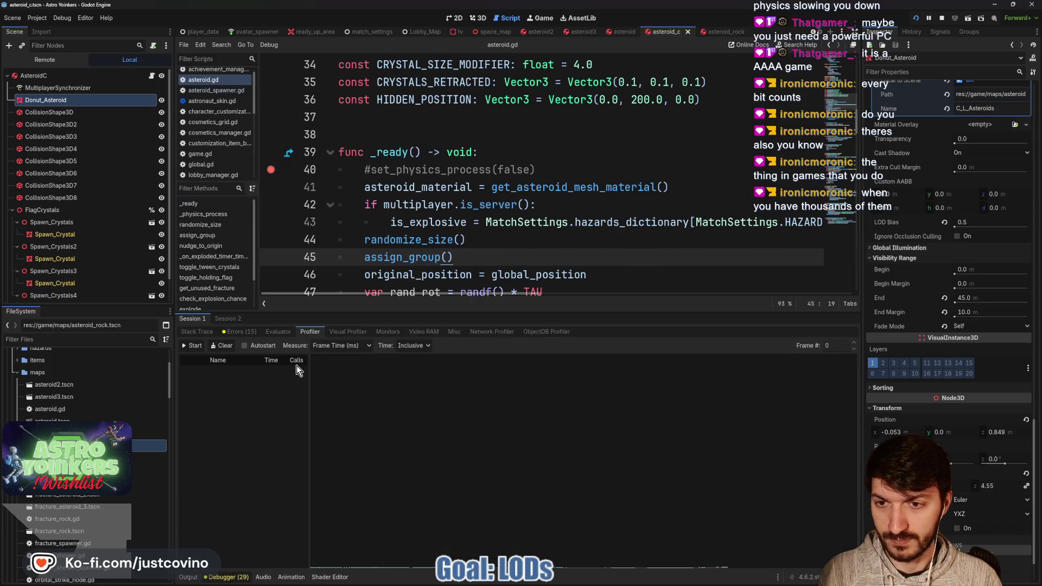
left_click(192, 345)
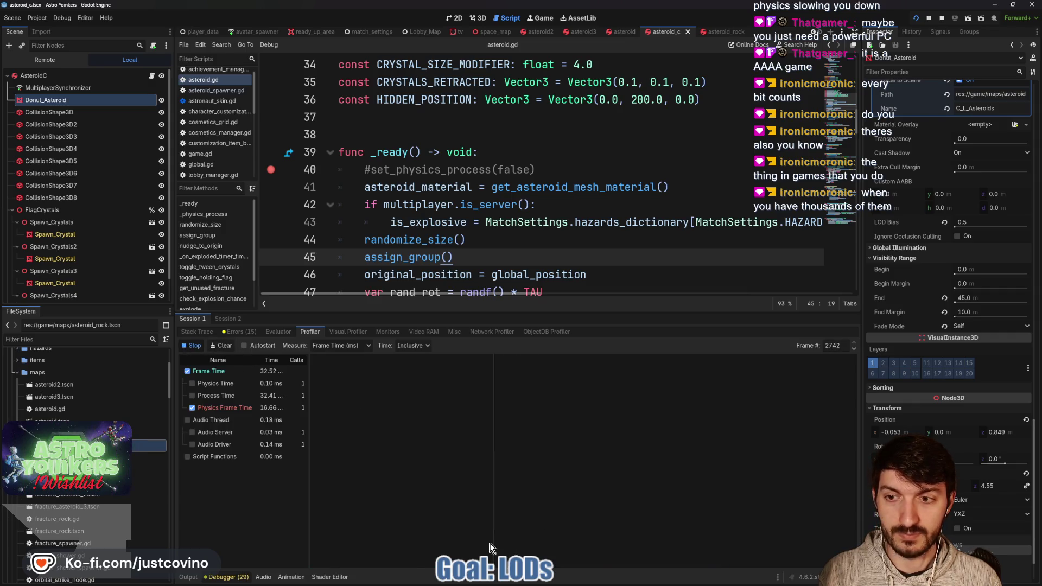
Start profiling and fly the character off the platform among the asteroids.
mouse_move(606, 583)
left_click(664, 534)
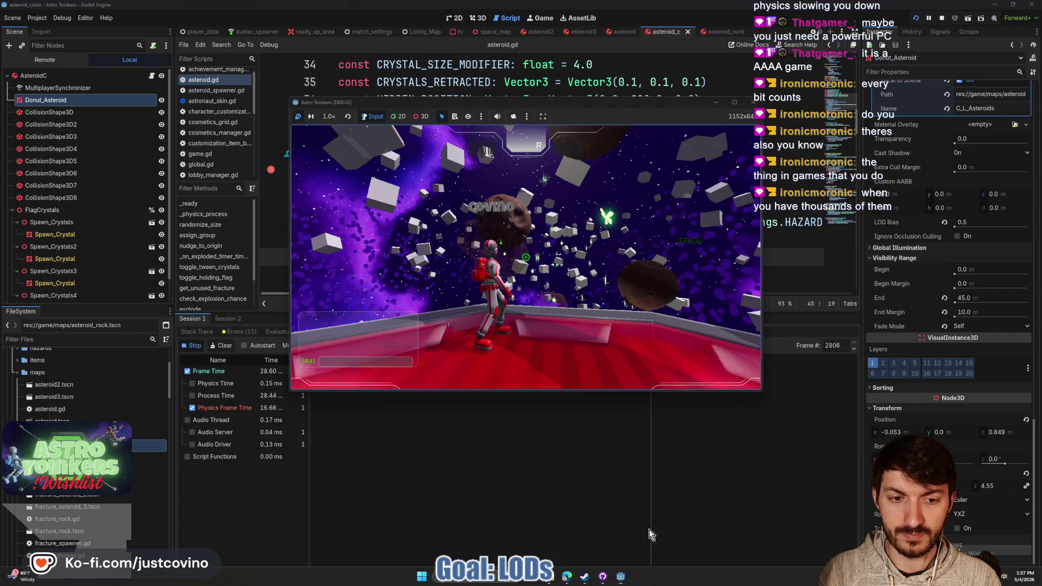
left_click(512, 267)
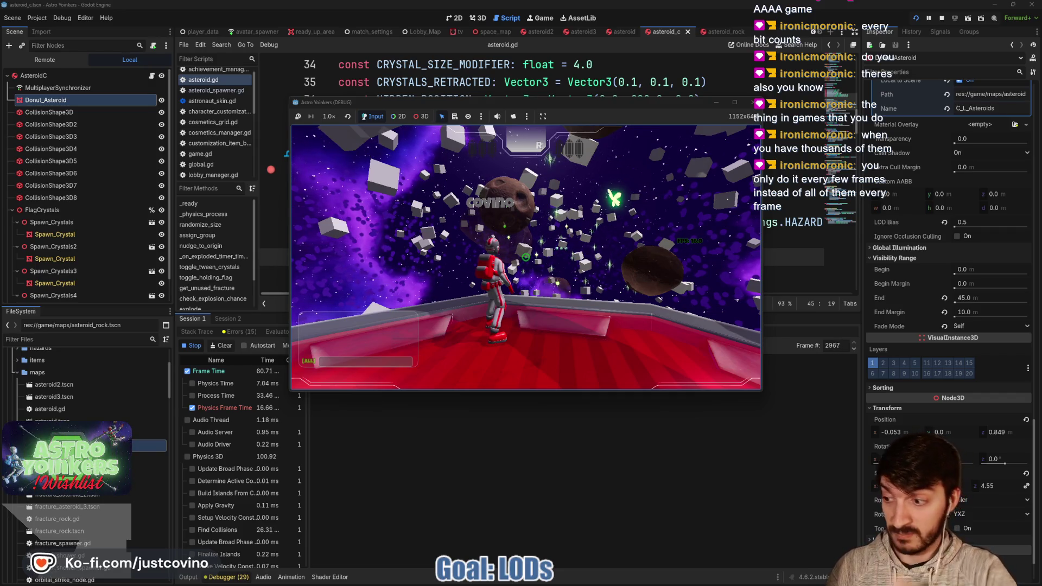
key("space")
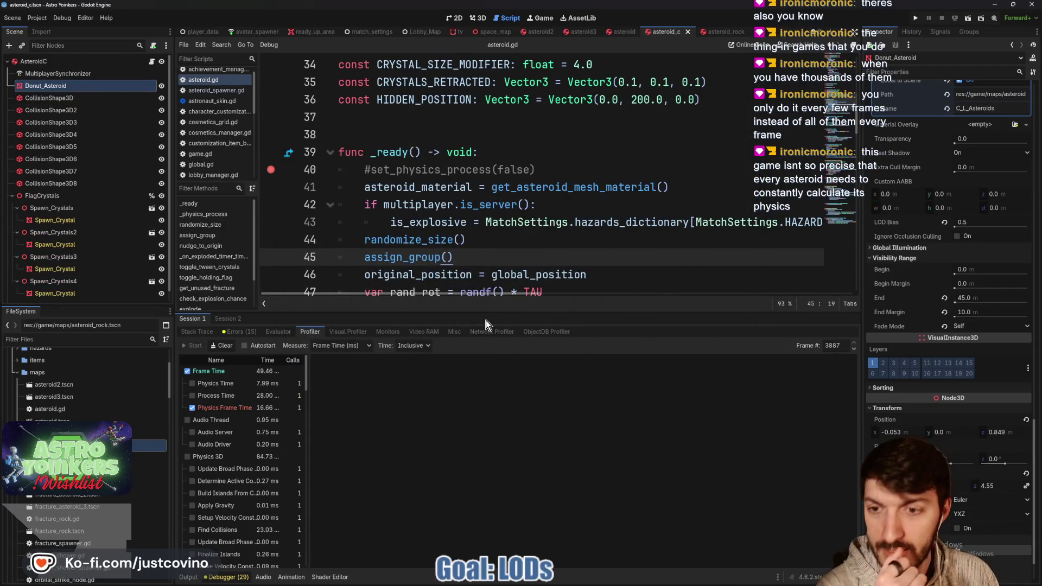
Enlarge the profiler to read the Physics 3D timings, clear the results, and shrink it again.
left_click_drag(509, 311, 509, 132)
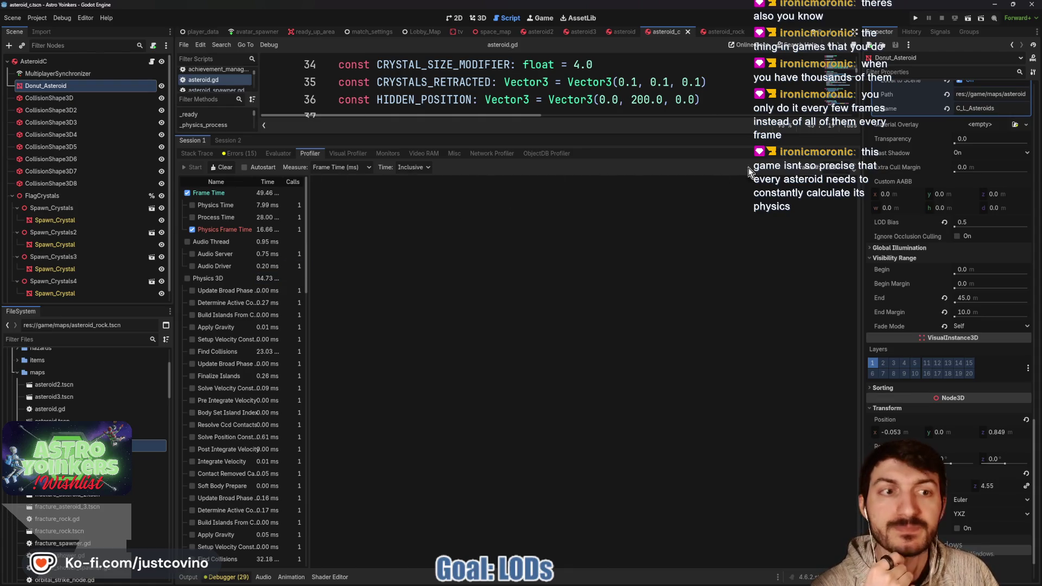
left_click(208, 166)
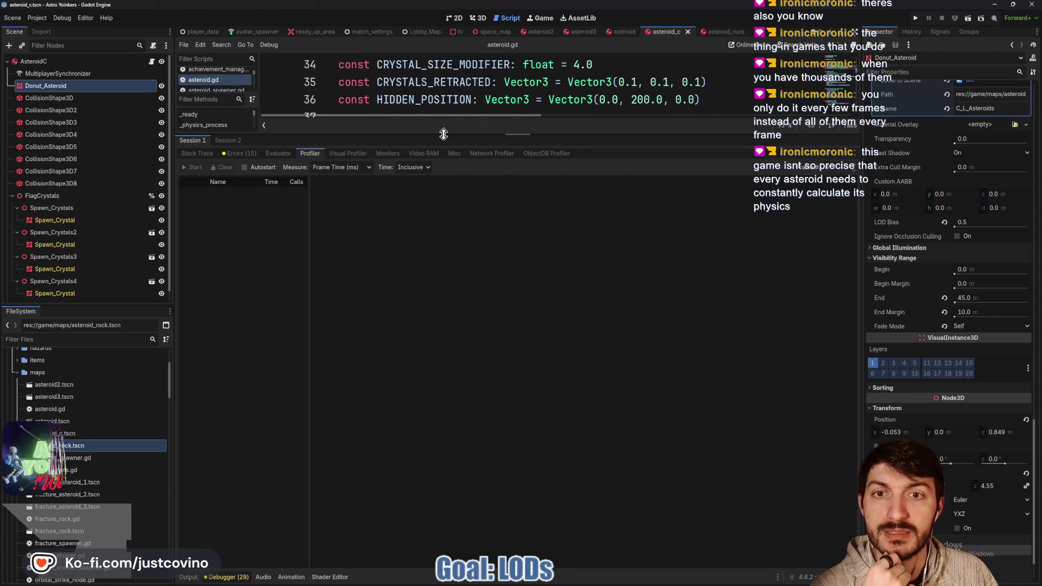
left_click_drag(412, 131, 412, 397)
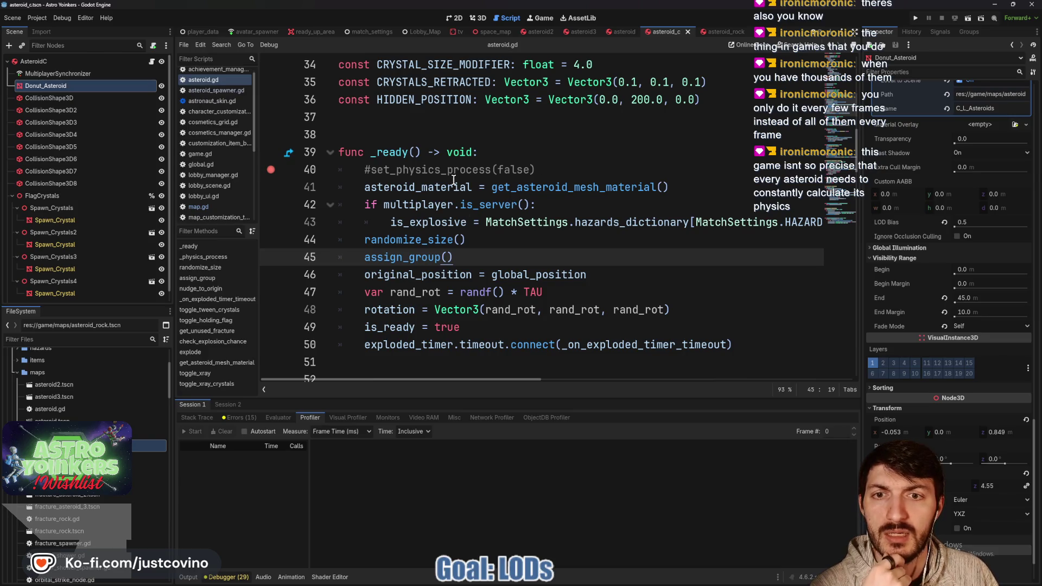
Select the commented set_physics_process(false) call and the nudge_to_origin name, then switch to GitHub Desktop.
left_click(561, 171)
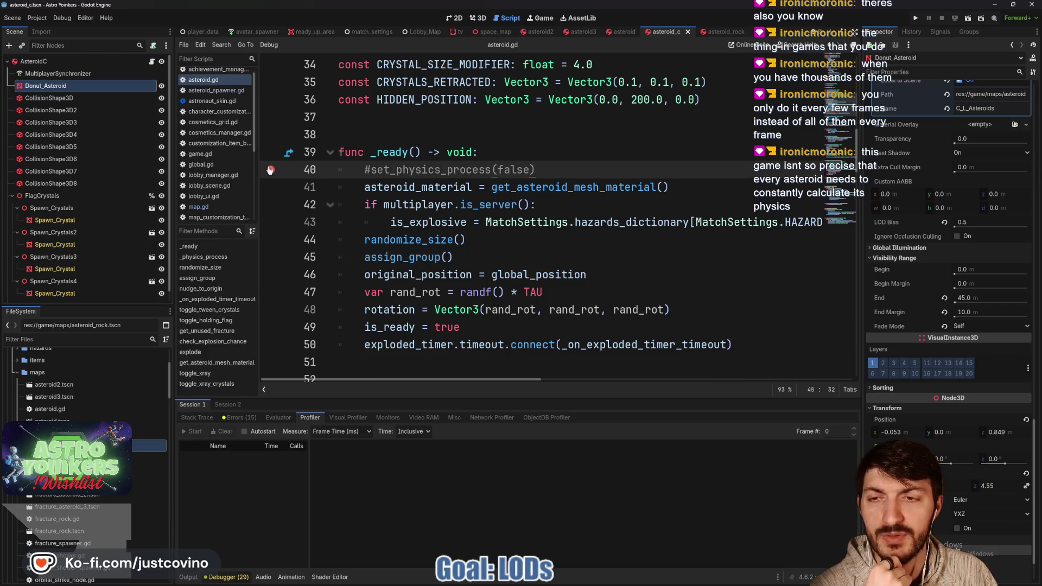
left_click_drag(534, 169, 368, 171)
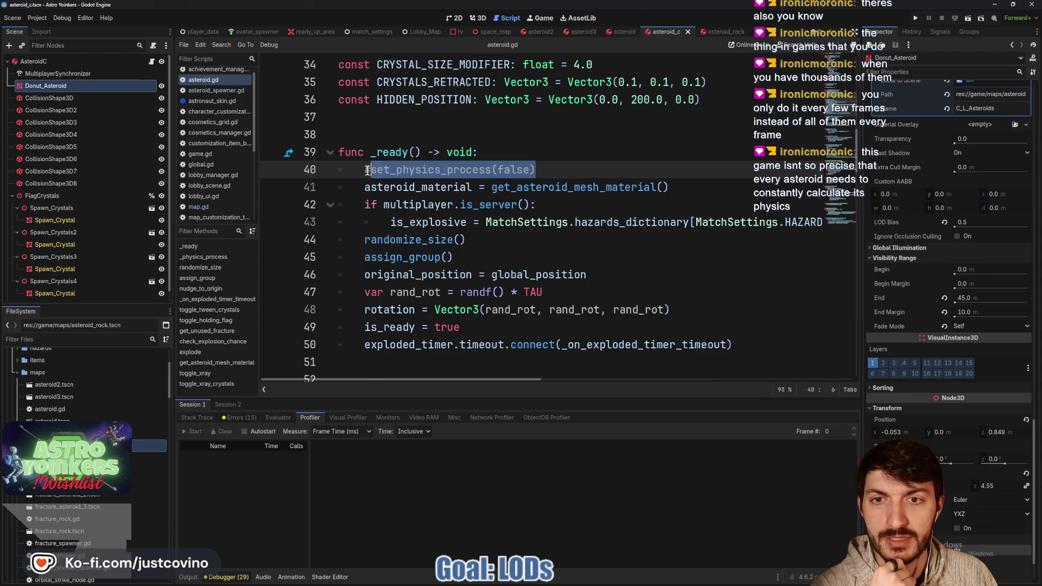
scroll(533, 170, "down", 5)
double_click(434, 170)
scroll(477, 221, "down", 3)
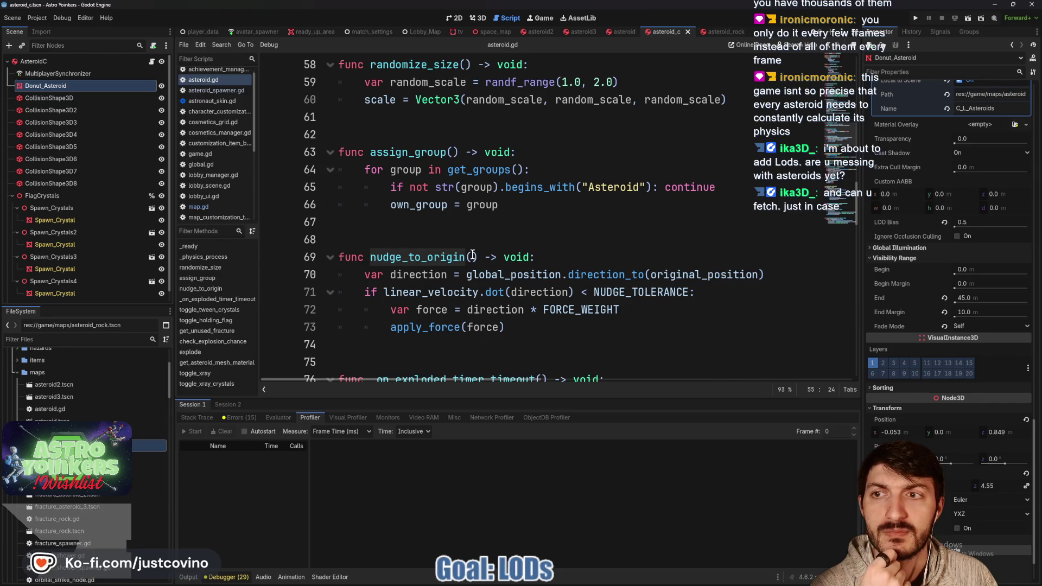
left_click(559, 221)
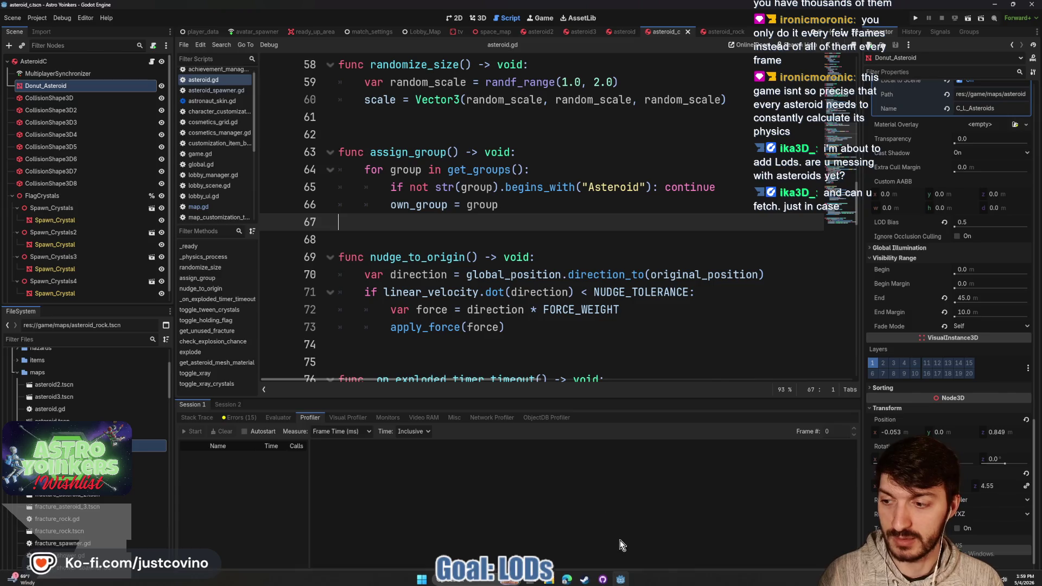
left_click(603, 577)
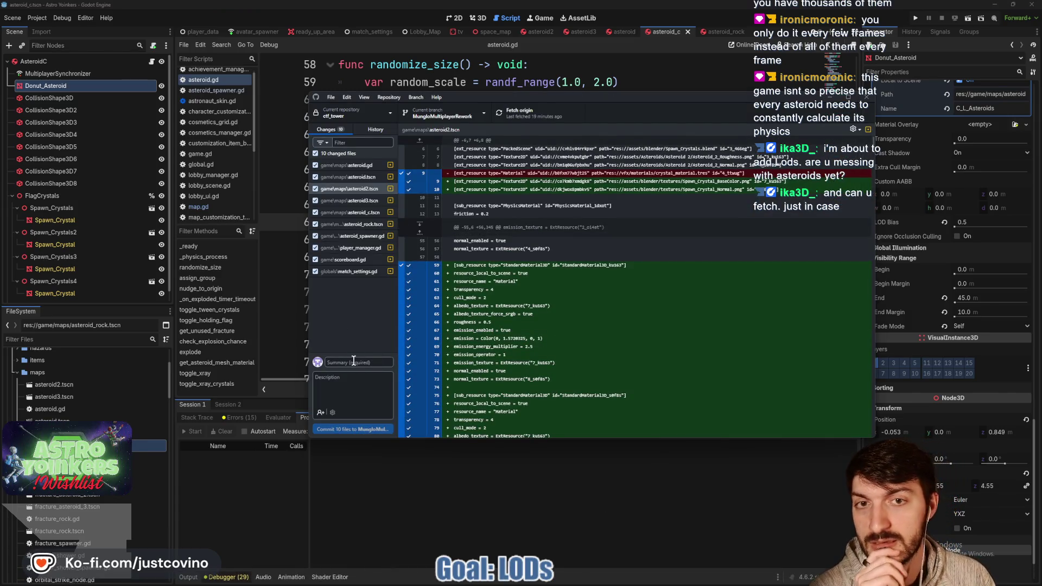
Fetch origin, commit the 10 changed files as 'asteroid stuff', and push to origin.
left_click(529, 113)
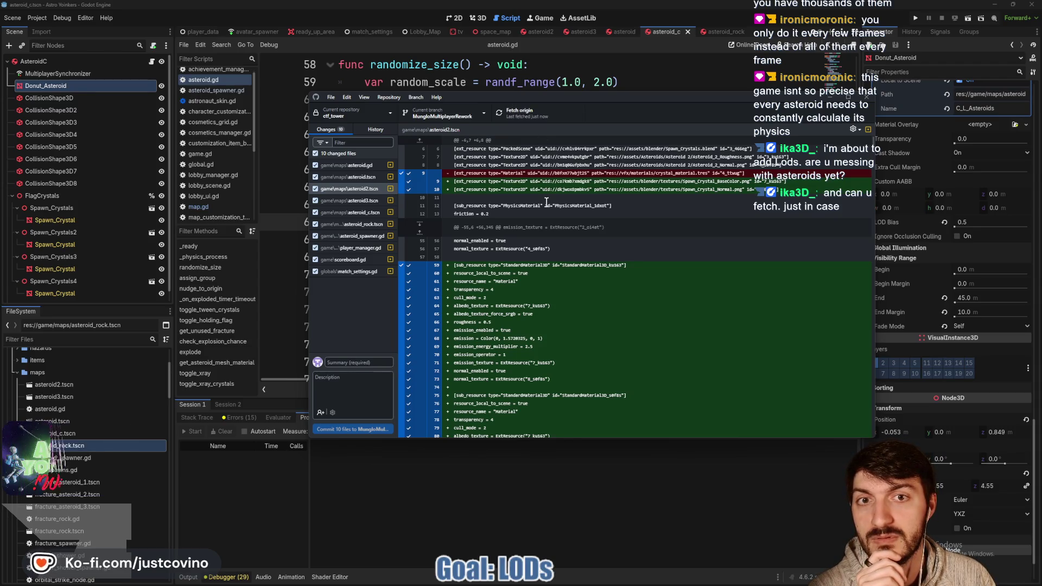
type("asteroid stuff")
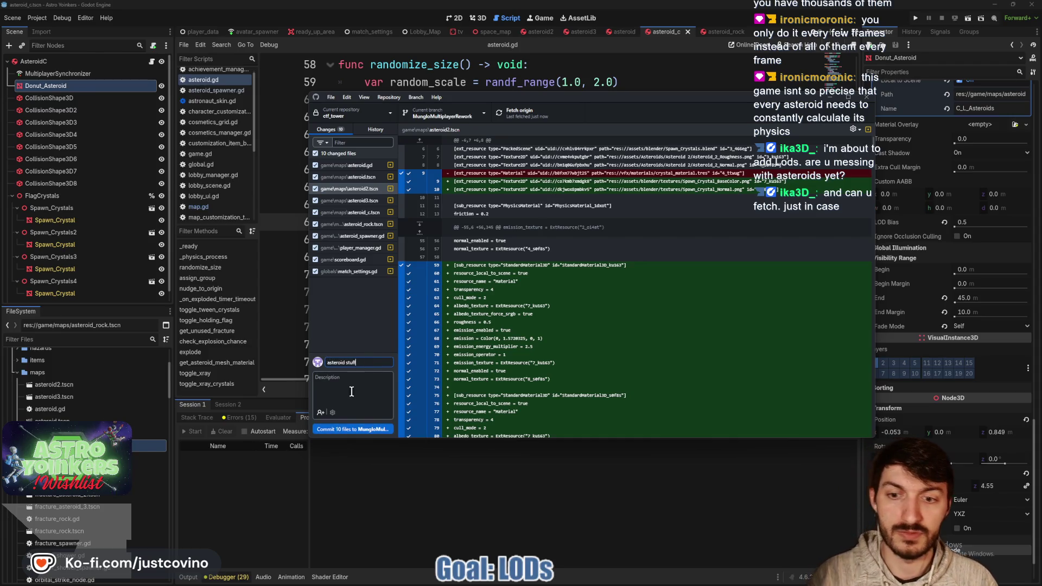
left_click(352, 429)
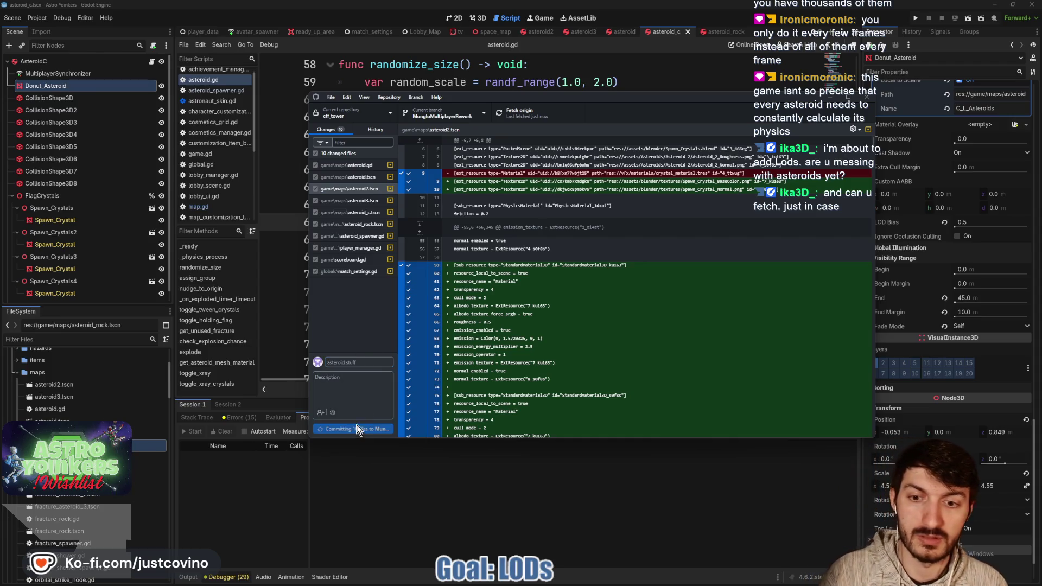
left_click(723, 206)
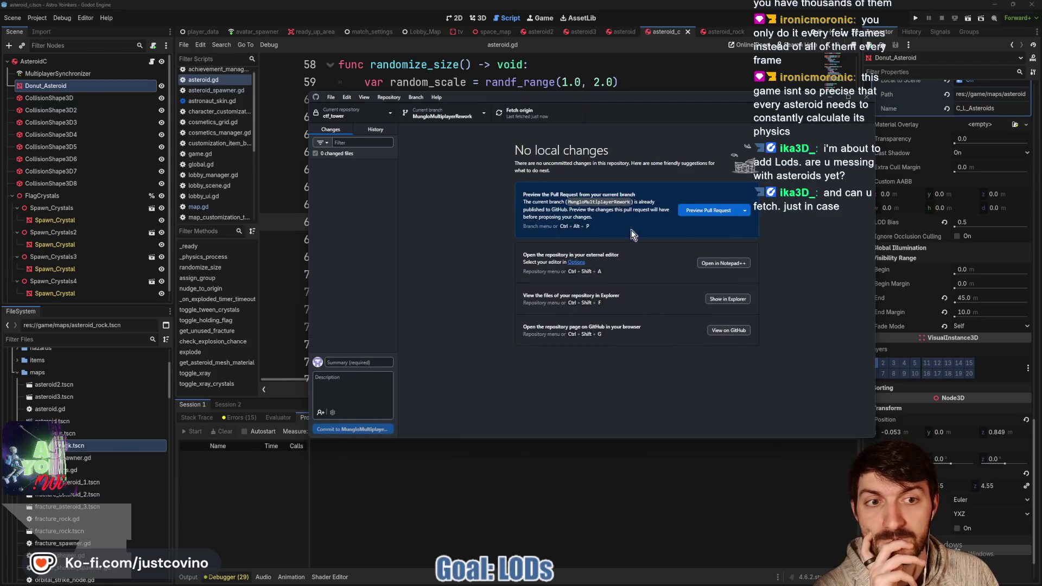
left_click(620, 66)
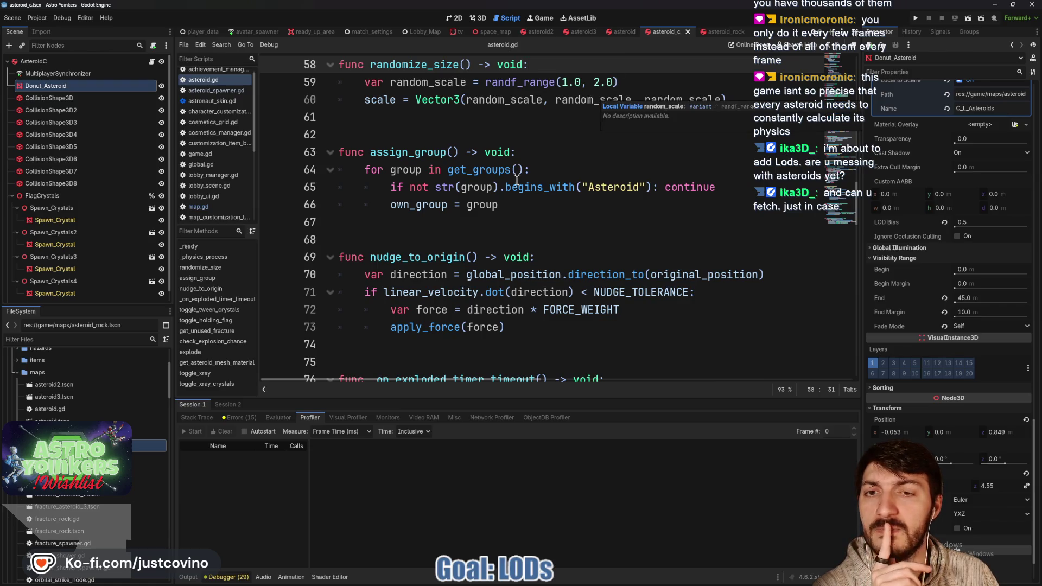
mouse_move(510, 186)
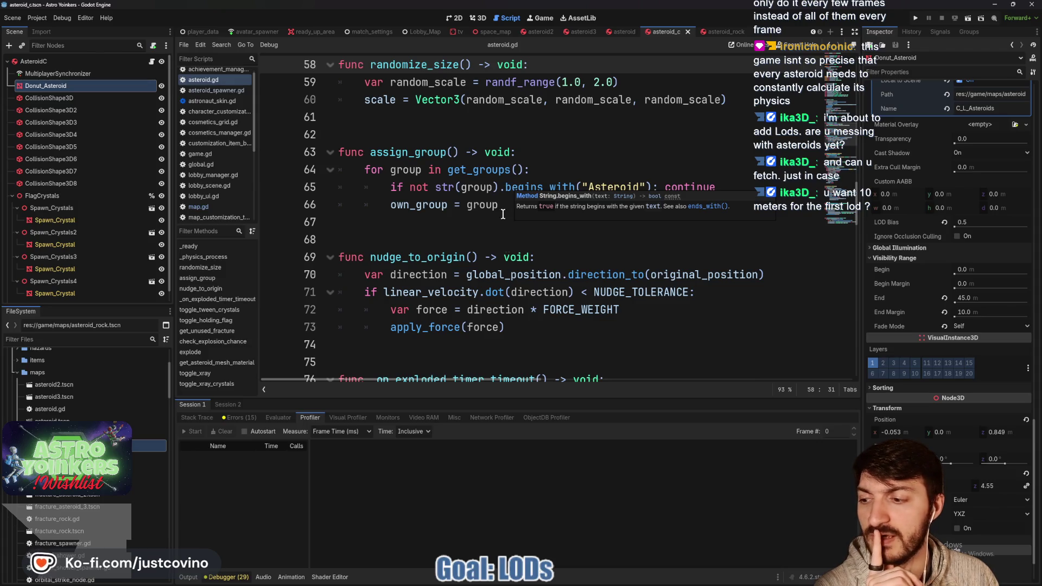
mouse_move(508, 295)
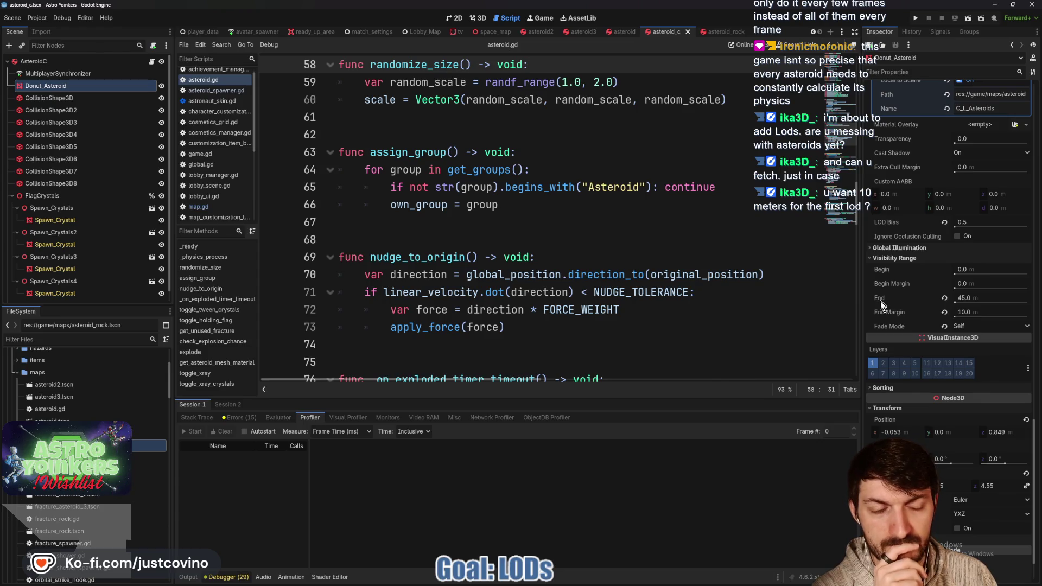
mouse_move(879, 301)
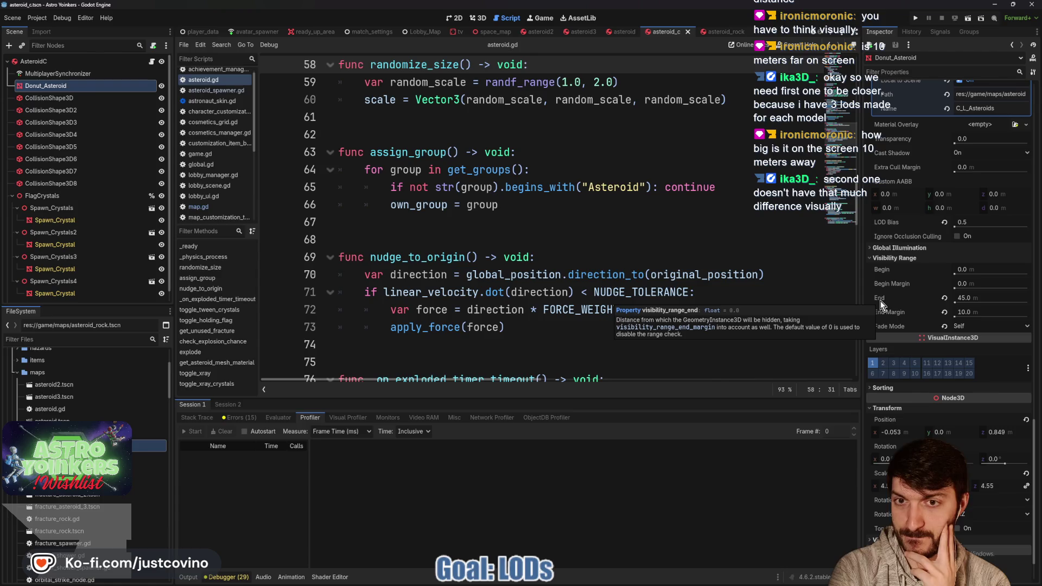
left_click(479, 17)
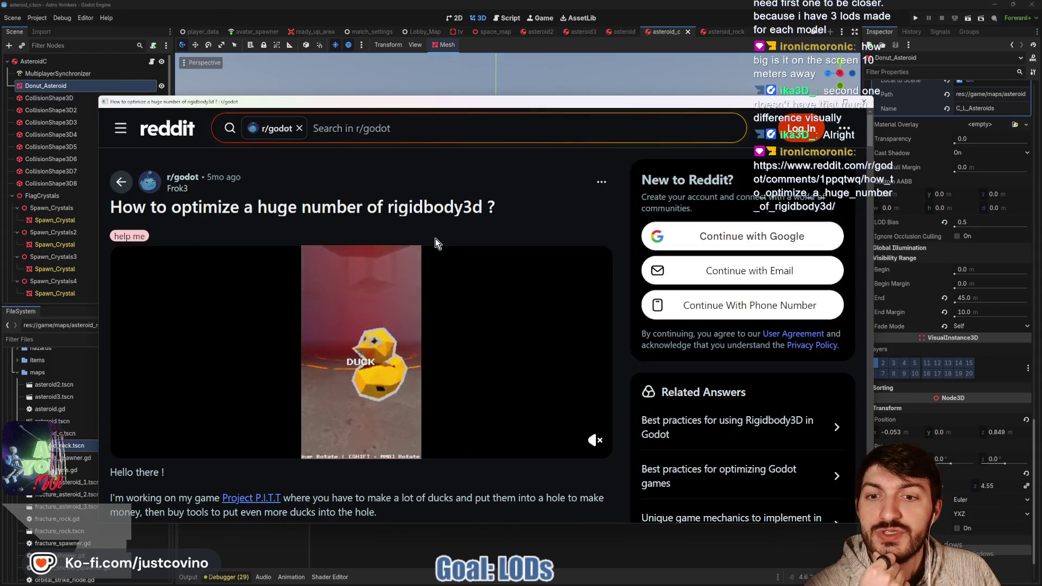
Bring the browser with the Reddit rigidbody3d post on screen, then move and enlarge it.
scroll(433, 239, "down", 3)
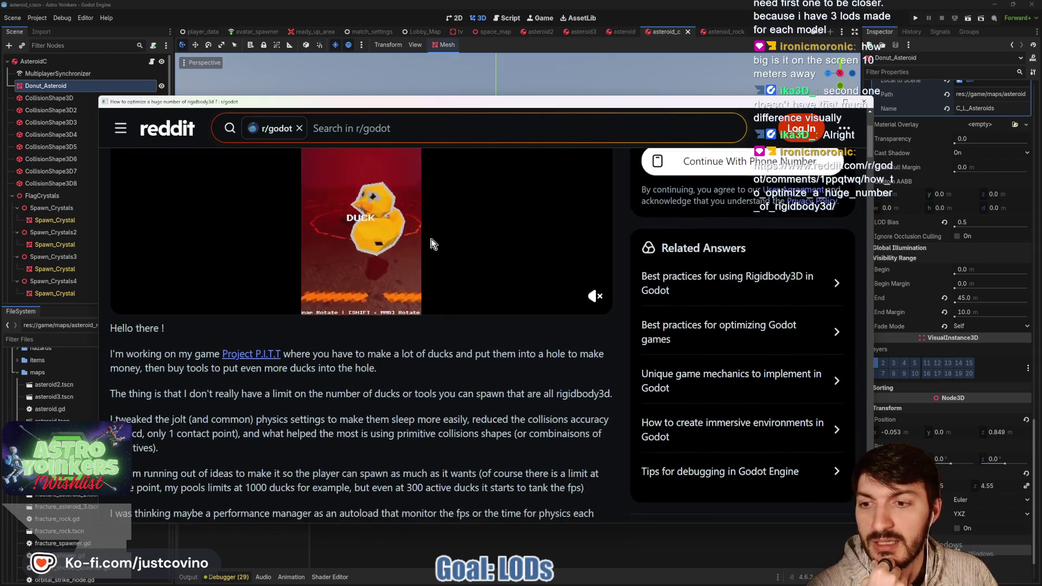
key("ctrl+w")
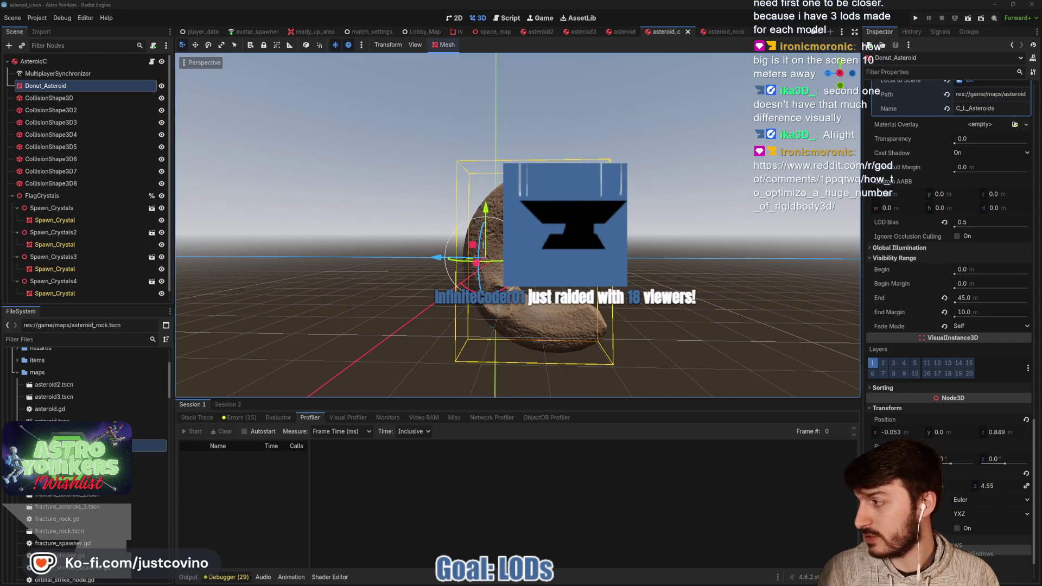
left_click_drag(5, 111, 407, 111)
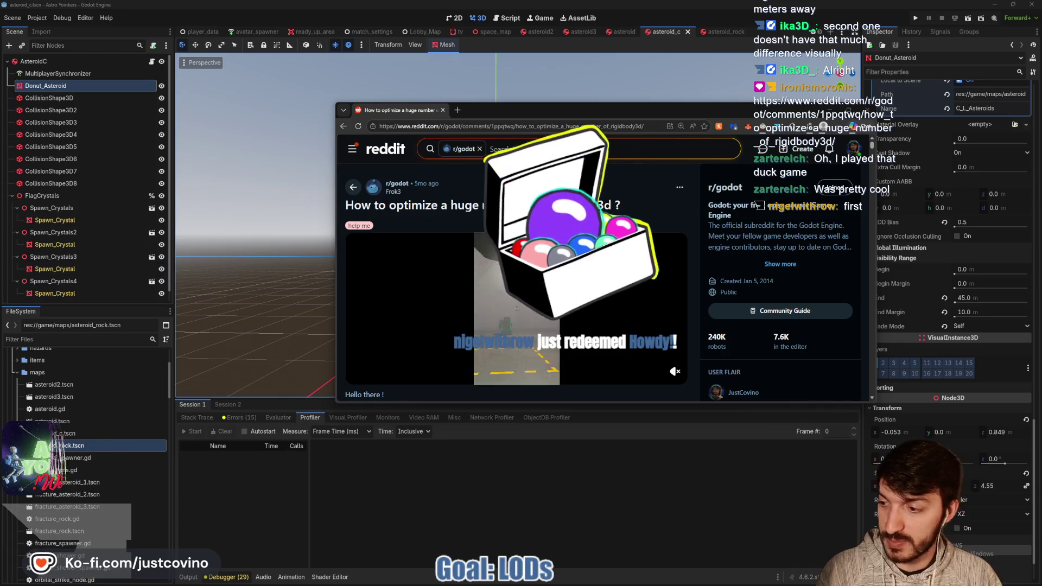
left_click_drag(608, 118, 475, 93)
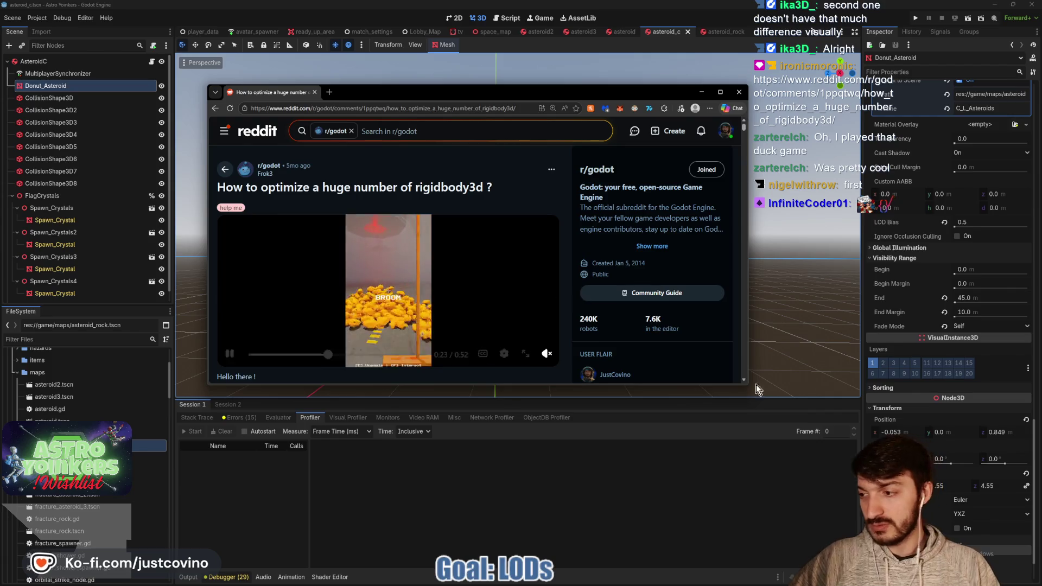
mouse_move(756, 385)
left_mouse_down()
mouse_move(820, 470)
mouse_move(969, 540)
left_mouse_up()
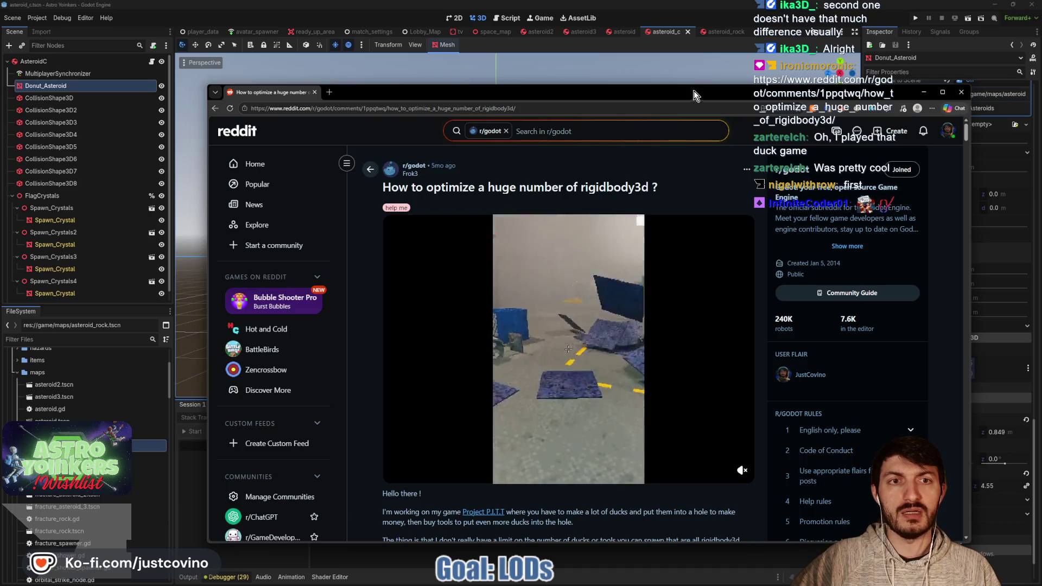
left_click_drag(693, 90, 614, 49)
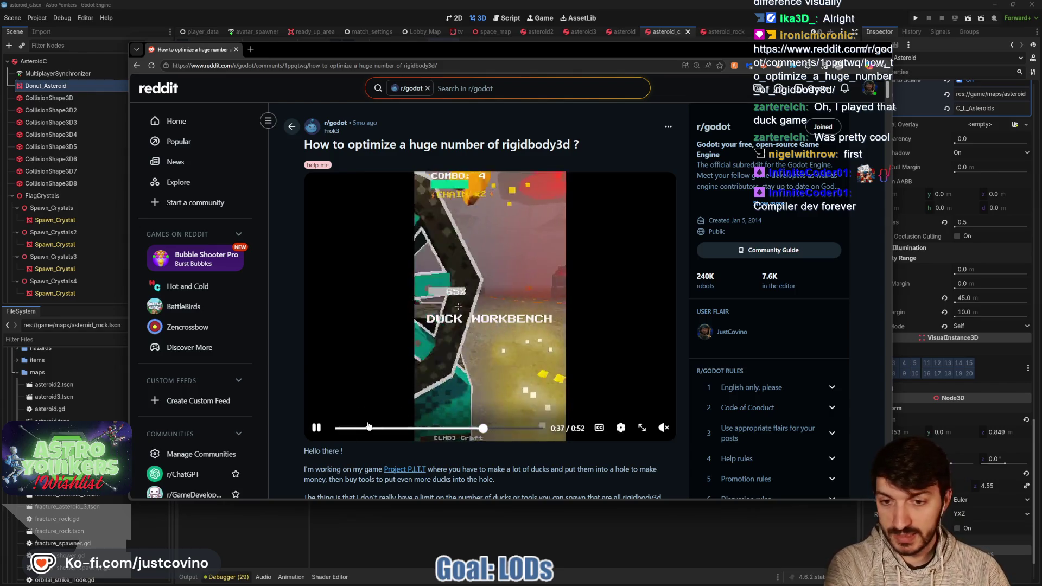
Pause the post's demo video at 0:38 and bring up the Astro Yoinkers Steam page.
left_click(526, 397)
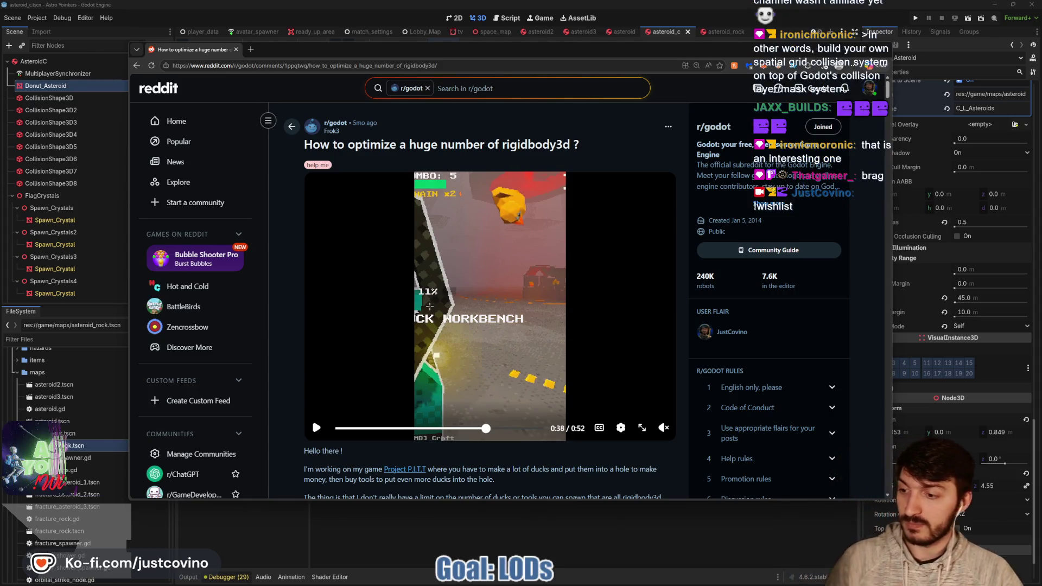
left_click(585, 581)
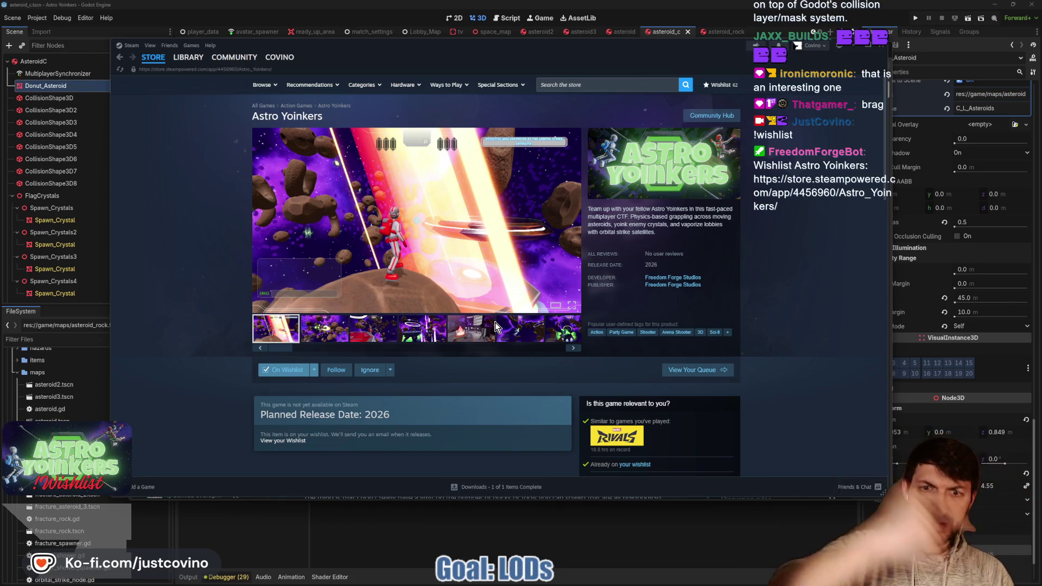
Show the fourth Astro Yoinkers screenshot, then hide Steam to reveal Godot's 3D view.
left_click(425, 333)
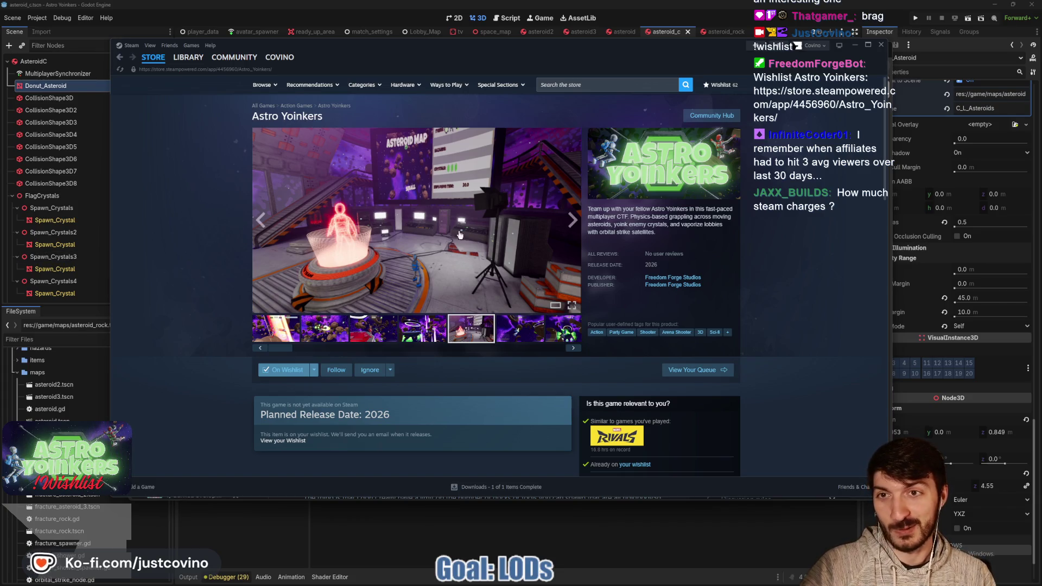
left_click(584, 576)
Restore the Reddit rigidbody3d post, scroll through it, and pause the demo video at 0:48.
mouse_move(567, 576)
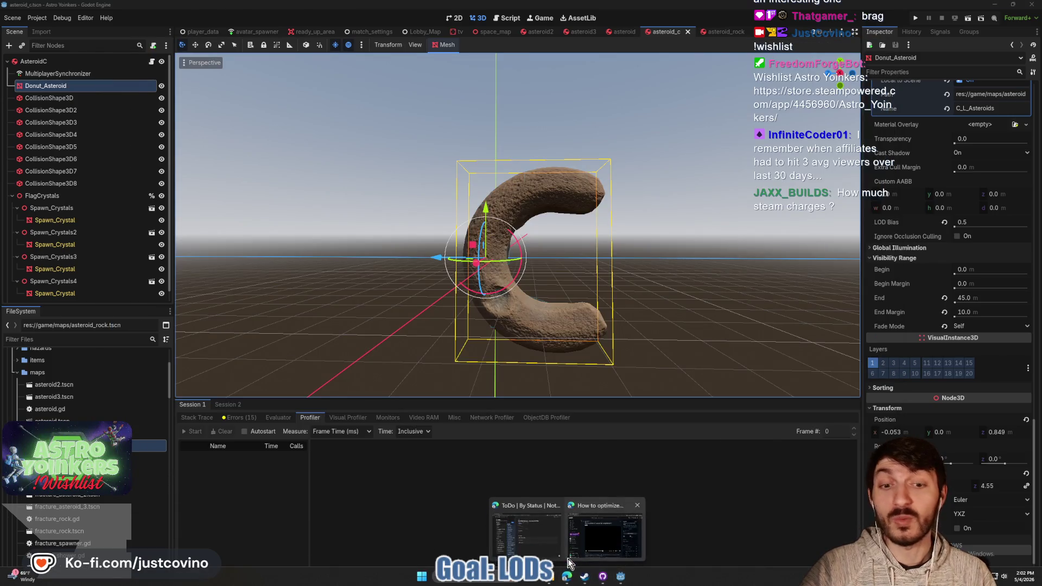
left_click(548, 528)
scroll(491, 339, "down", 3)
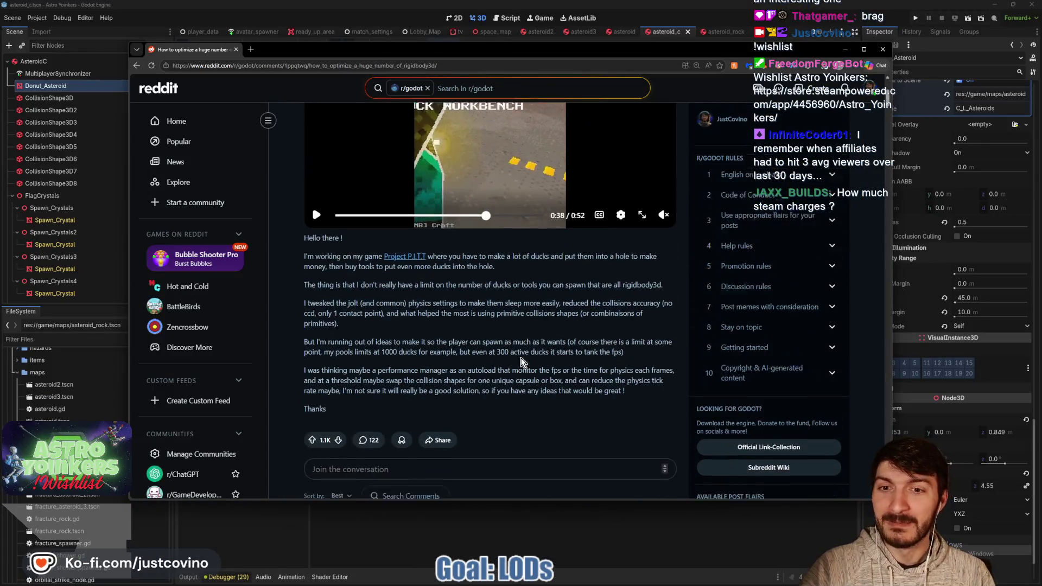
scroll(517, 342, "up", 3)
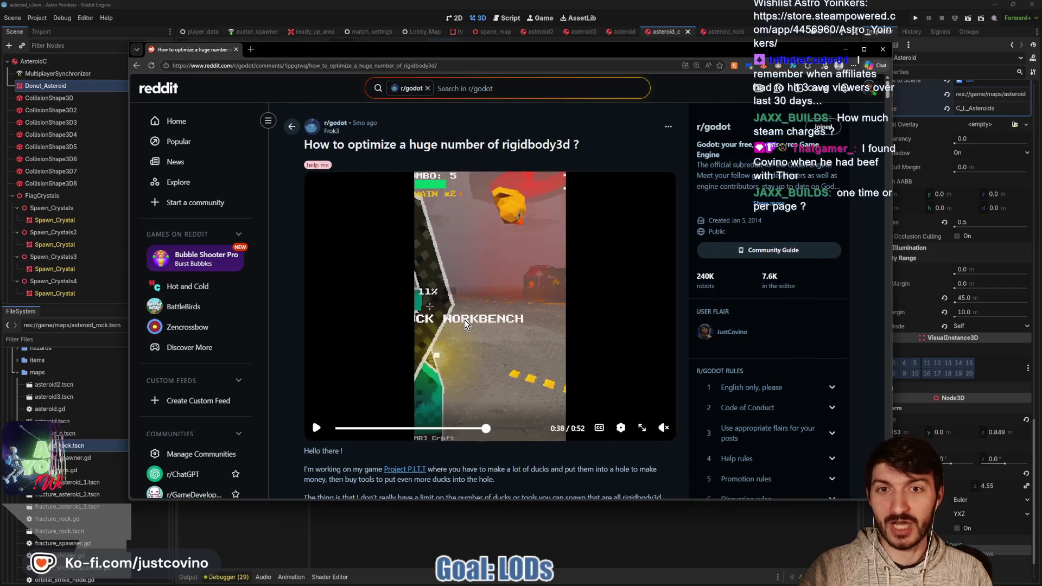
scroll(507, 324, "down", 1)
scroll(506, 324, "down", 1)
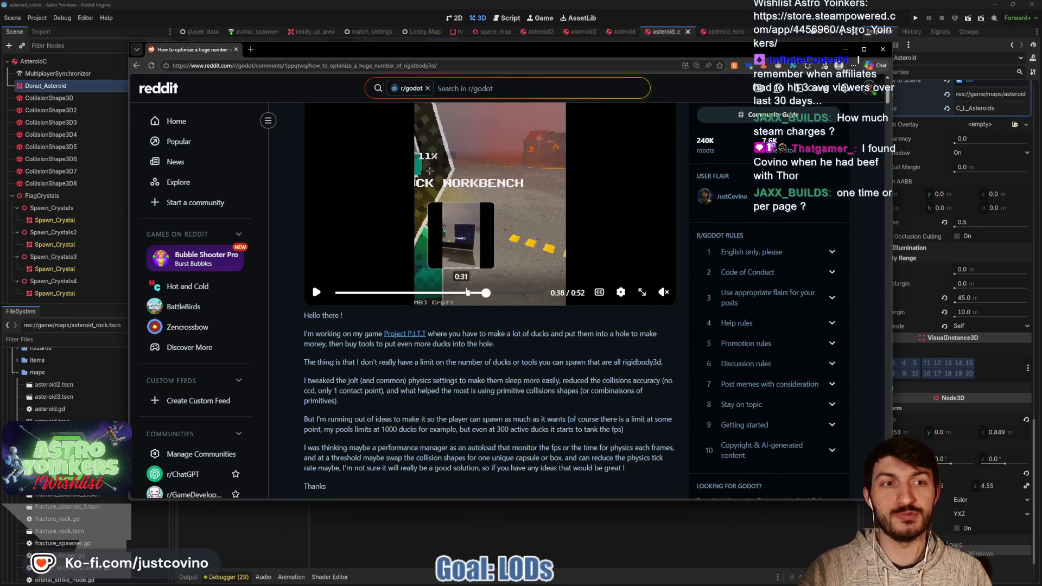
scroll(519, 352, "down", 2)
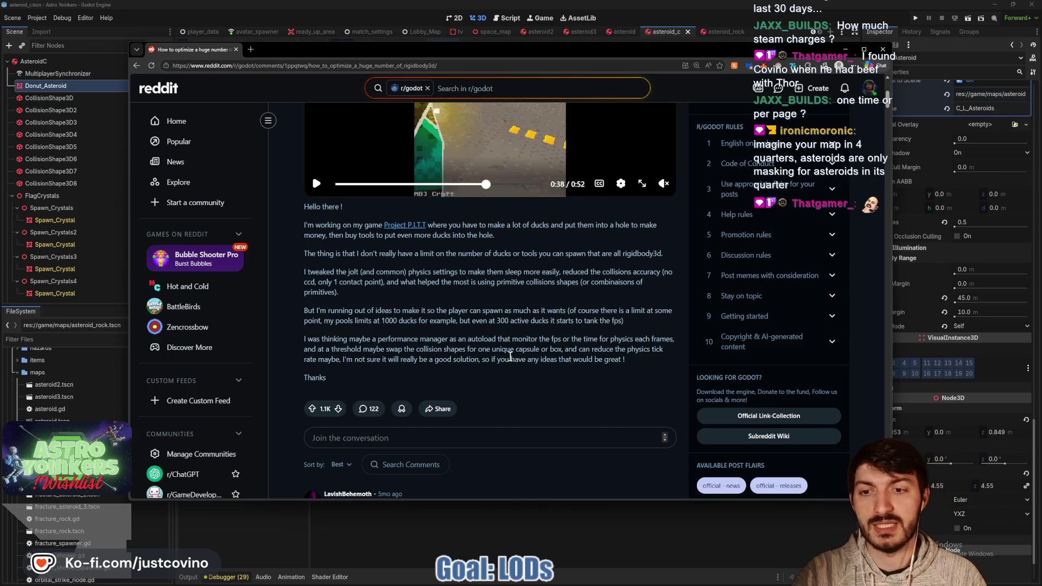
scroll(461, 379, "up", 3)
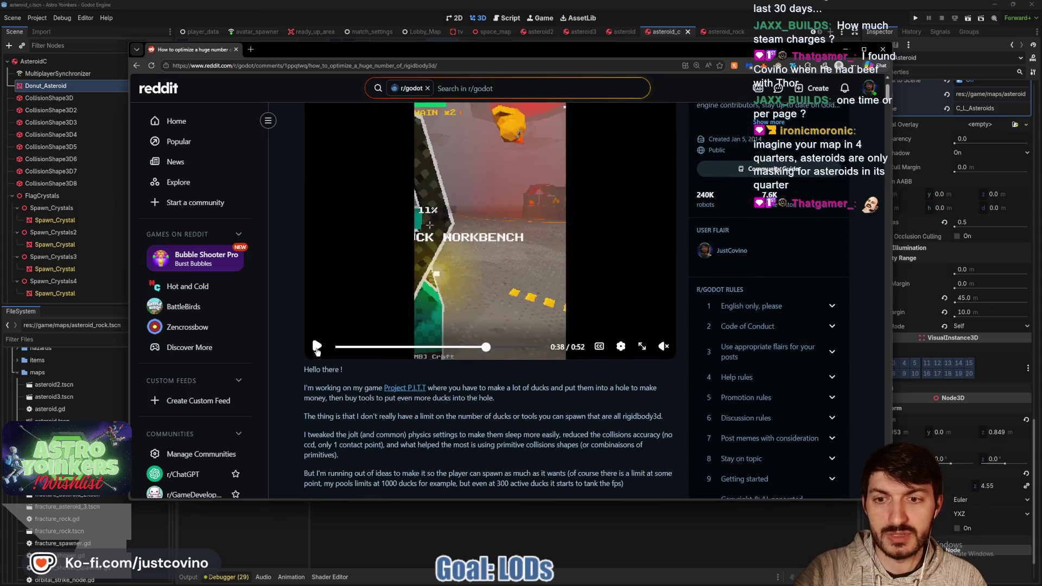
scroll(463, 426, "up", 1)
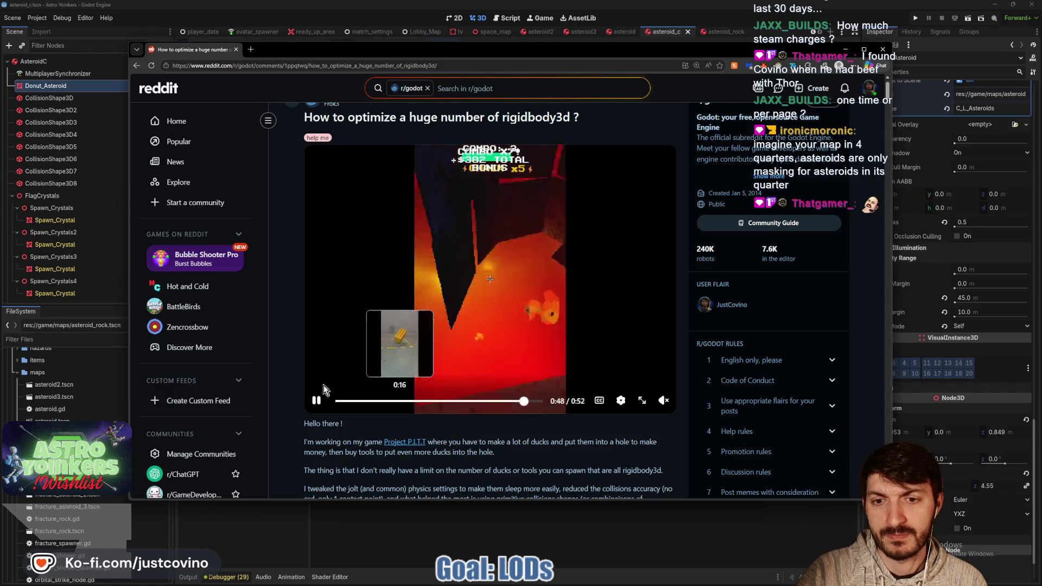
left_click(315, 401)
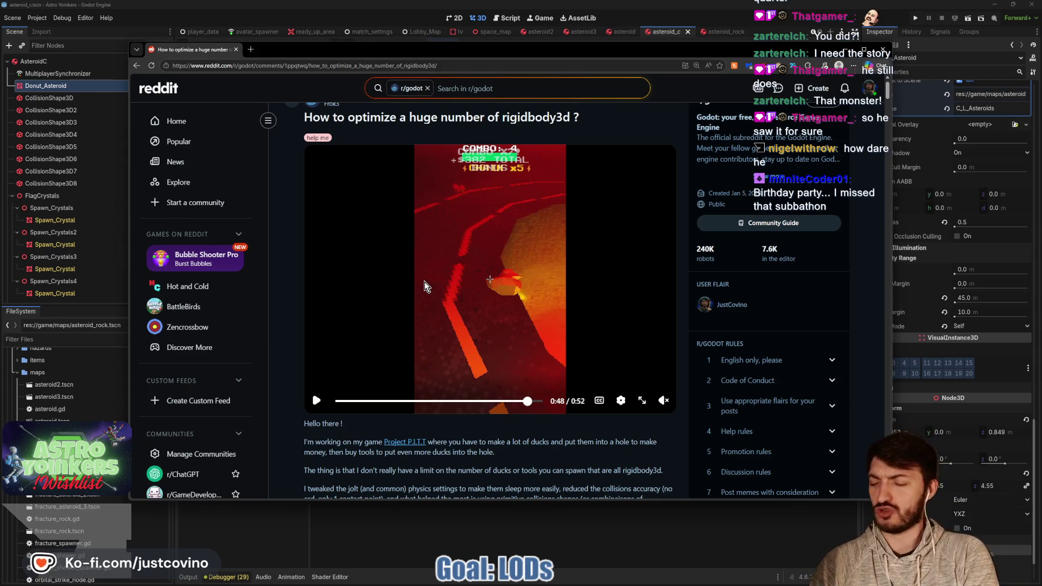
Scroll down to the top answer recommending Jolt, one sphere collider and a lower tick rate, then return to Godot.
scroll(465, 206, "down", 4)
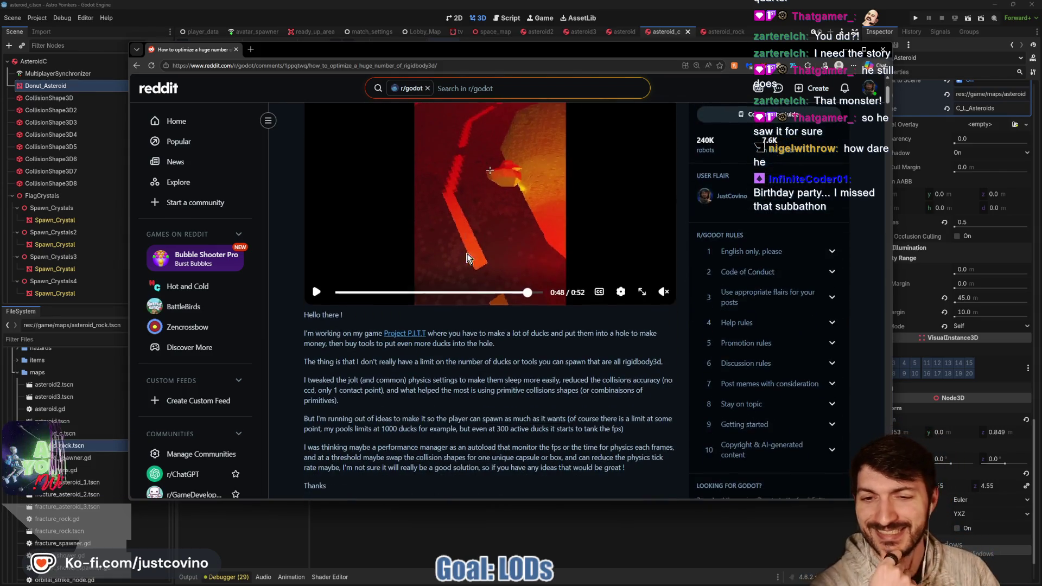
scroll(522, 288, "down", 5)
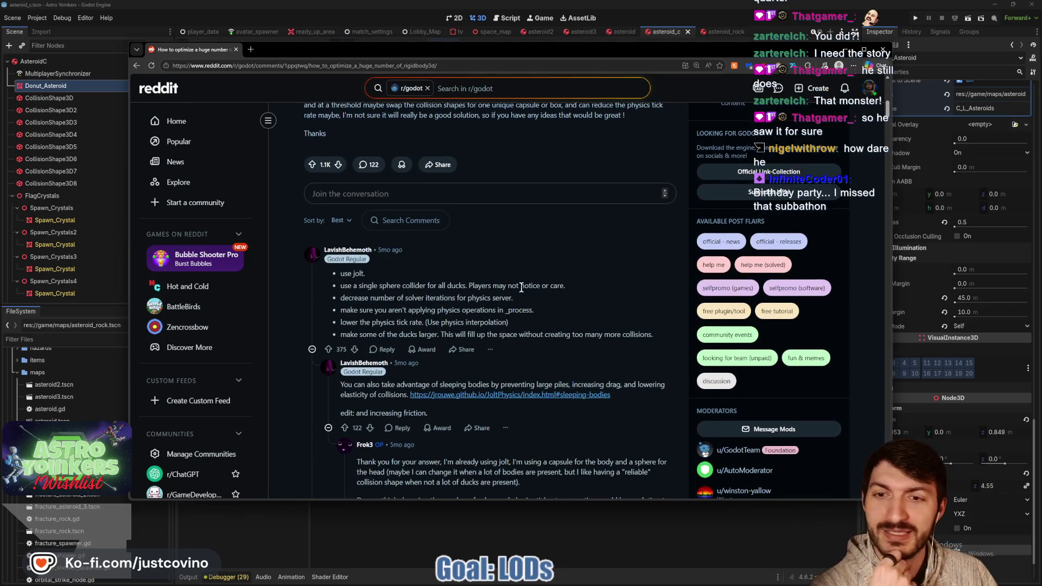
scroll(521, 287, "down", 1)
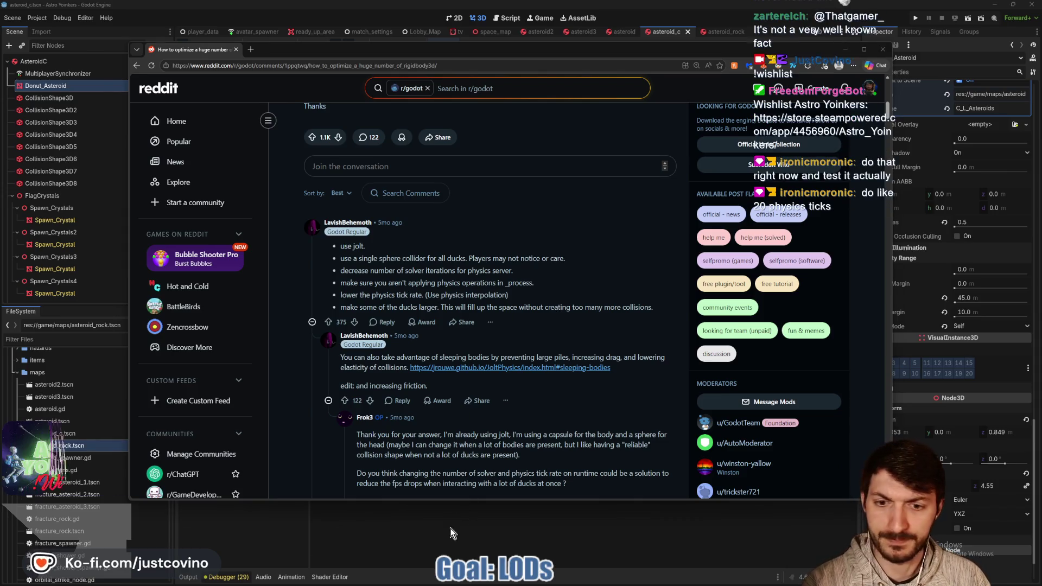
key("alt+Tab")
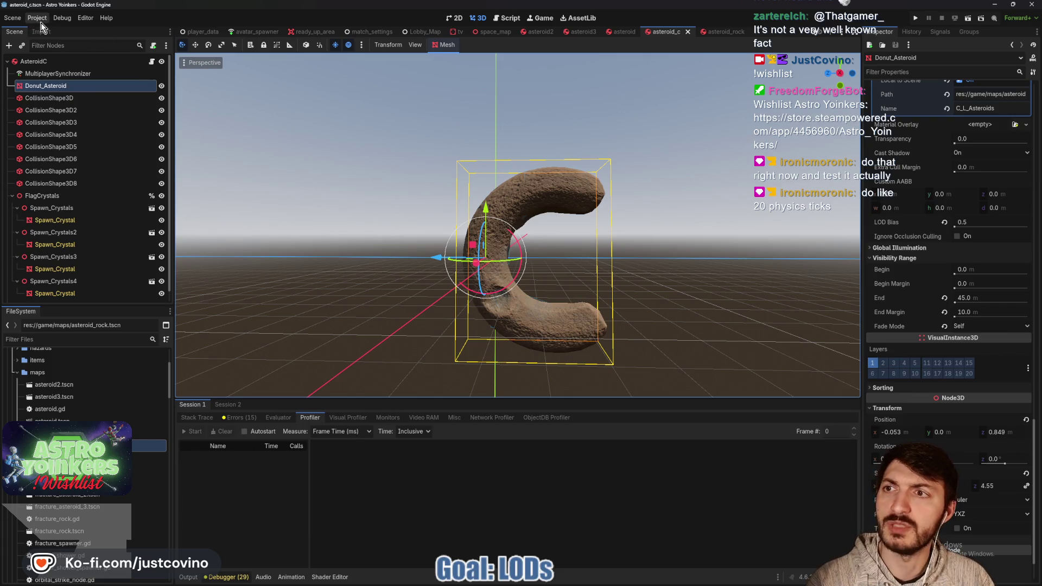
Open Project Settings filtered by 'physics' and show Physics > 3D with Jolt and 16 solver iterations.
left_click(37, 17)
left_click(49, 30)
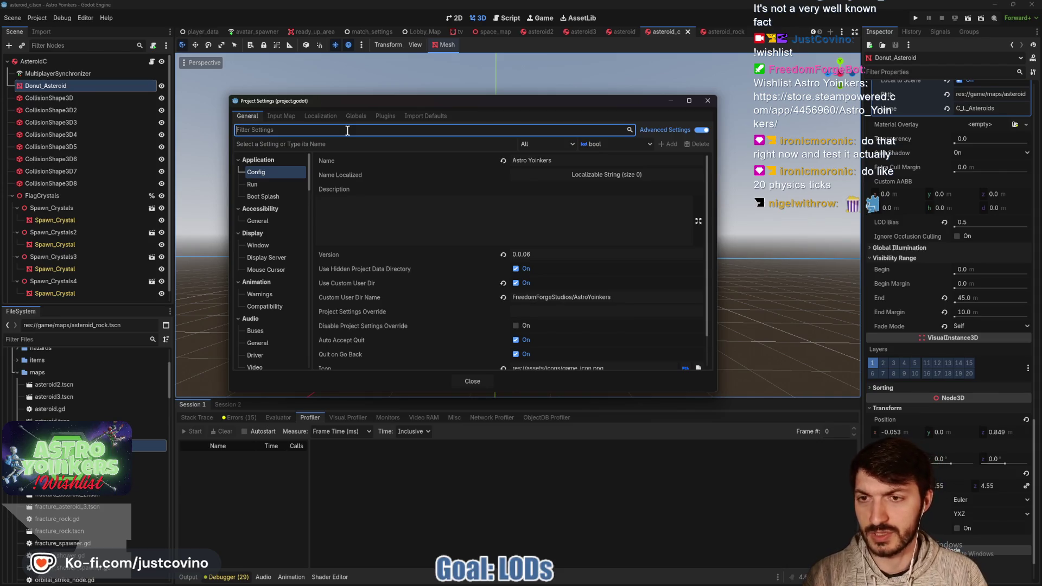
type("physics")
left_click(279, 184)
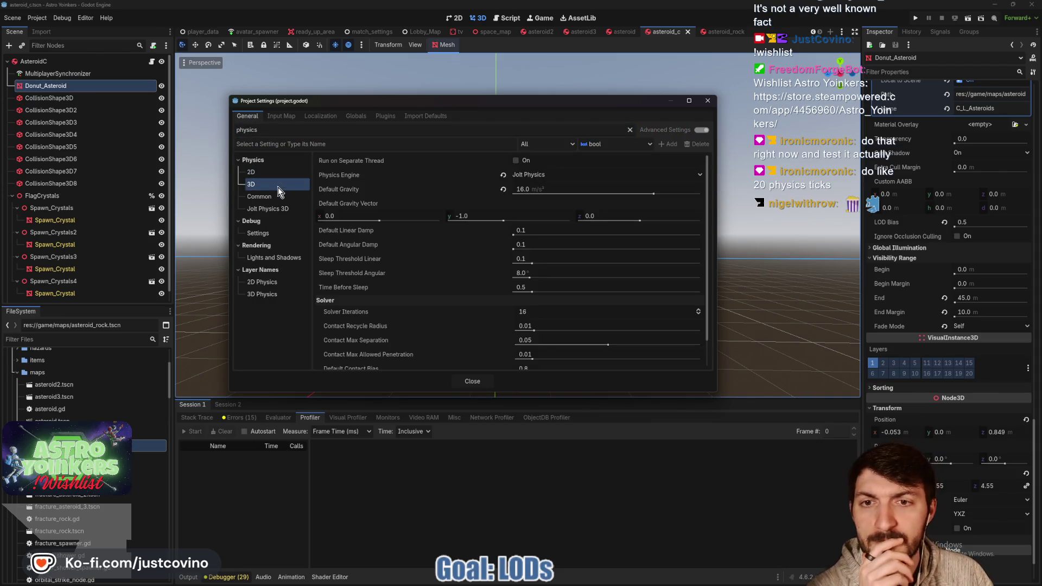